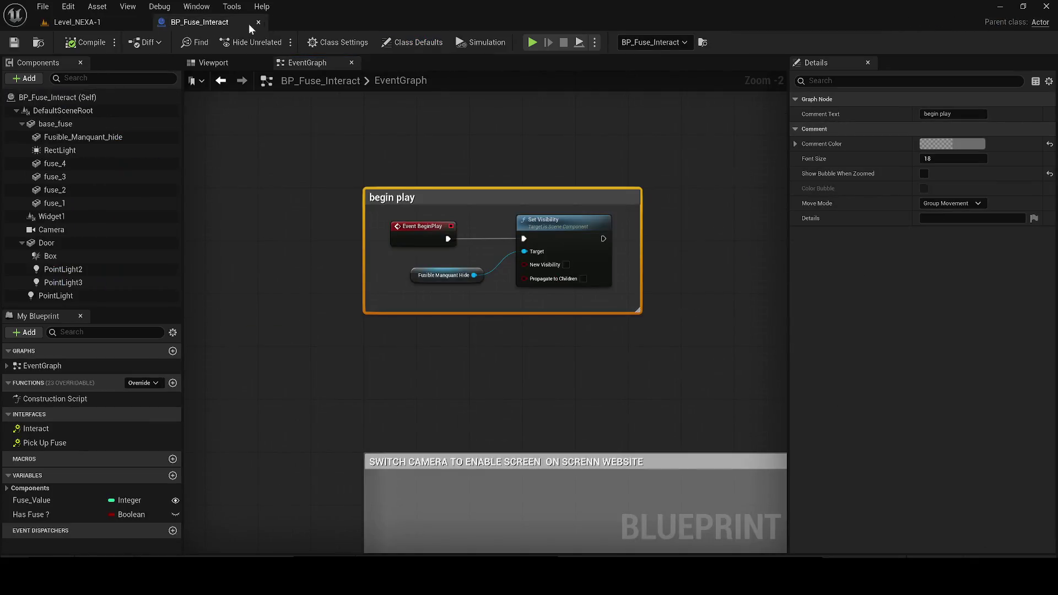
# In Level_NEXA-1, select the BP_Fuse_Collectable actor and open its blueprint for editing
pyautogui.click(102, 21)
pyautogui.doubleClick(962, 227)
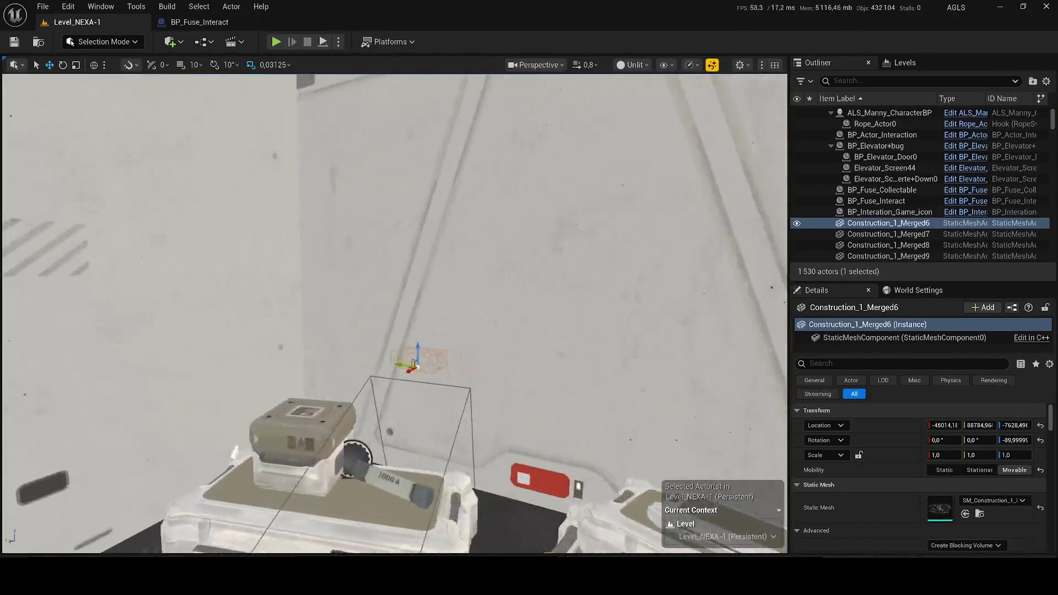
pyautogui.click(948, 190)
pyautogui.click(948, 191)
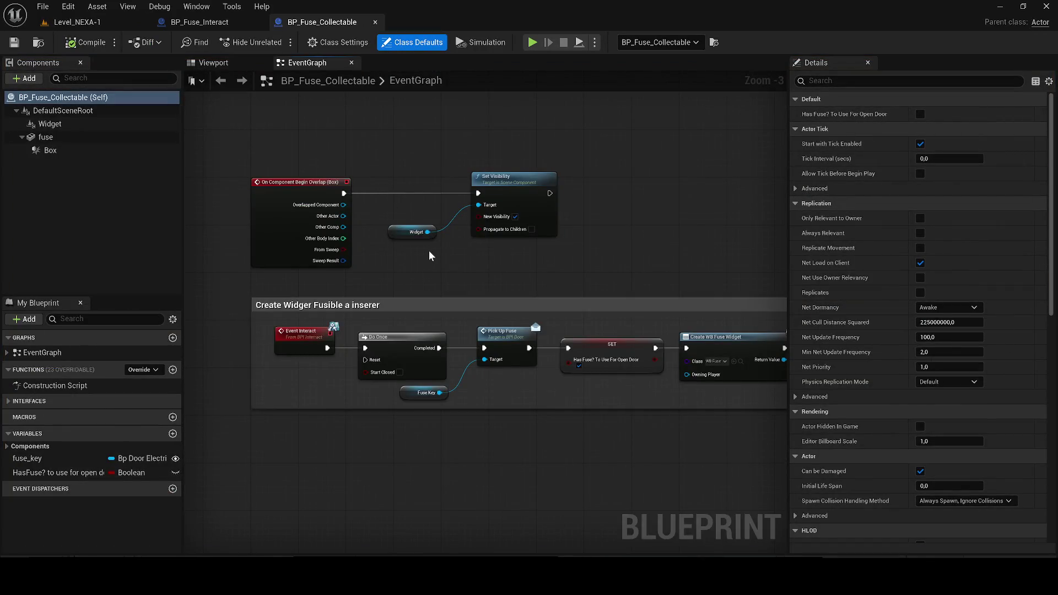
# Correct the comment title's mistyped letter so it reads 'Create Widget…'
pyautogui.doubleClick(315, 306)
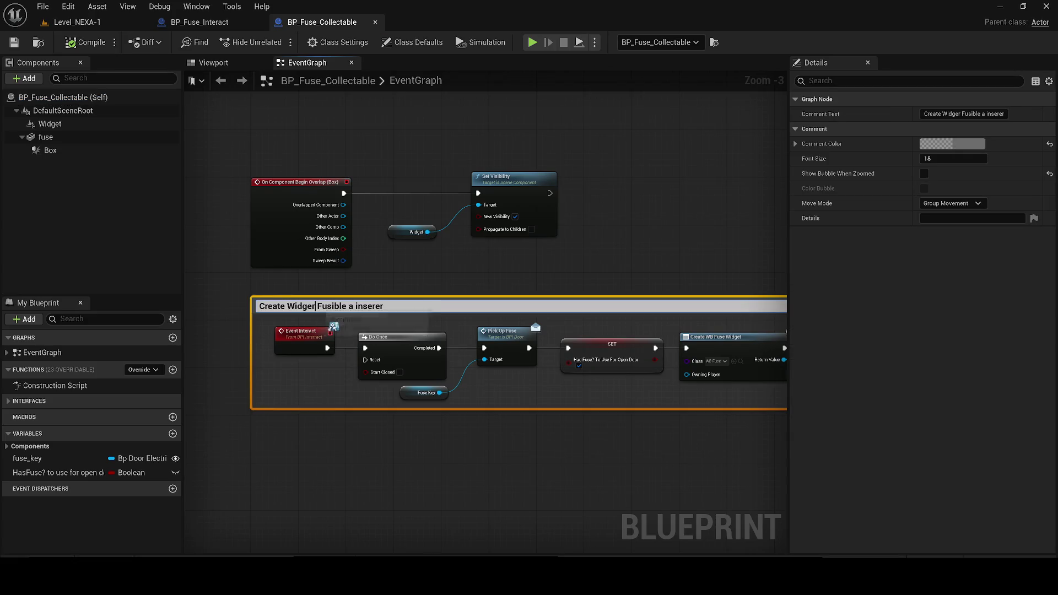
pyautogui.press('BackSpace')
pyautogui.write('t')
pyautogui.press('Return')
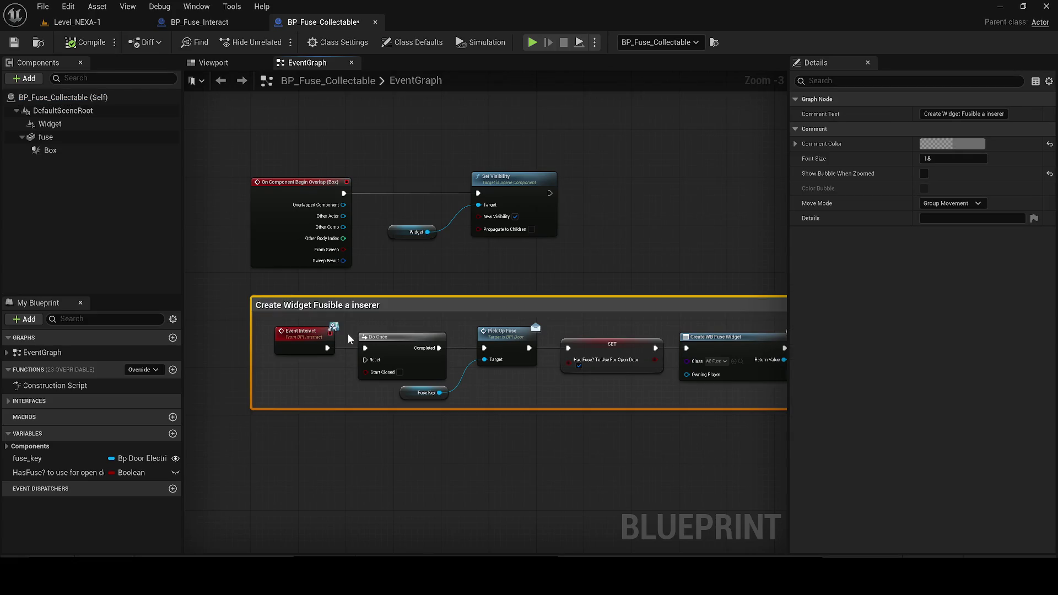
pyautogui.moveTo(419, 384); pyautogui.dragTo(368, 391)
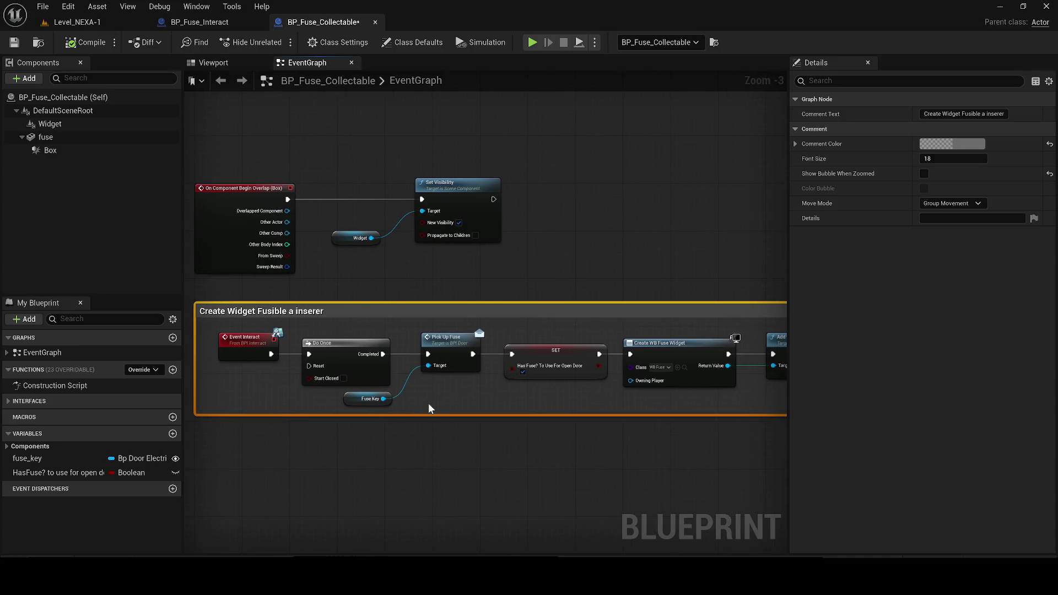
pyautogui.scroll(3, 463, 381)
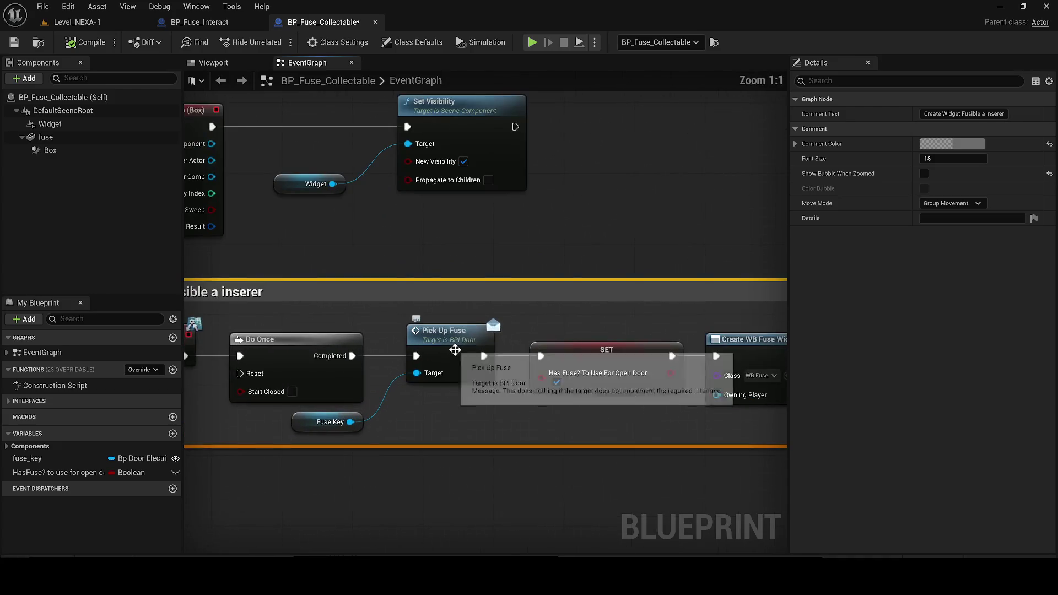
pyautogui.scroll(-4, 479, 408)
# Delete the HasFuse variable and wire Pick Up Fuse directly to Create WB Fuse Widget
pyautogui.click(491, 416)
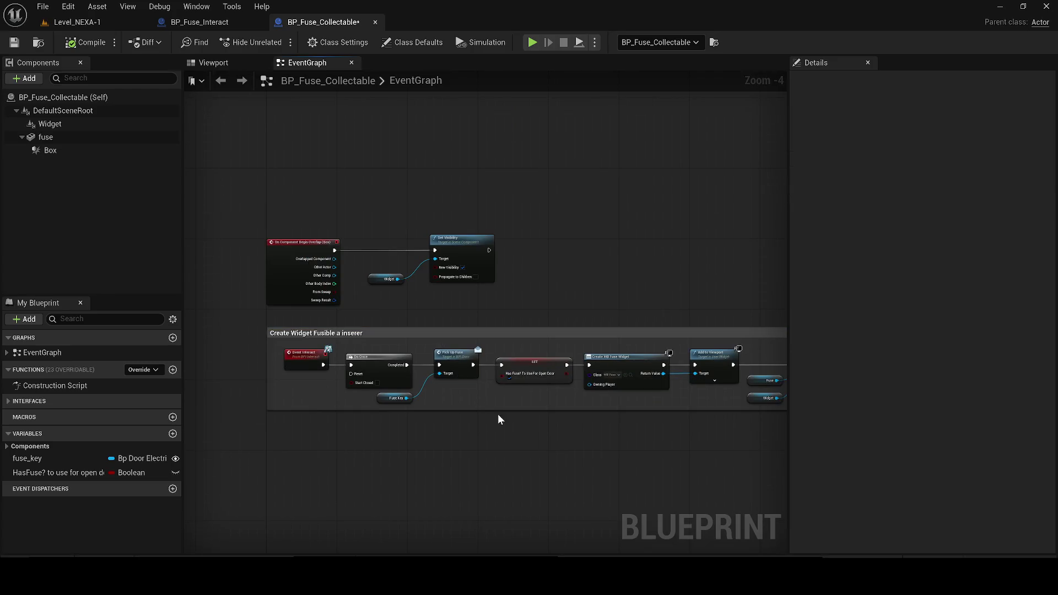
pyautogui.moveTo(492, 416); pyautogui.dragTo(369, 381)
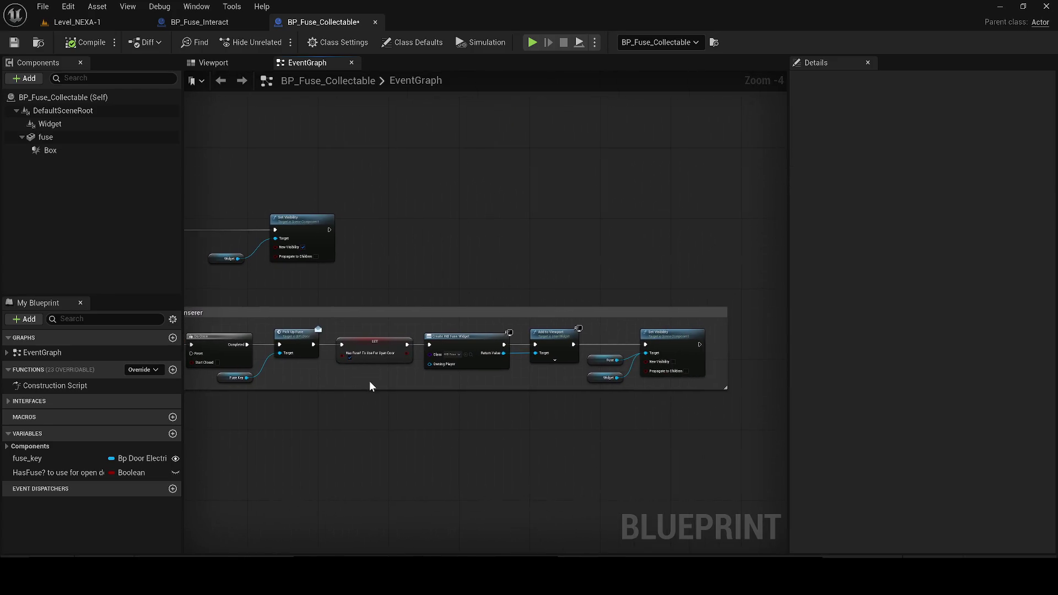
pyautogui.click(44, 474)
pyautogui.press('Delete')
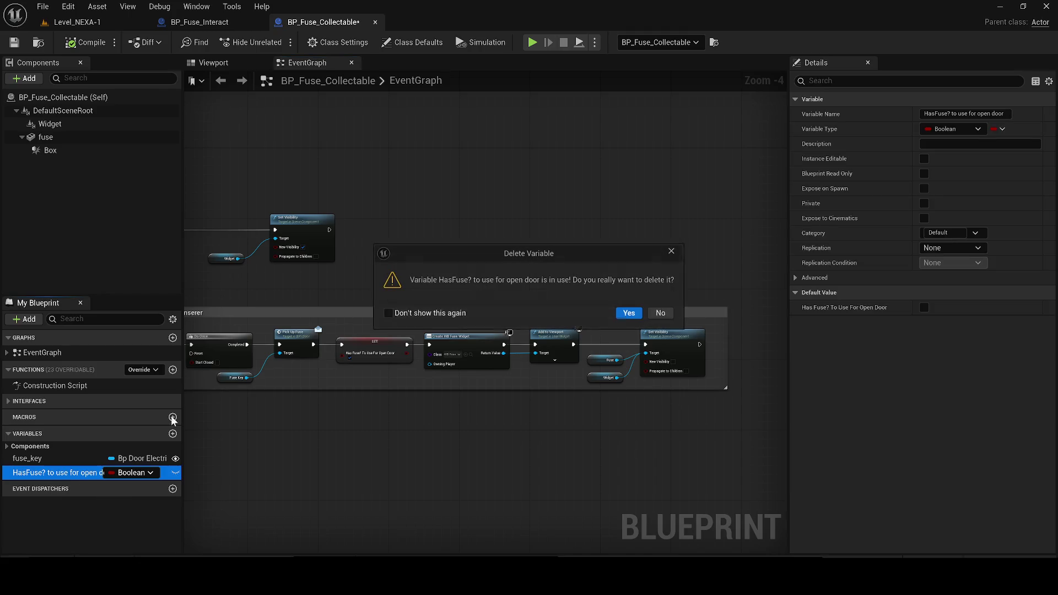
pyautogui.click(628, 313)
pyautogui.moveTo(314, 346); pyautogui.dragTo(430, 344)
# Replace the Set Visibility nodes with a Destroy Actor after Add to Viewport, then tidy the comment box
pyautogui.moveTo(652, 380)
pyautogui.mouseDown()
pyautogui.moveTo(586, 349)
pyautogui.moveTo(635, 339)
pyautogui.moveTo(422, 321)
pyautogui.mouseUp()
pyautogui.press('Delete')
pyautogui.write('destroy')
pyautogui.click(666, 389)
pyautogui.moveTo(468, 335); pyautogui.dragTo(366, 331)
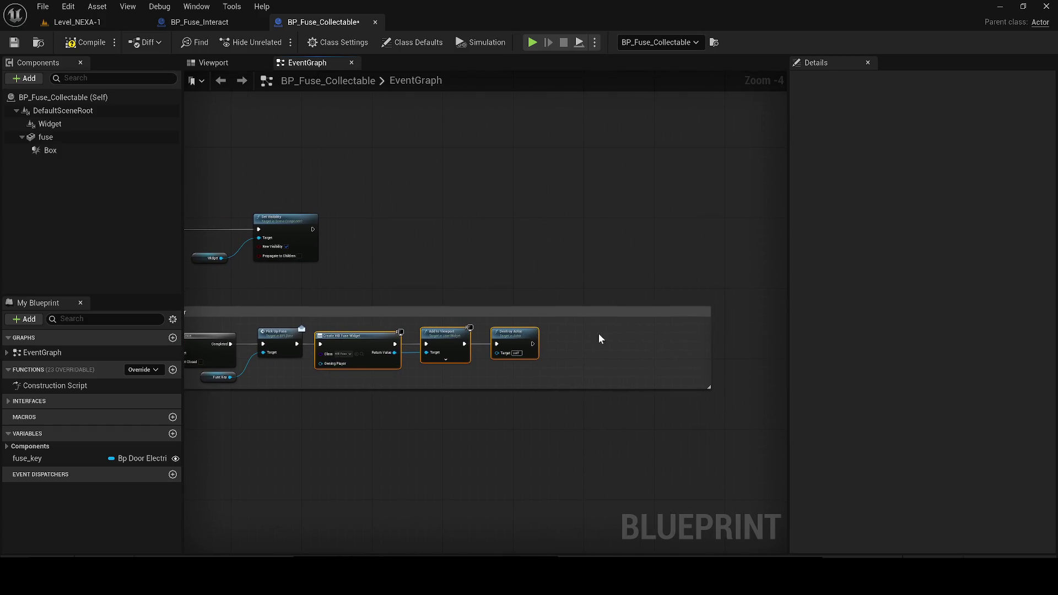
pyautogui.moveTo(712, 338); pyautogui.dragTo(553, 337)
pyautogui.moveTo(481, 313); pyautogui.dragTo(663, 332)
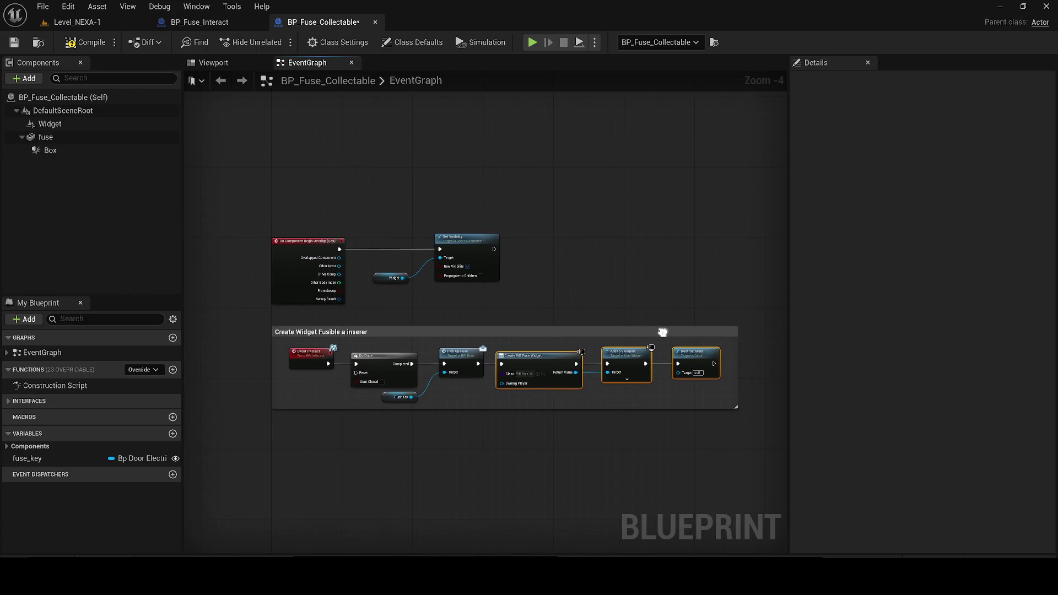
pyautogui.moveTo(432, 272); pyautogui.dragTo(366, 260)
# Compile and save BP_Fuse_Collectable, then return to Level_NEXA-1
pyautogui.click(83, 43)
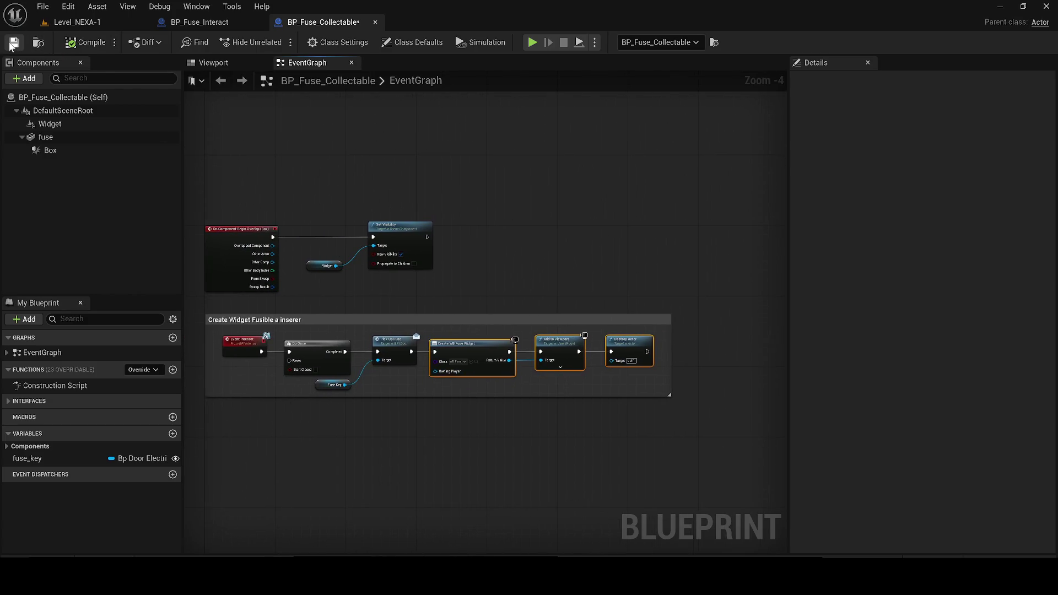
pyautogui.click(14, 43)
pyautogui.click(77, 22)
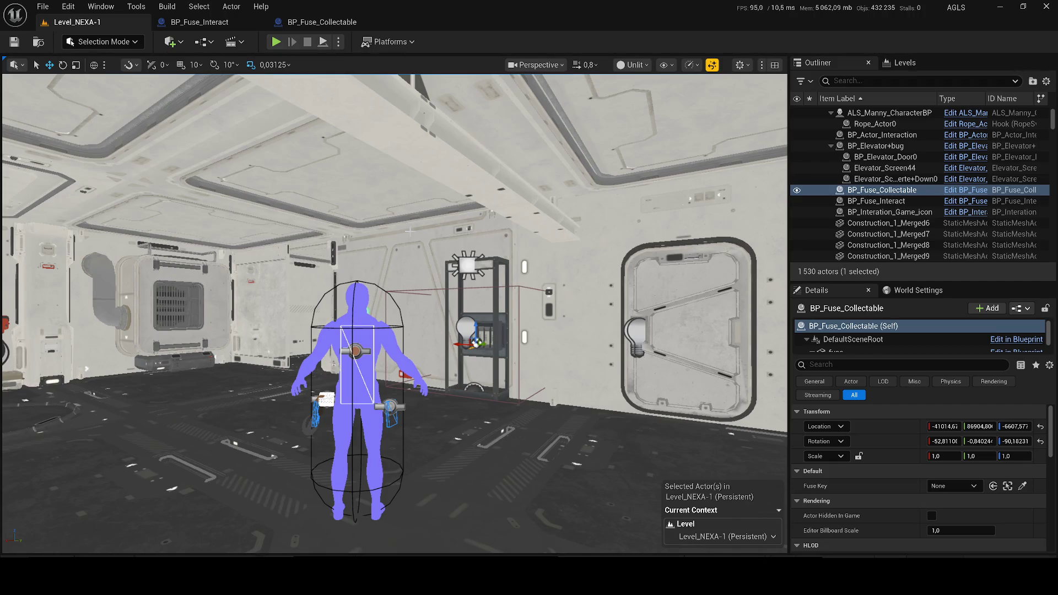
# Check BP_Fuse_Interact, then in BP_Fuse_Collectable bring up fuse_key's variable type list
pyautogui.click(209, 22)
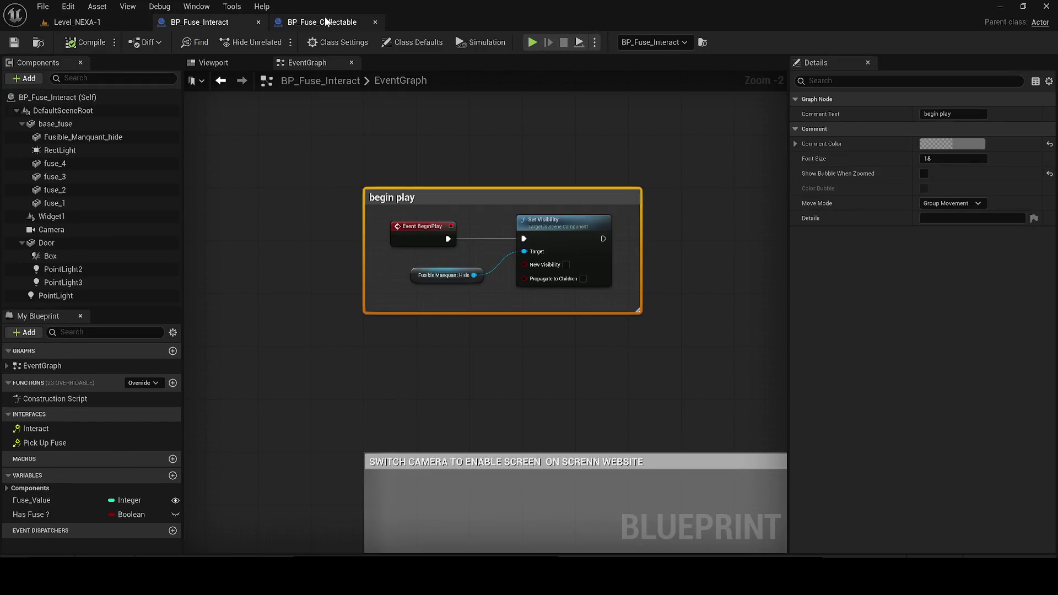
pyautogui.click(323, 22)
pyautogui.click(142, 458)
# Retype fuse_key as a BP Fuse Interact object reference, confirming the type change
pyautogui.write('bp')
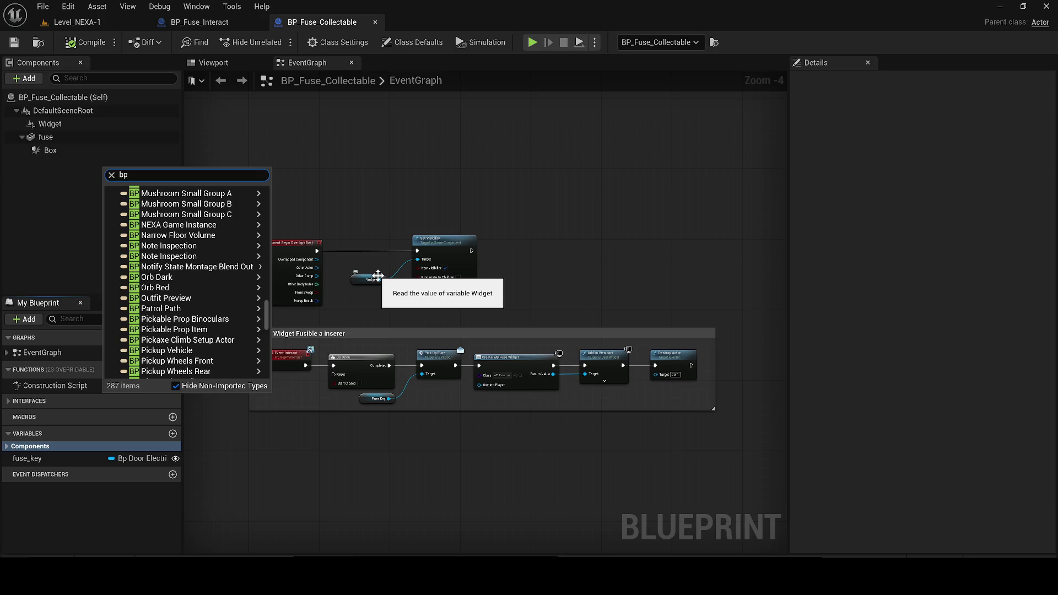
pyautogui.write('_fuse')
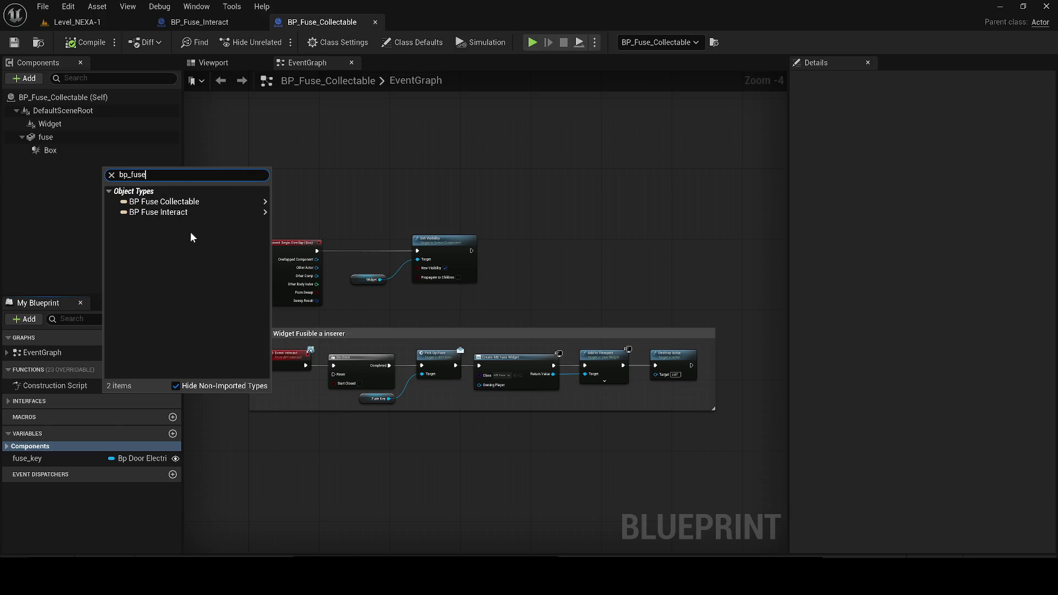
pyautogui.click(286, 210)
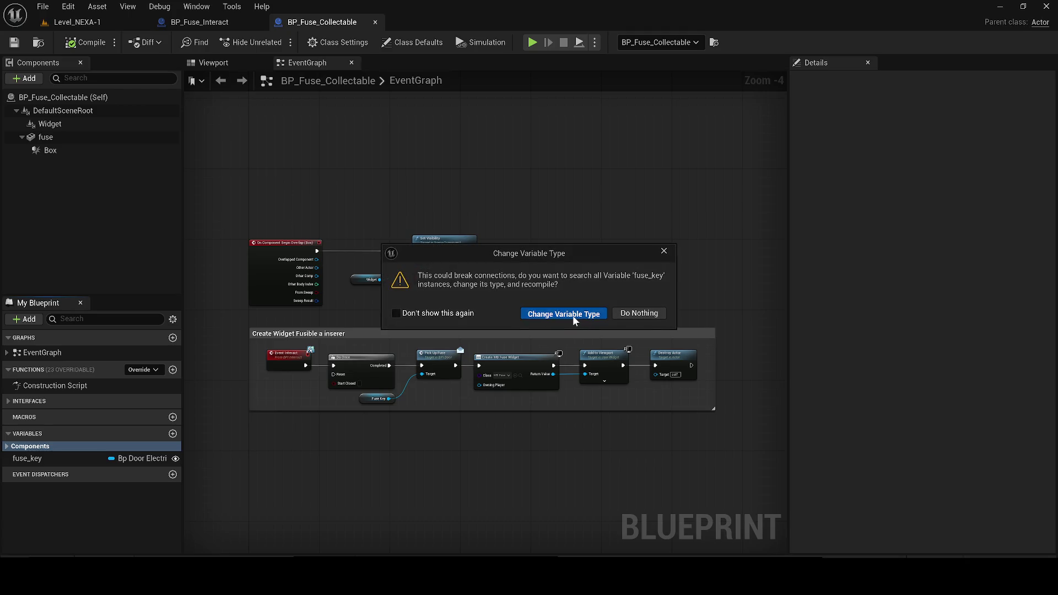
pyautogui.click(574, 314)
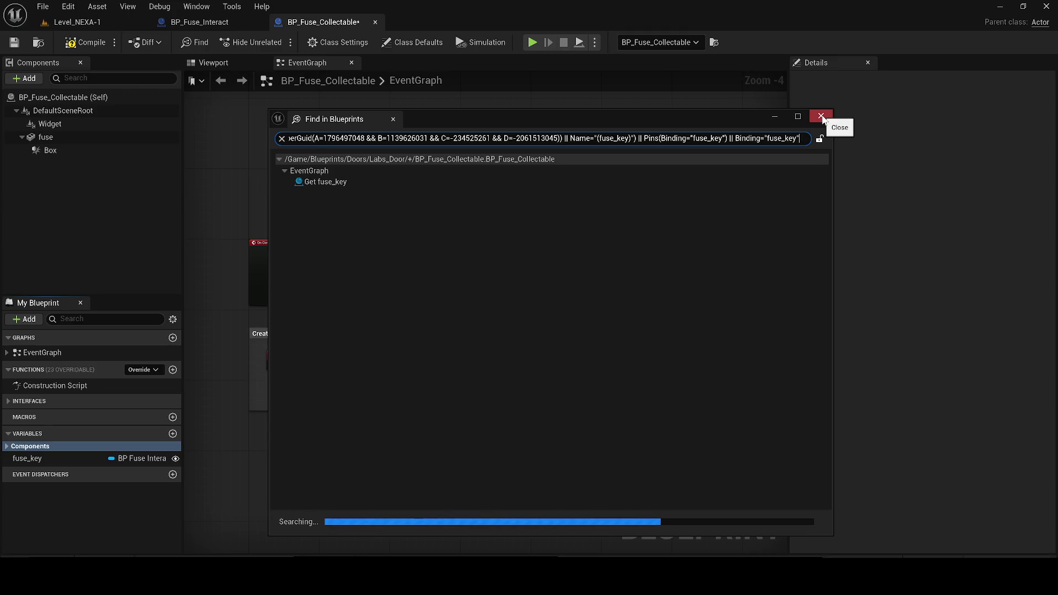
pyautogui.click(823, 119)
# Compile and save BP_Fuse_Collectable, then dismiss the compiler results
pyautogui.click(86, 43)
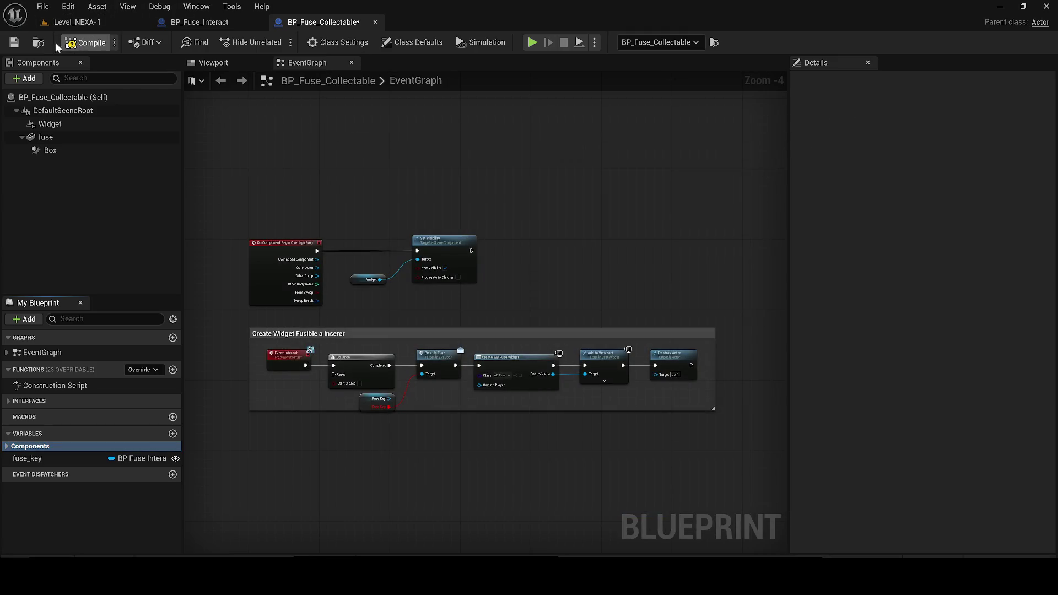
pyautogui.click(13, 47)
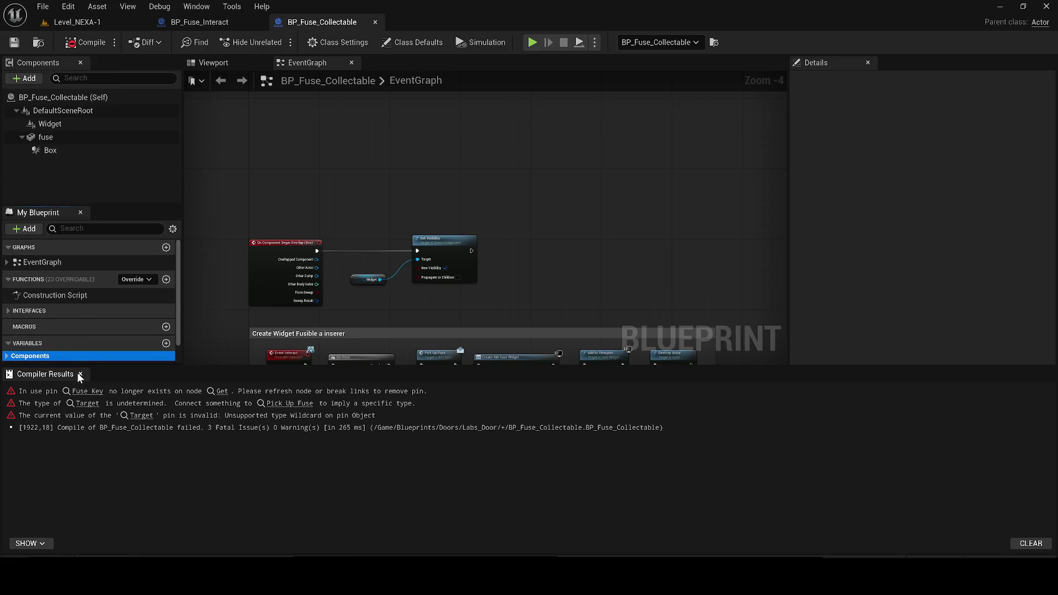
pyautogui.click(80, 374)
pyautogui.scroll(2, 416, 389)
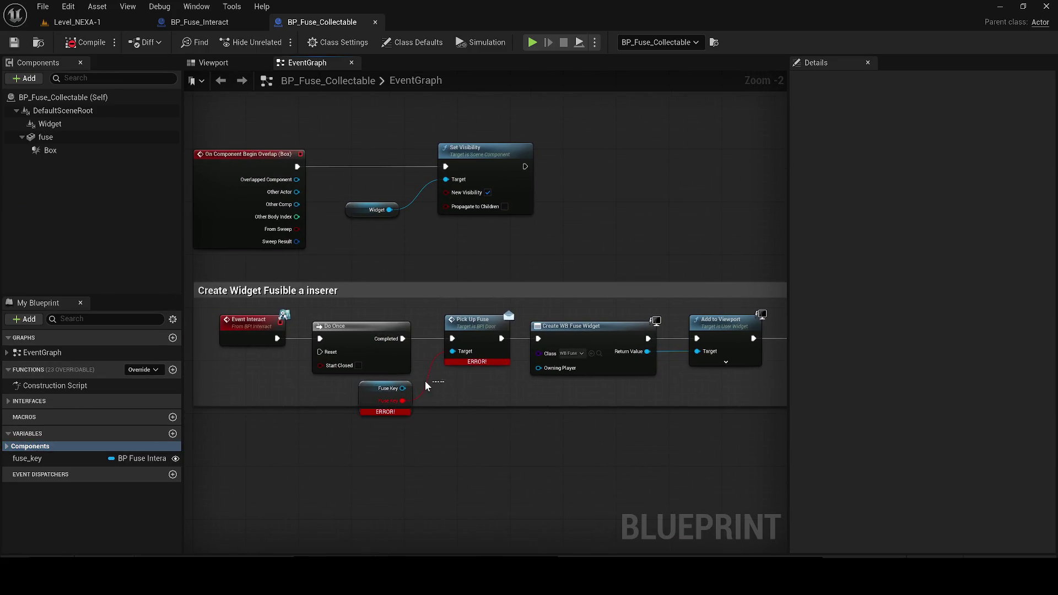
# Swap the Fuse Key and old Pick Up Fuse nodes for a new Pick Up Fuse after Do Once
pyautogui.click(405, 390)
pyautogui.press('Delete')
pyautogui.moveTo(403, 338); pyautogui.dragTo(405, 438)
pyautogui.write('pick up')
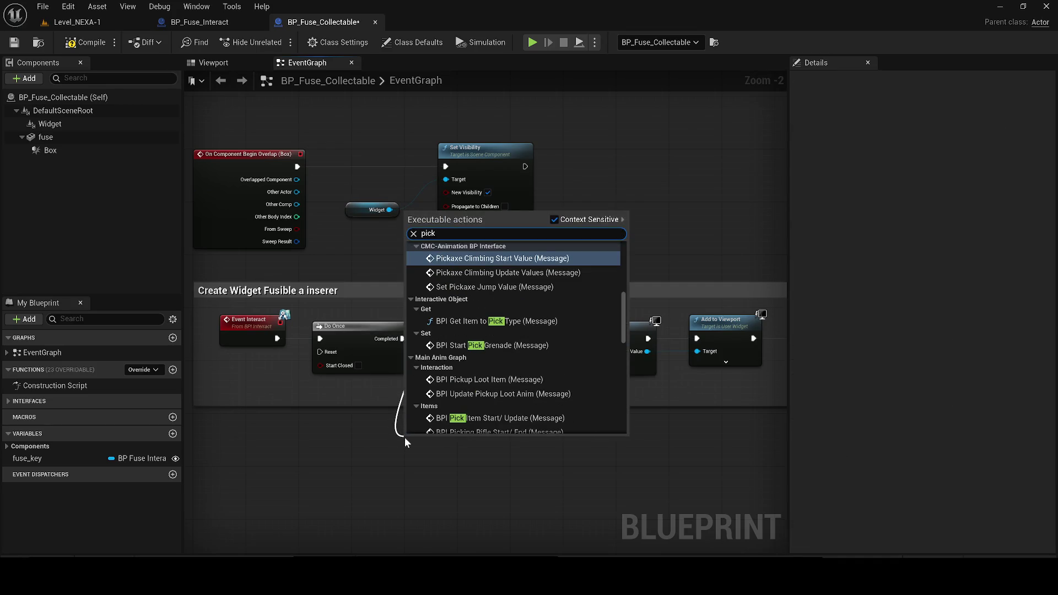
pyautogui.press('Return')
pyautogui.scroll(2, 411, 439)
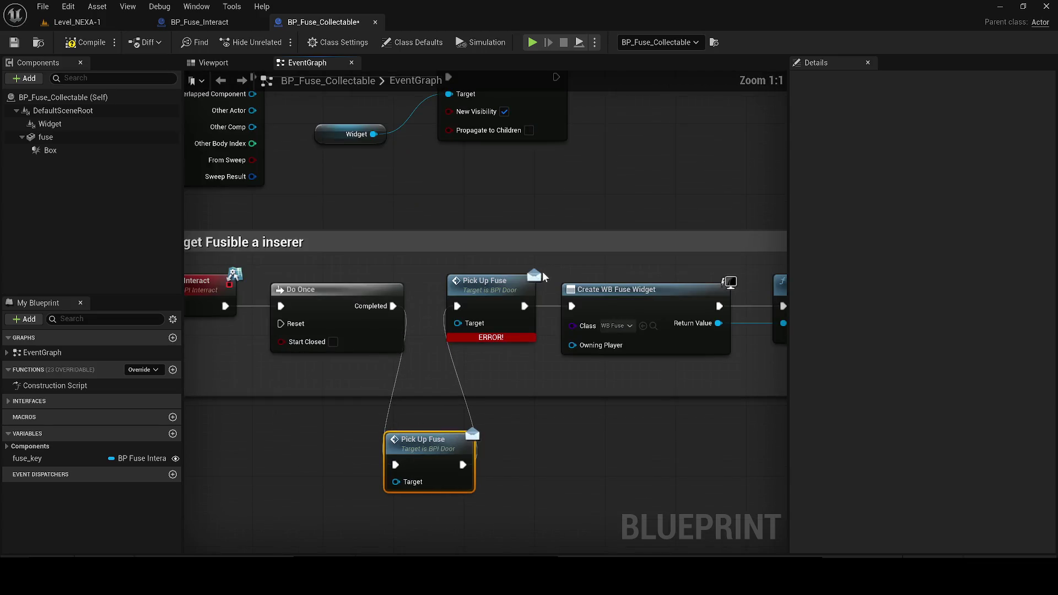
pyautogui.click(507, 292)
pyautogui.press('Delete')
pyautogui.moveTo(424, 441)
pyautogui.mouseDown()
pyautogui.moveTo(466, 292)
pyautogui.moveTo(572, 307)
pyautogui.mouseUp()
# Recompile, inspect Pick Up Fuse in BPI_Door, then find its interface event in BP_Fuse_Interact
pyautogui.click(86, 42)
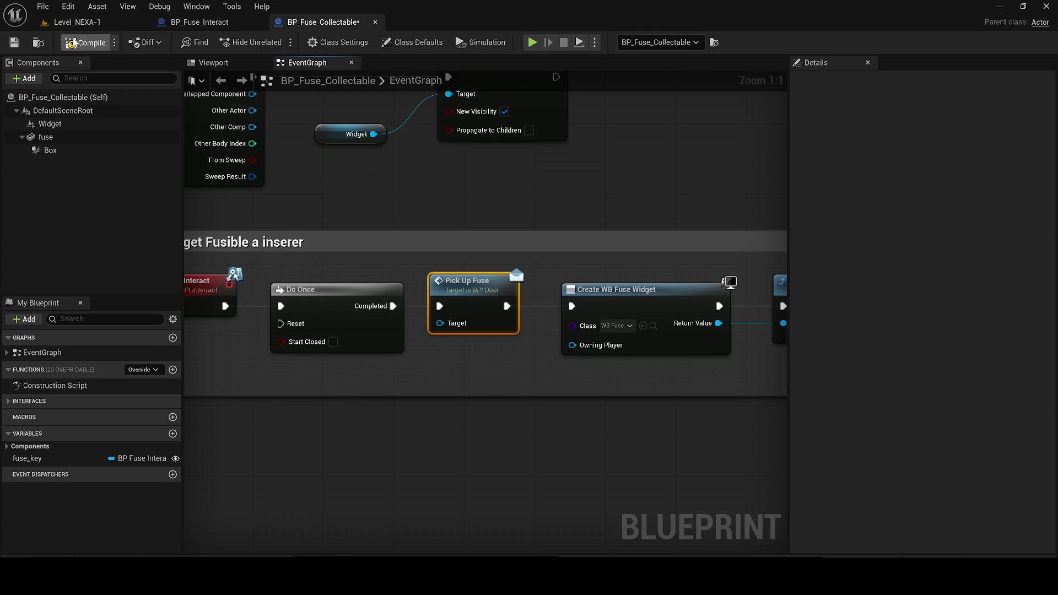
pyautogui.doubleClick(463, 301)
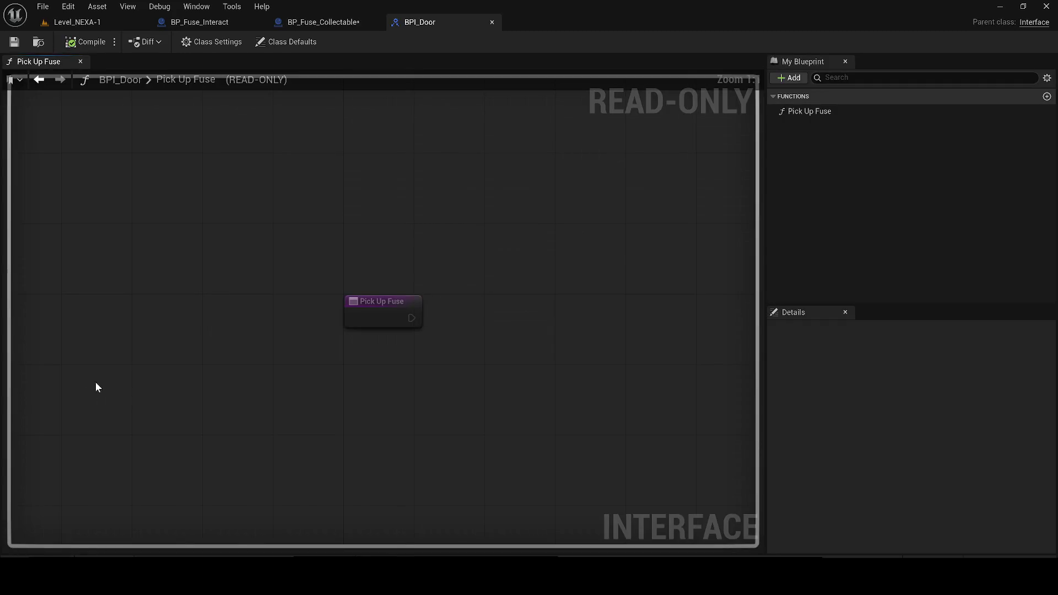
pyautogui.click(492, 23)
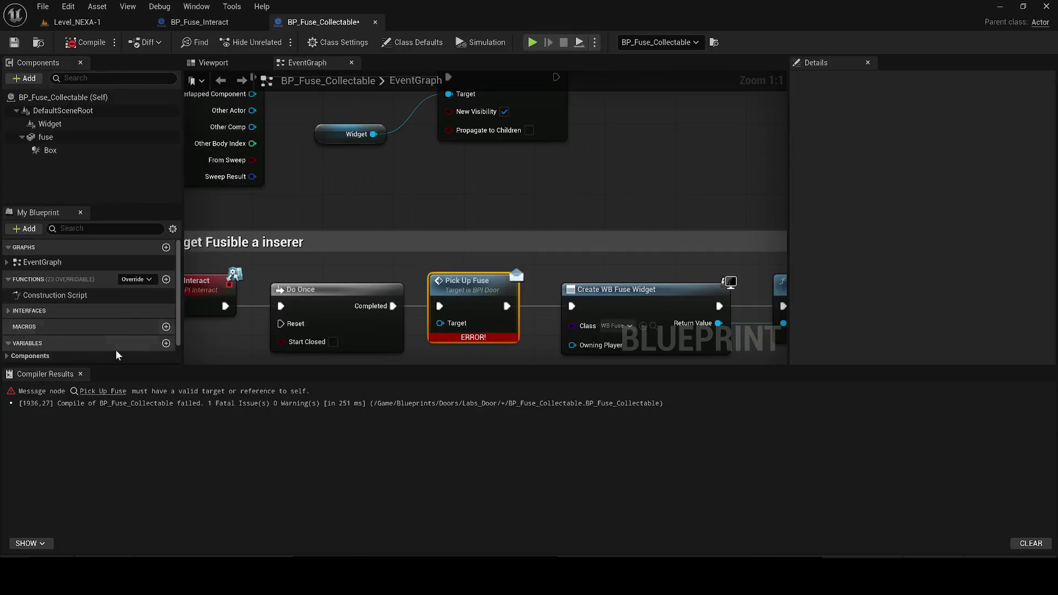
pyautogui.click(84, 371)
pyautogui.scroll(-2, 489, 323)
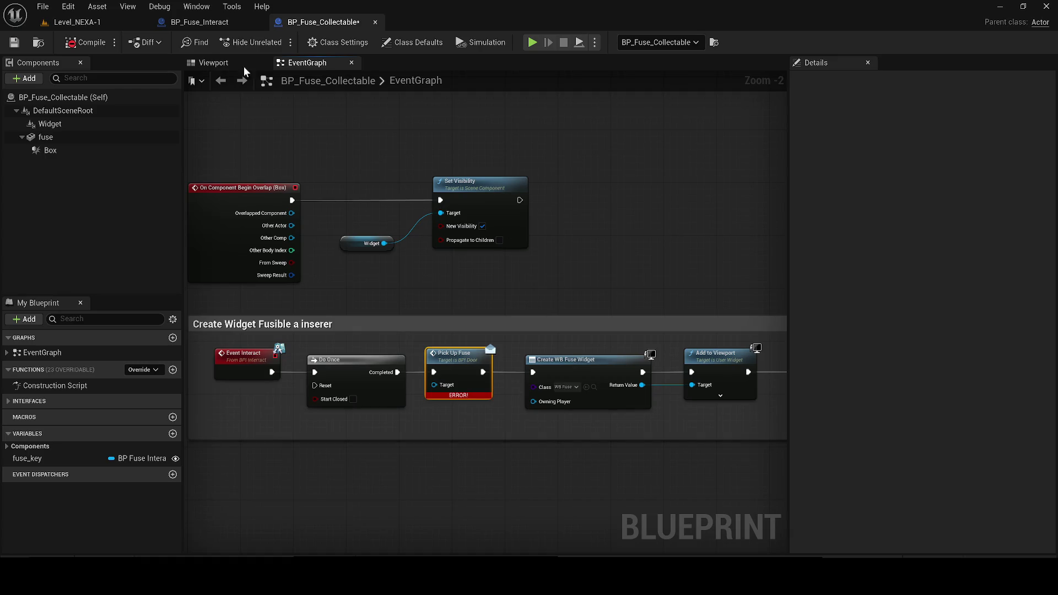
pyautogui.click(200, 22)
pyautogui.doubleClick(81, 439)
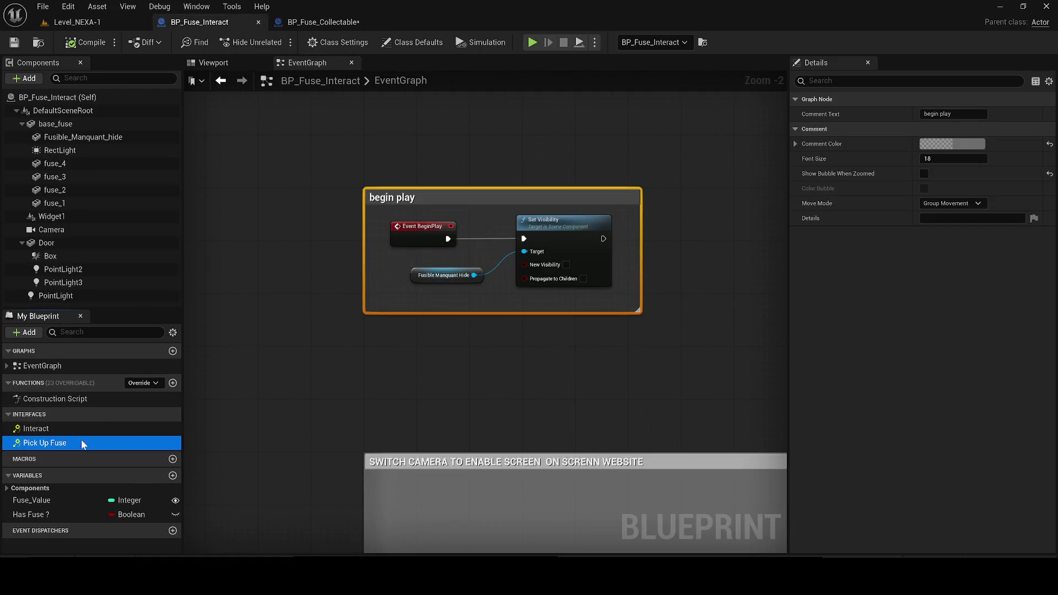
# Locate BP_Fuse_Interact's Pick Up Fuse event, then return to BP_Fuse_Collectable and open the Content Drawer
pyautogui.doubleClick(67, 430)
pyautogui.scroll(-2, 595, 276)
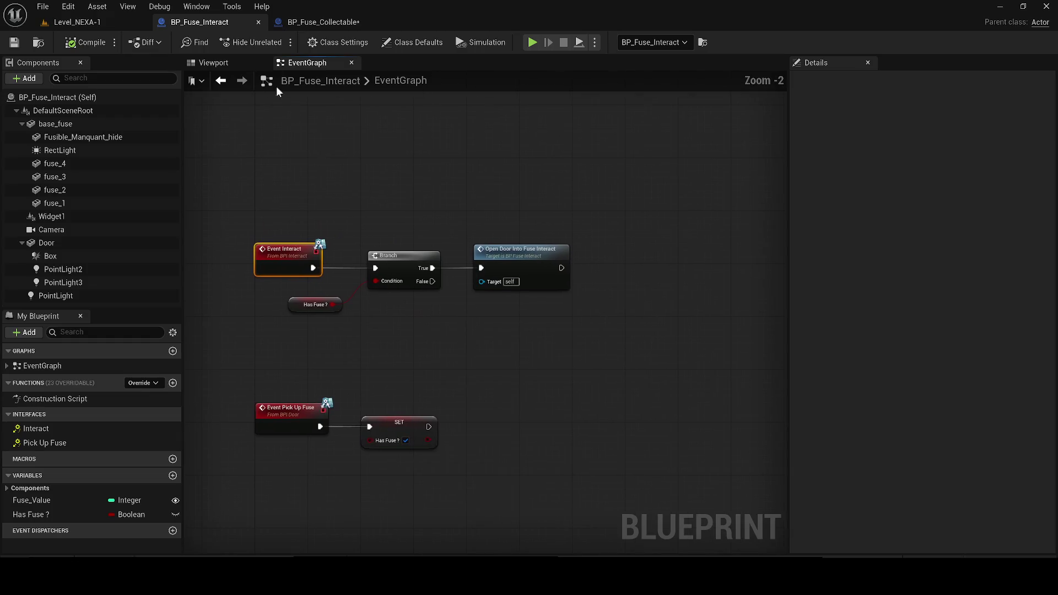
pyautogui.click(304, 22)
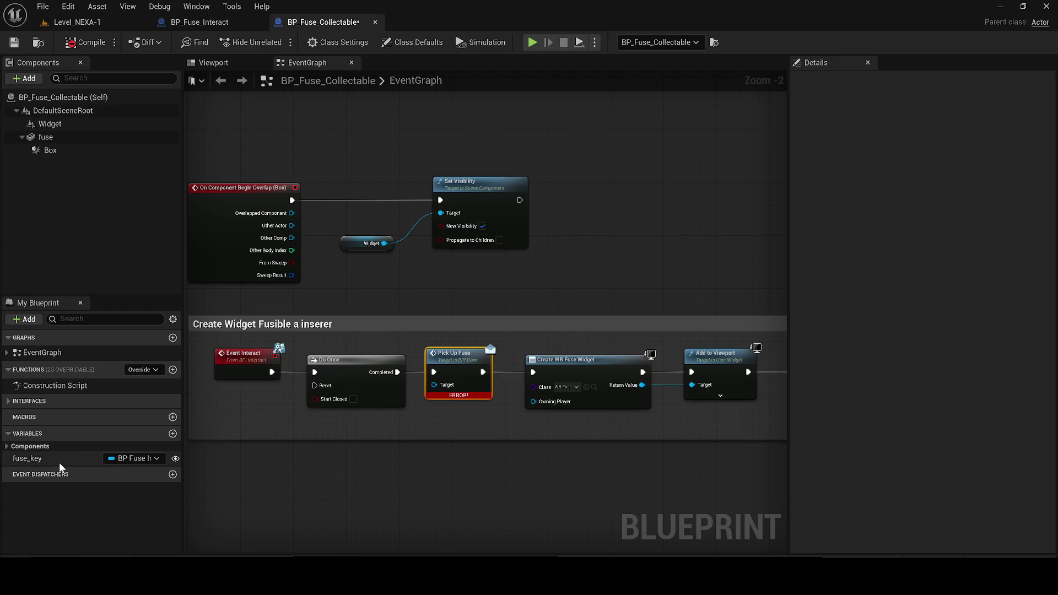
pyautogui.hotkey('ctrl', 'space')
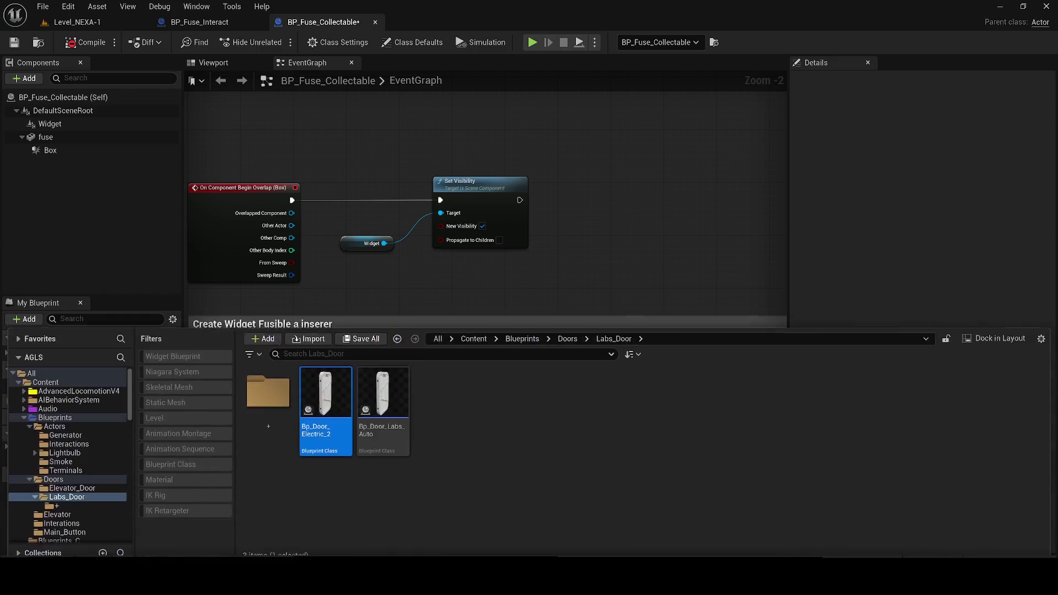
# Refresh the Pick Up Fuse node and recompile BP_Fuse_Collectable
pyautogui.click(394, 274)
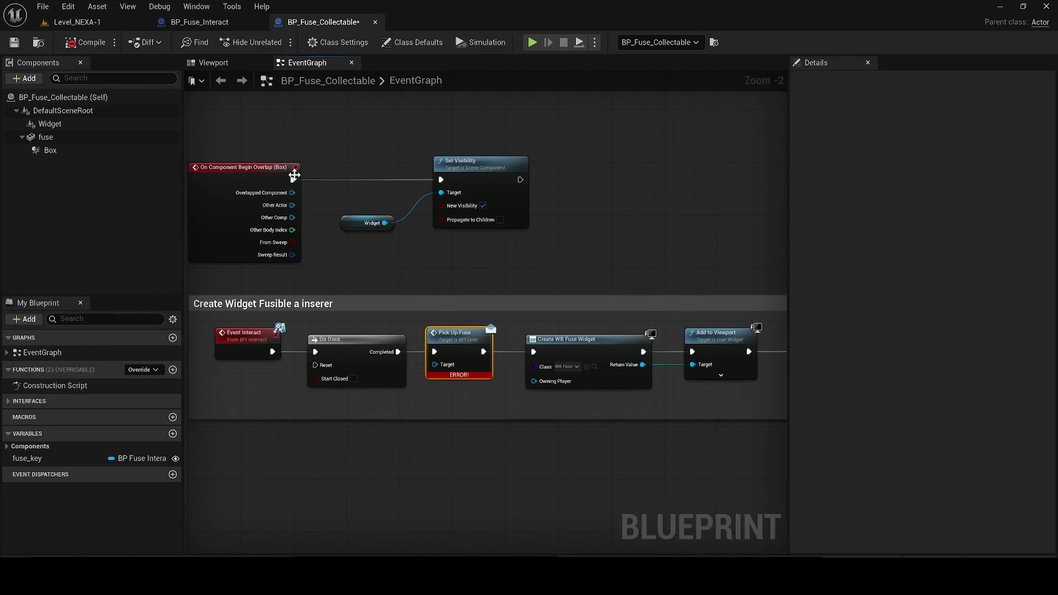
pyautogui.rightClick(467, 347)
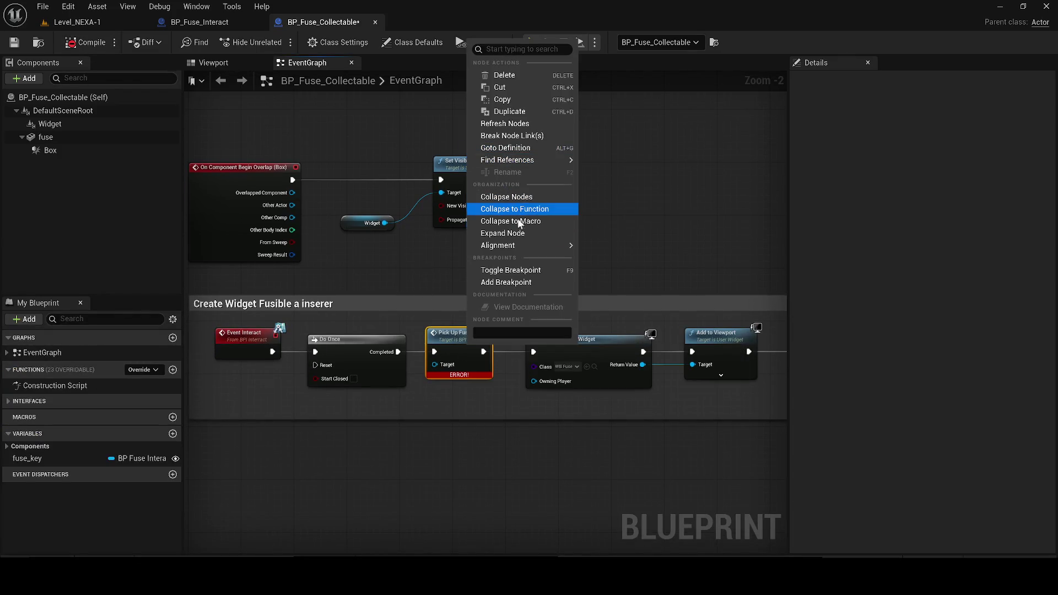
pyautogui.click(505, 124)
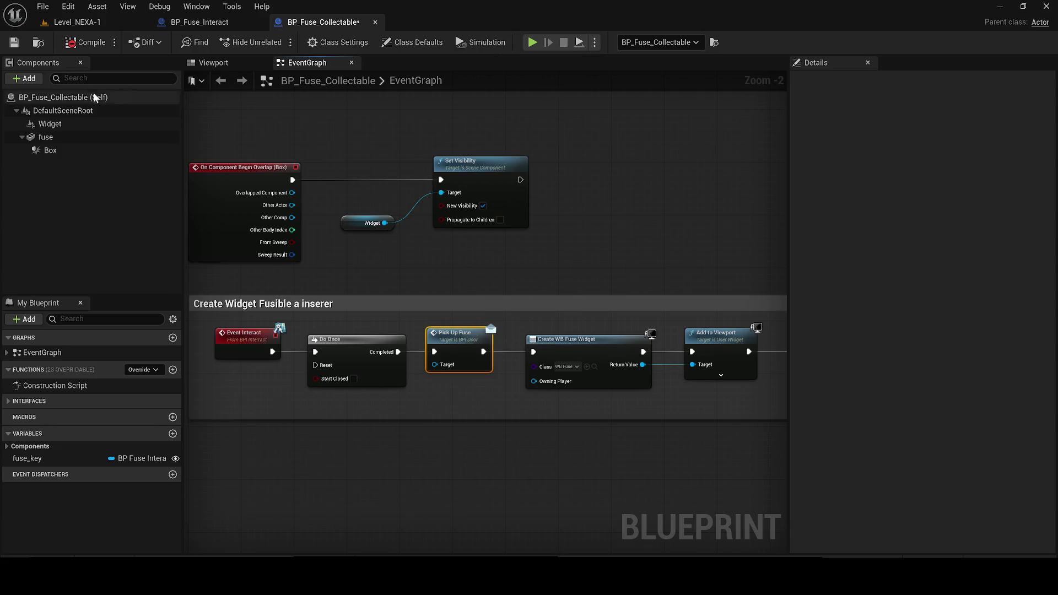
pyautogui.click(81, 44)
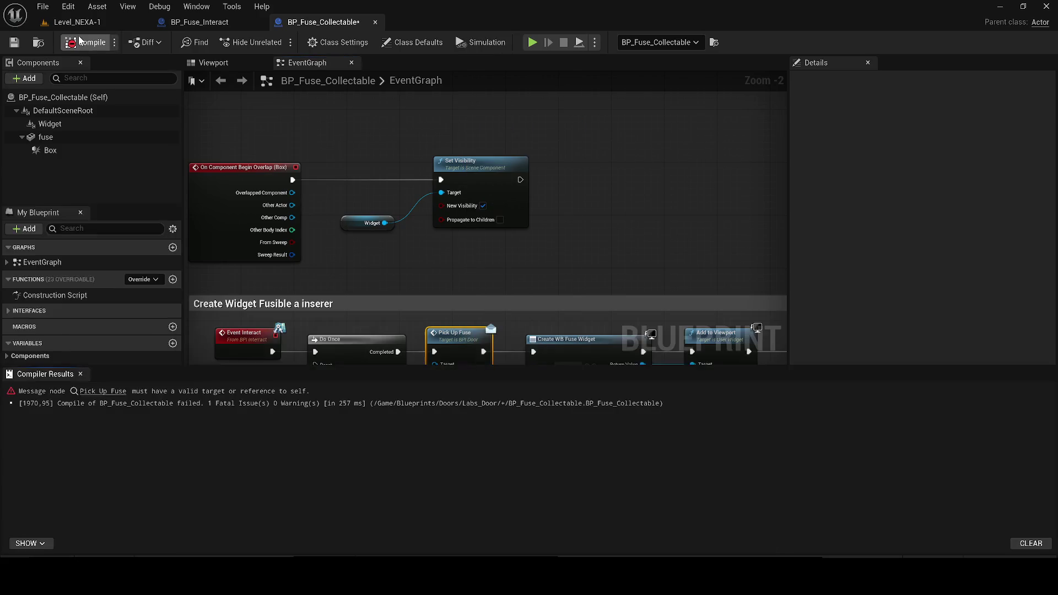
pyautogui.click(79, 375)
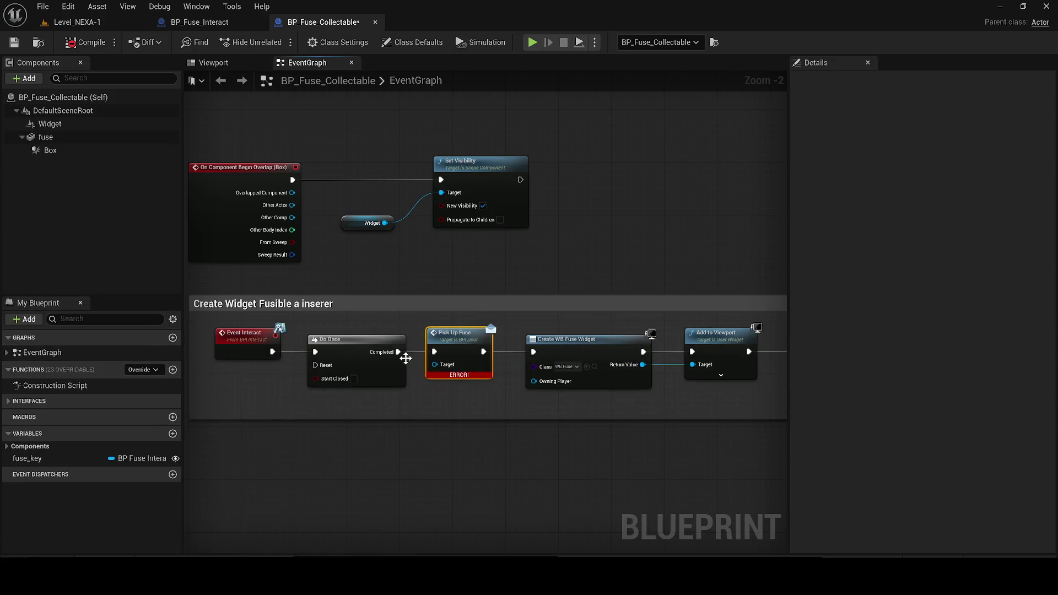
# Delete Pick Up Fuse and Do Once, add a Pick Up Fuse message from Event Interact, and compile
pyautogui.press('Delete')
pyautogui.click(349, 349)
pyautogui.press('Delete')
pyautogui.moveTo(268, 347)
pyautogui.mouseDown()
pyautogui.moveTo(253, 348)
pyautogui.moveTo(327, 353)
pyautogui.mouseUp()
pyautogui.write('p')
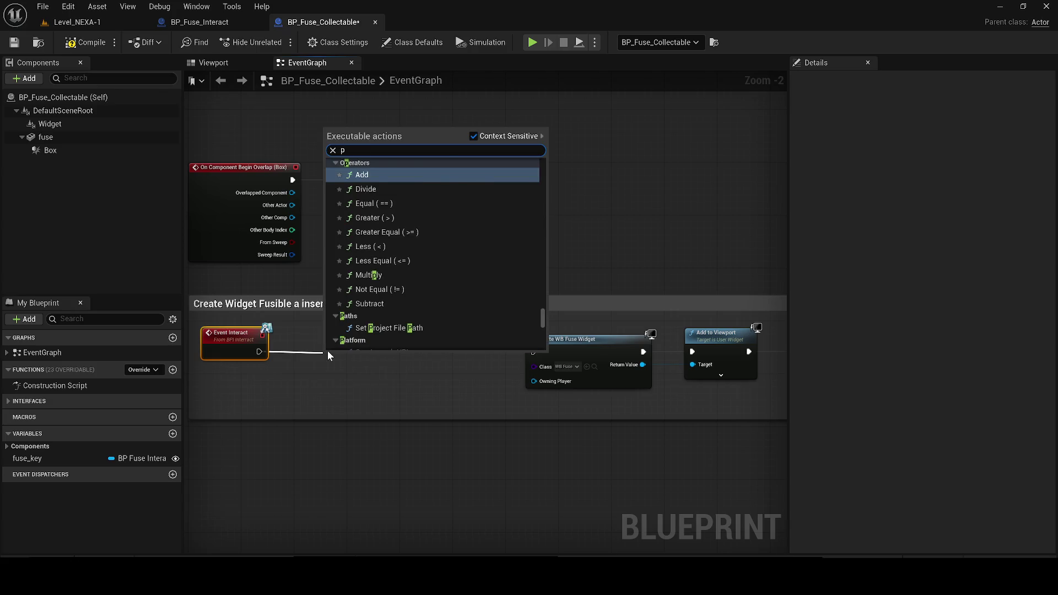
pyautogui.write('ick up')
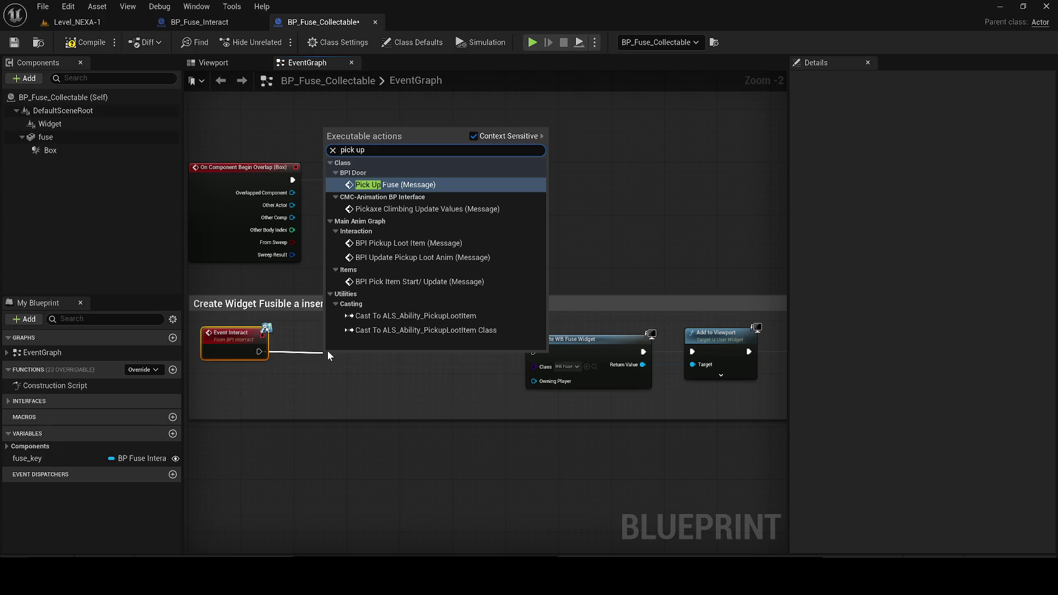
pyautogui.write(' fu')
pyautogui.press('Return')
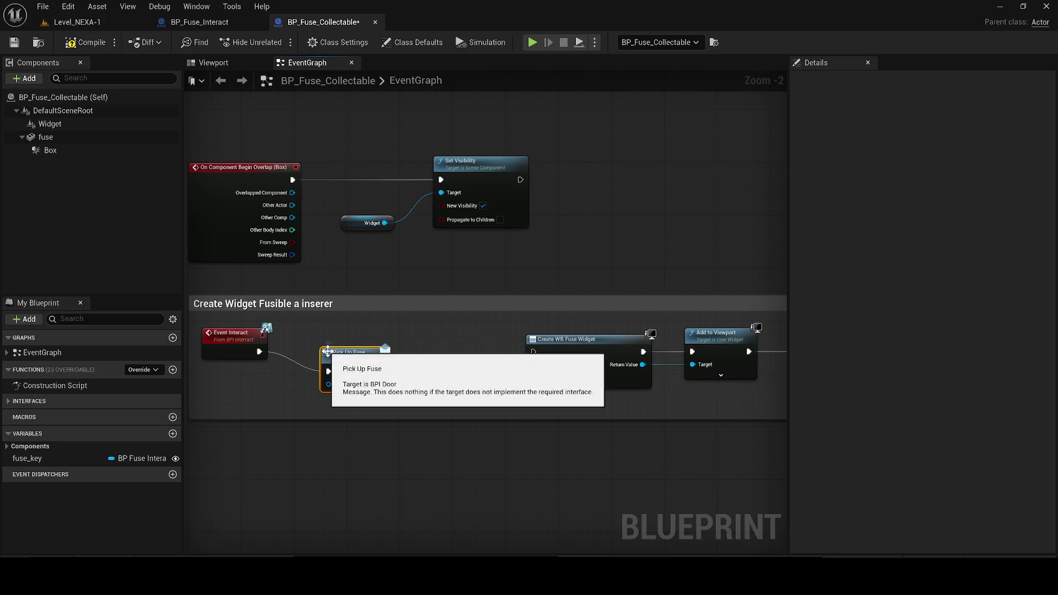
pyautogui.click(85, 42)
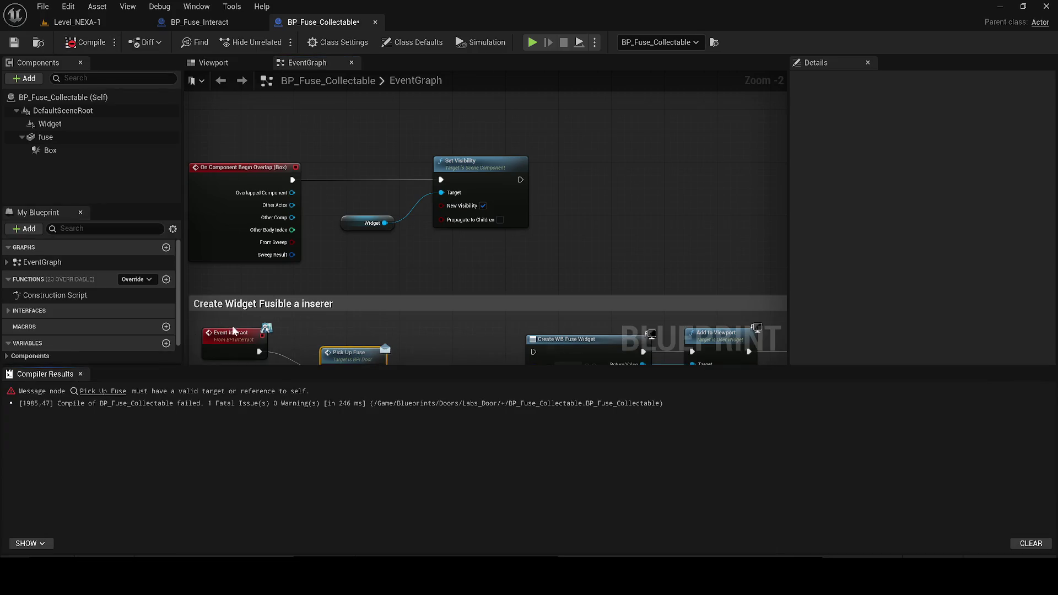
# Move Pick Up Fuse beside Event Interact and review the Implemented Interfaces in Class Settings
pyautogui.click(80, 374)
pyautogui.moveTo(345, 353)
pyautogui.mouseDown()
pyautogui.moveTo(352, 342)
pyautogui.moveTo(332, 333)
pyautogui.mouseUp()
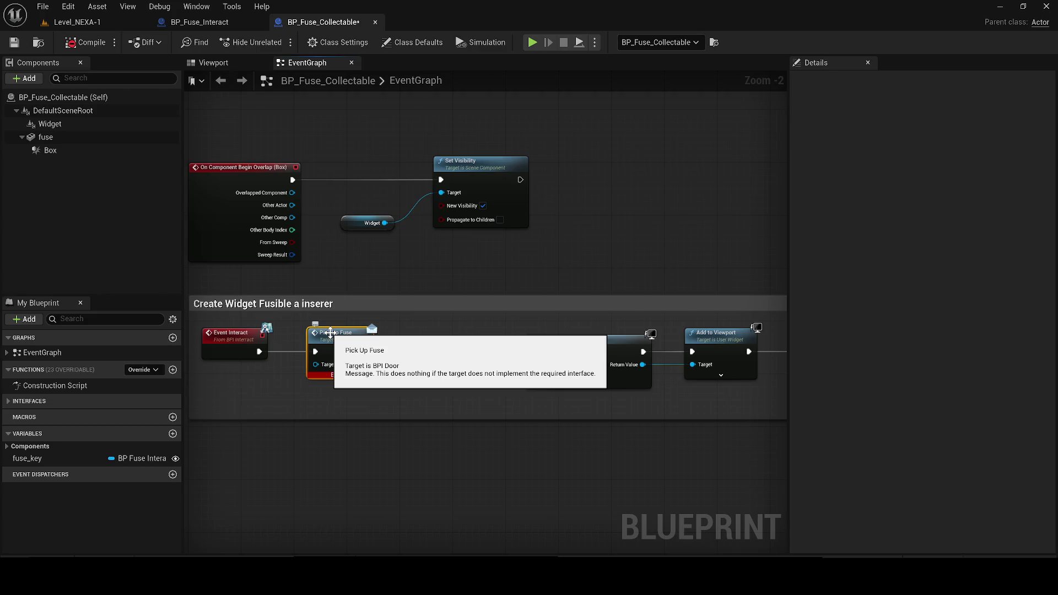
pyautogui.click(337, 42)
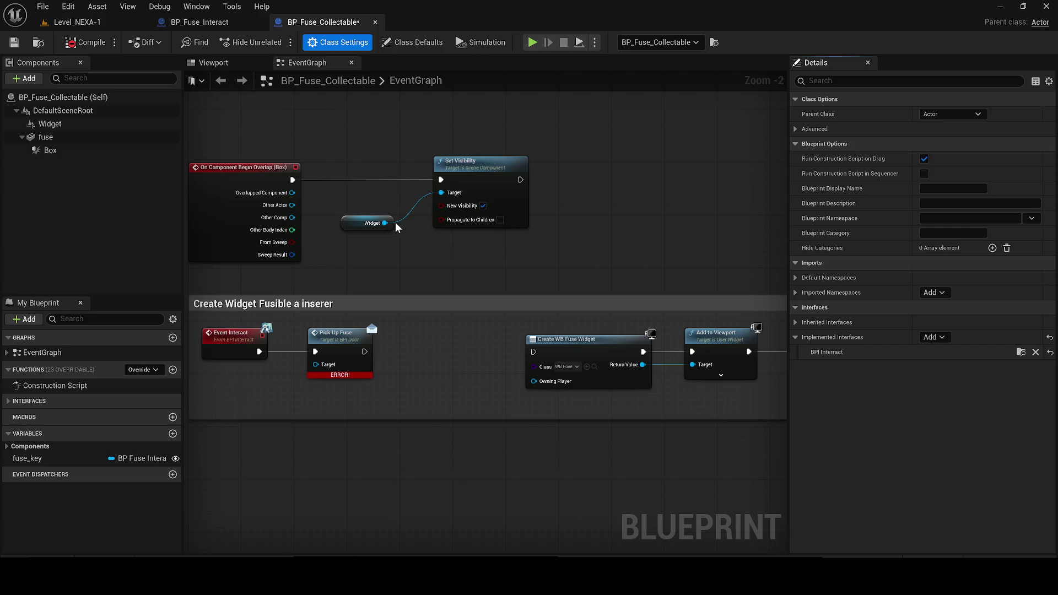
pyautogui.click(355, 340)
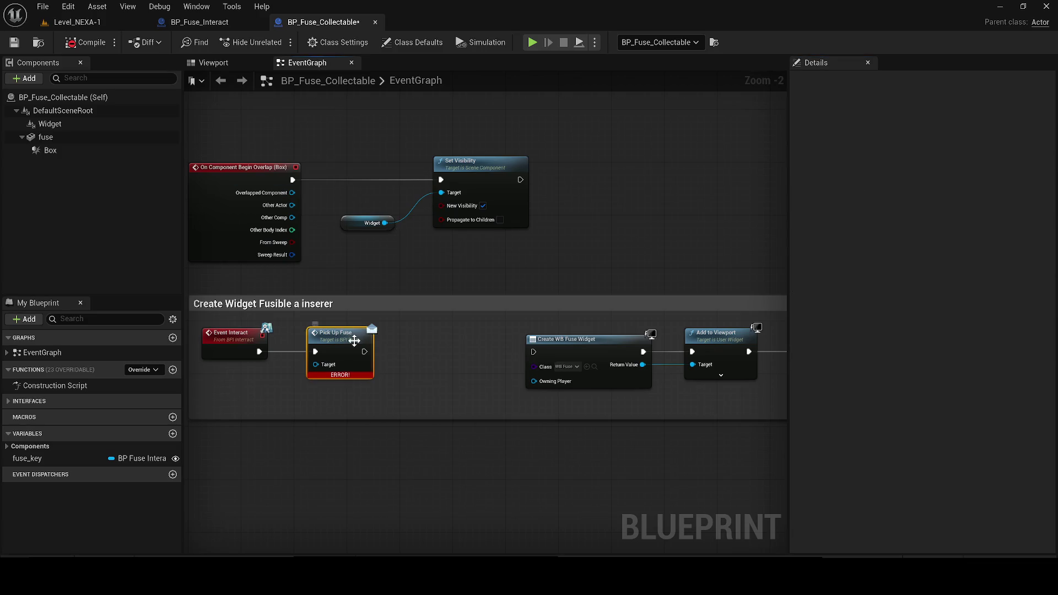
pyautogui.doubleClick(354, 340)
pyautogui.click(831, 112)
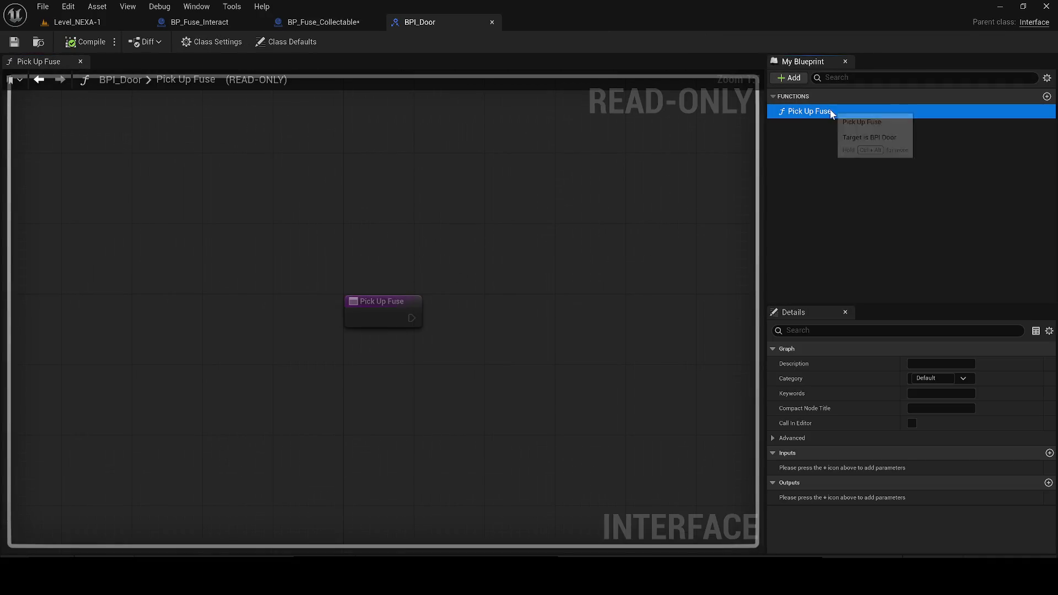
pyautogui.click(491, 22)
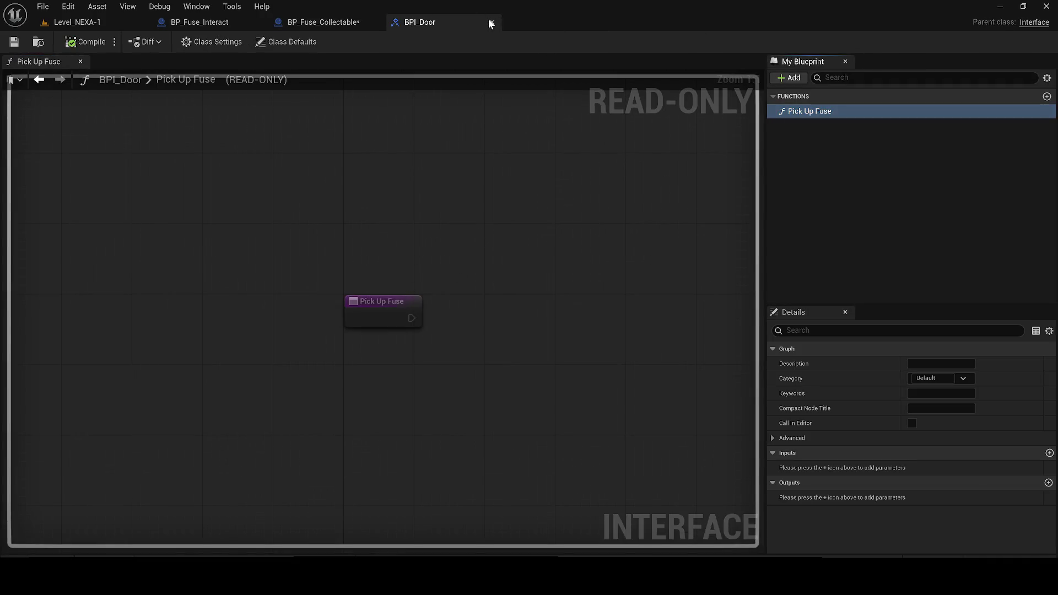
pyautogui.click(491, 23)
pyautogui.moveTo(497, 327)
pyautogui.mouseDown()
pyautogui.moveTo(430, 286)
pyautogui.moveTo(530, 293)
pyautogui.mouseUp()
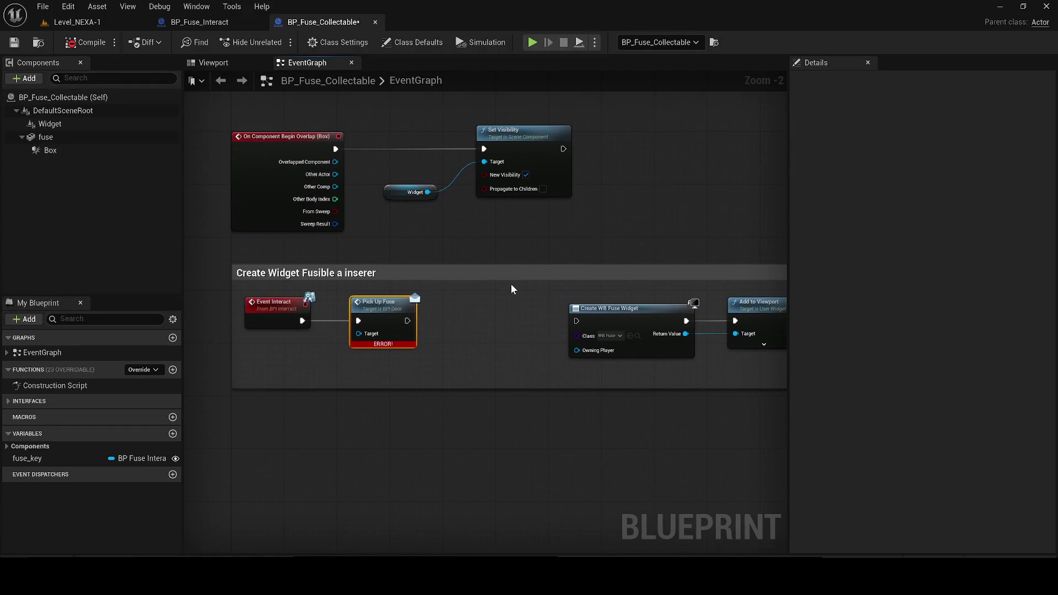
pyautogui.click(210, 25)
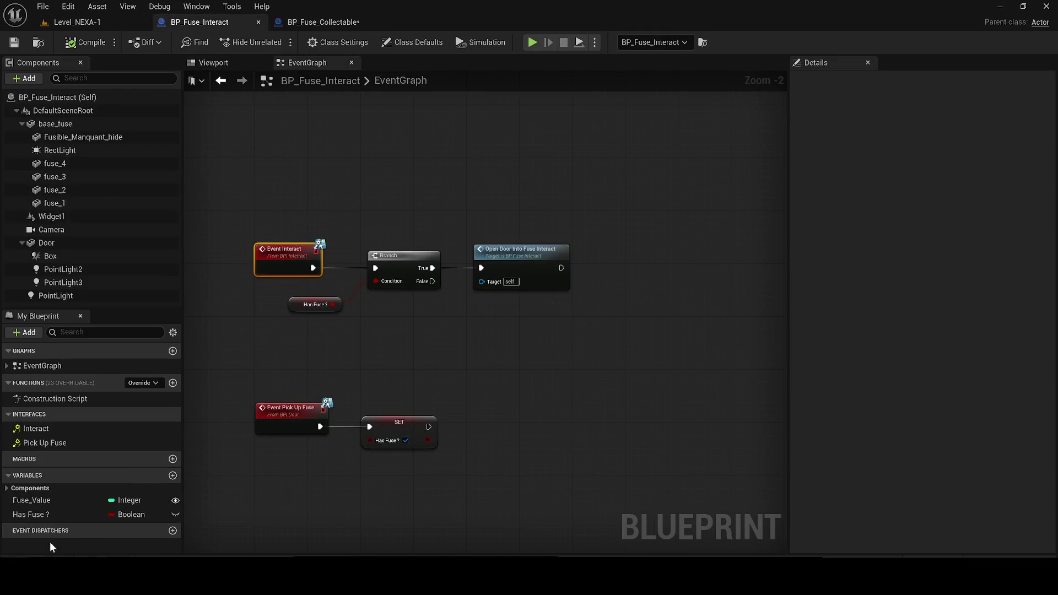
pyautogui.click(57, 446)
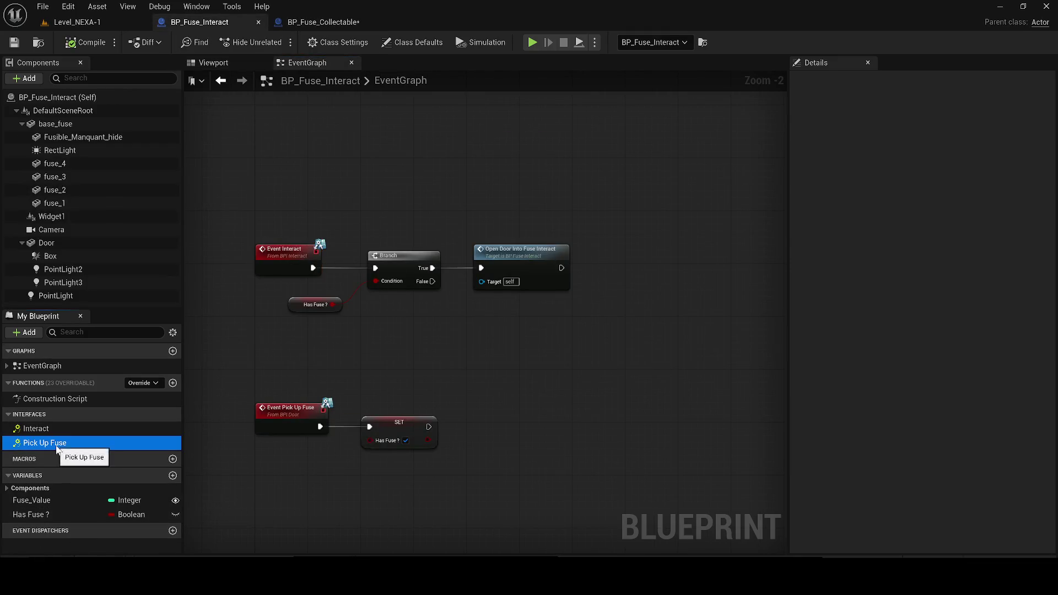
pyautogui.click(313, 30)
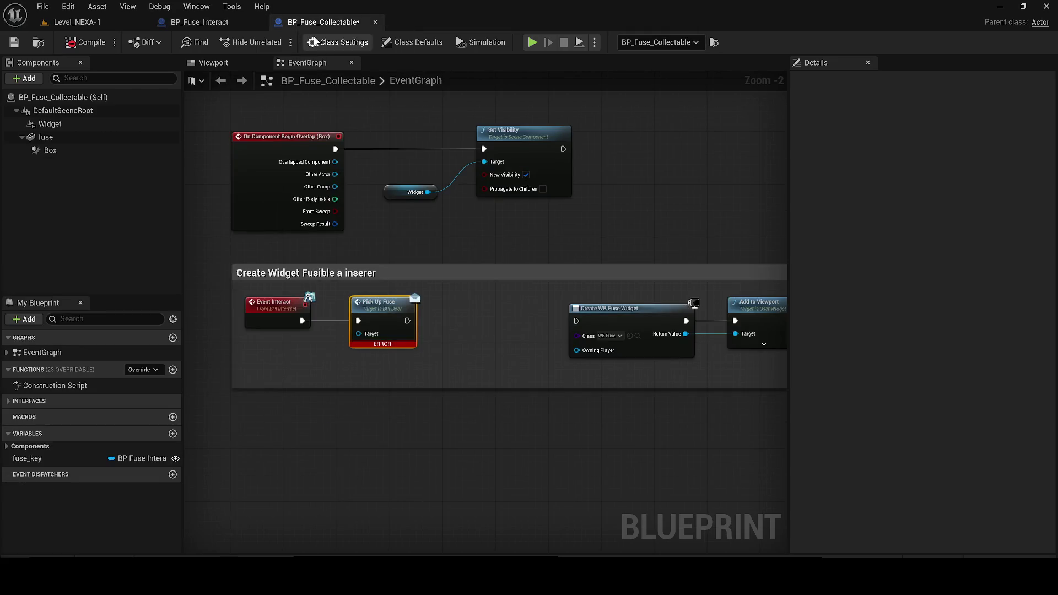
# Feed a fuse_key getter into Pick Up Fuse's target and chain it to Create WB Fuse Widget
pyautogui.click(9, 403)
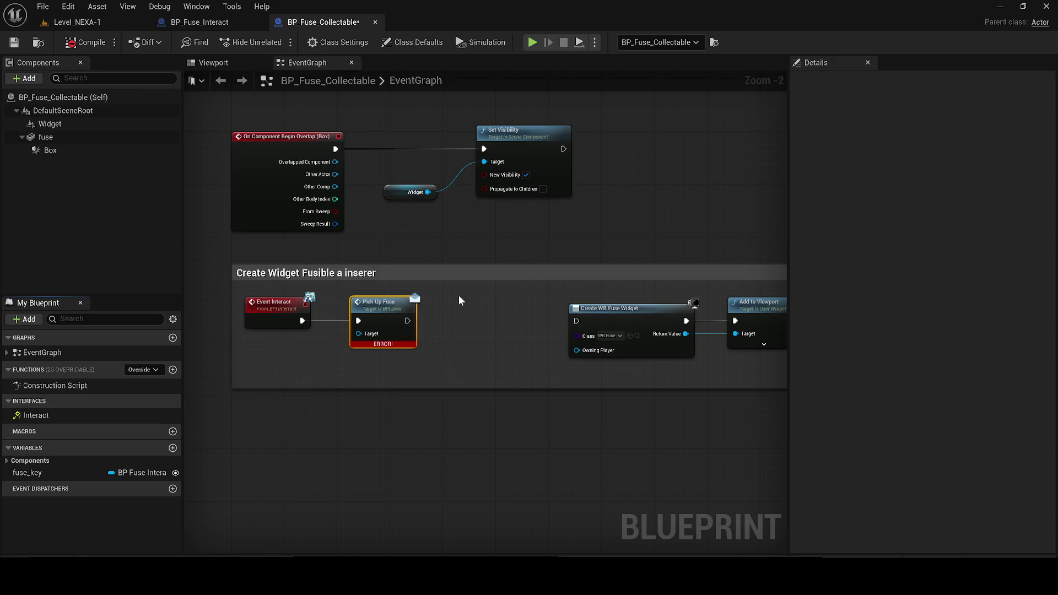
pyautogui.moveTo(33, 473)
pyautogui.mouseDown()
pyautogui.moveTo(285, 337)
pyautogui.moveTo(310, 354)
pyautogui.moveTo(356, 338)
pyautogui.mouseUp()
pyautogui.scroll(-1, 285, 338)
pyautogui.click(317, 367)
pyautogui.scroll(1, 316, 352)
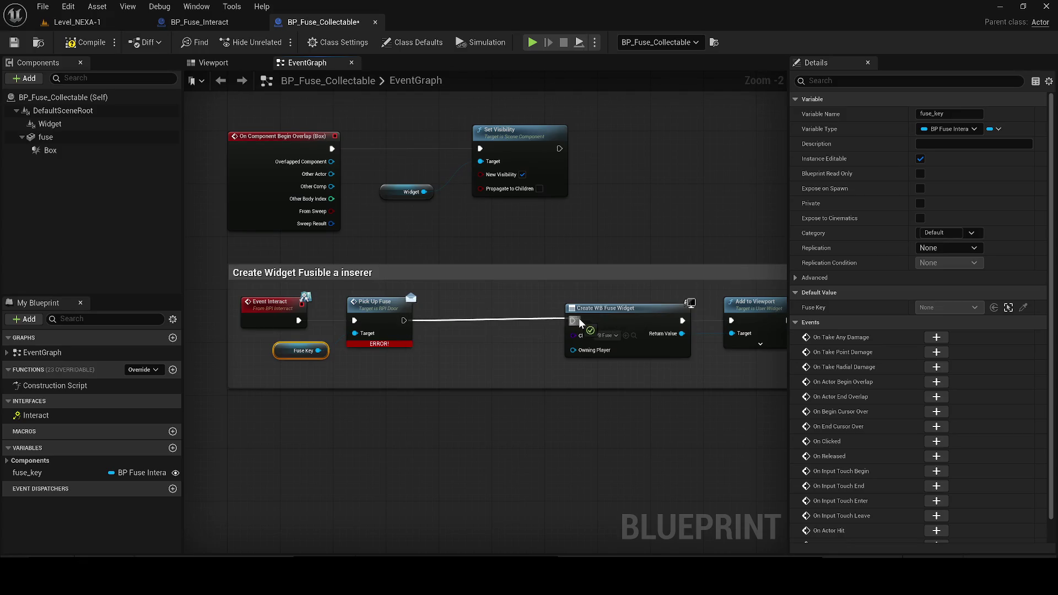
pyautogui.moveTo(579, 323); pyautogui.dragTo(580, 322)
# Shift the widget, viewport and destroy nodes left, then frame the fuse in Level_NEXA-1
pyautogui.moveTo(763, 365); pyautogui.dragTo(426, 323)
pyautogui.moveTo(512, 315); pyautogui.dragTo(473, 315)
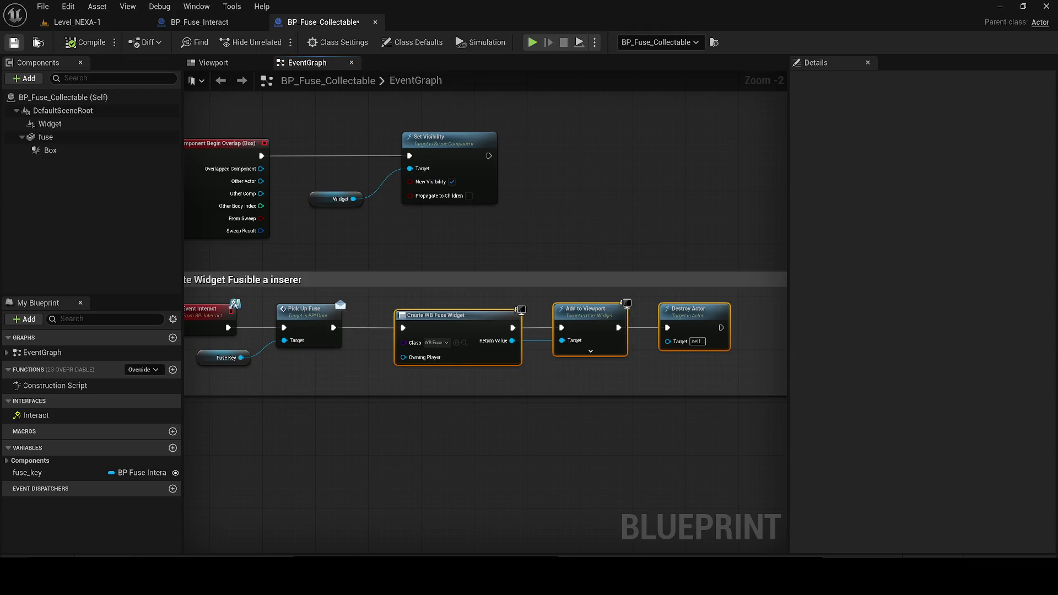
pyautogui.click(77, 24)
pyautogui.press('f')
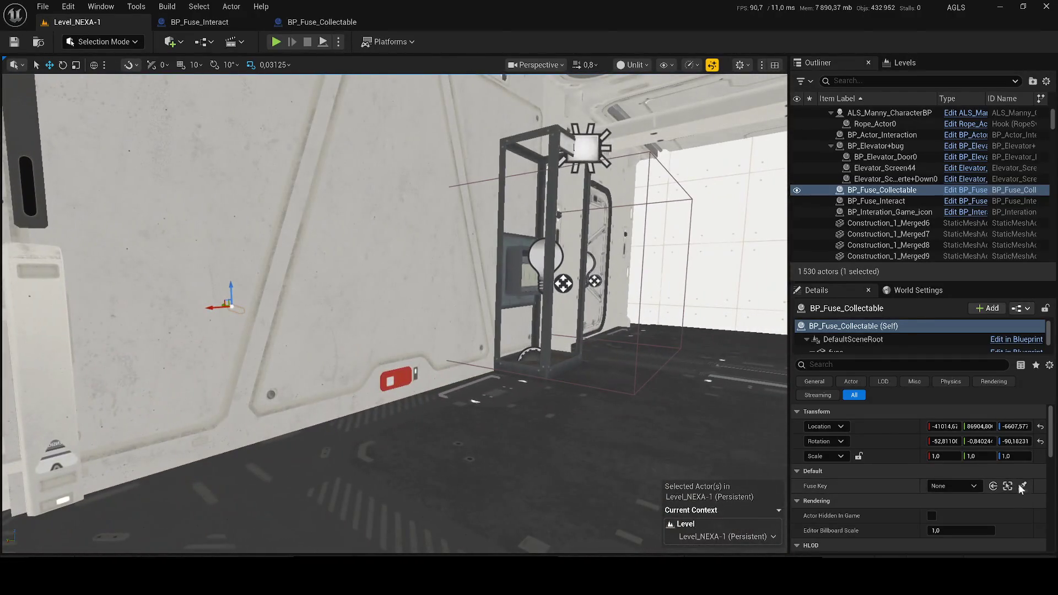
# Set the fuse collectable's Fuse Key to the BP_Fuse_Interact actor and save the level
pyautogui.click(1022, 486)
pyautogui.click(522, 263)
pyautogui.hotkey('ctrl', 's')
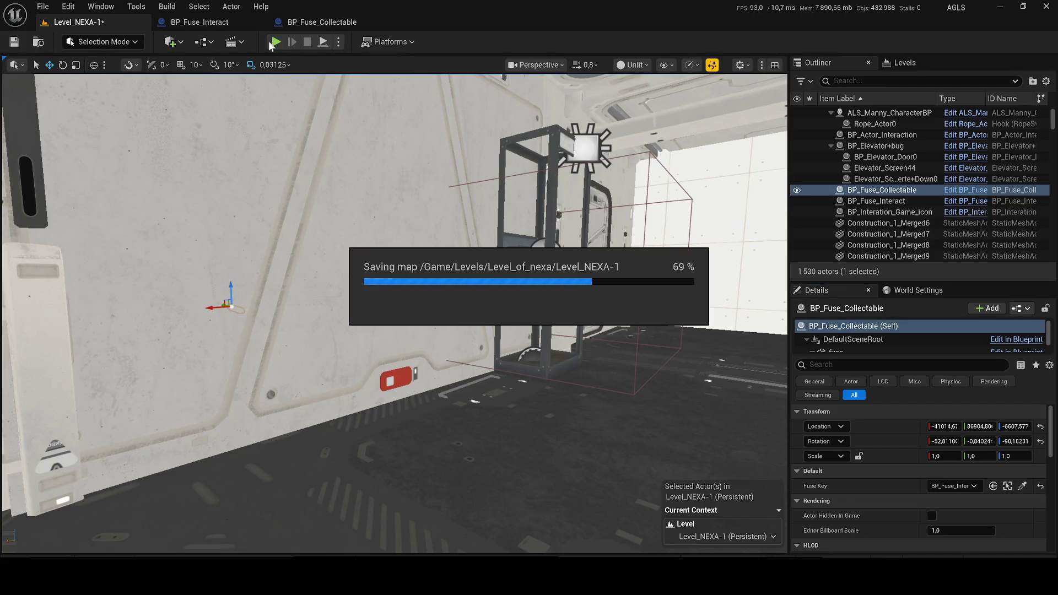
# Play-test the level, walking the character to the LINE fuse shelf until the F-03 prompt appears
pyautogui.click(273, 41)
pyautogui.press('w')
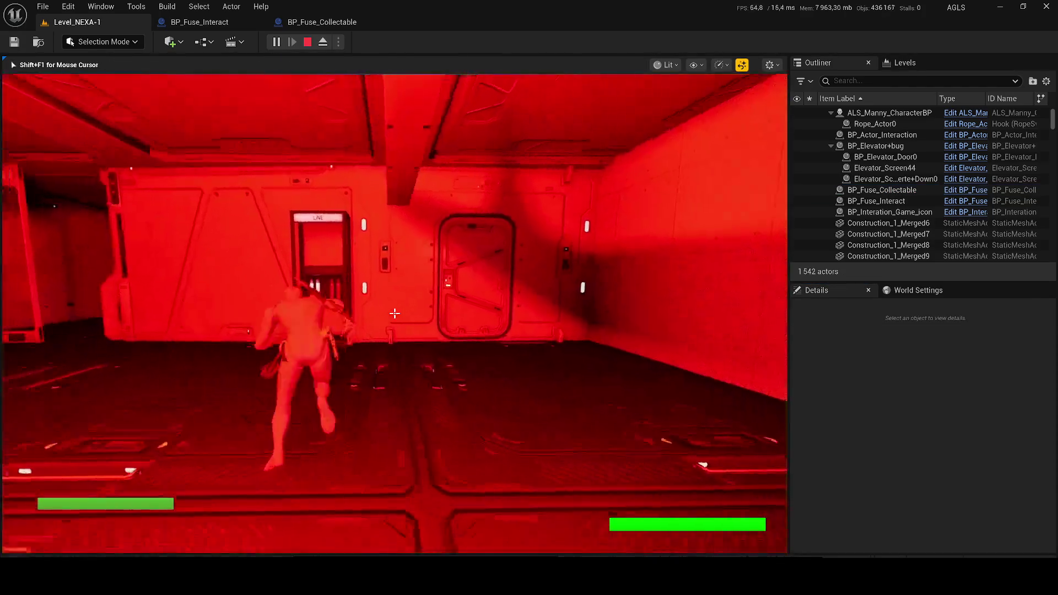
pyautogui.press('w')
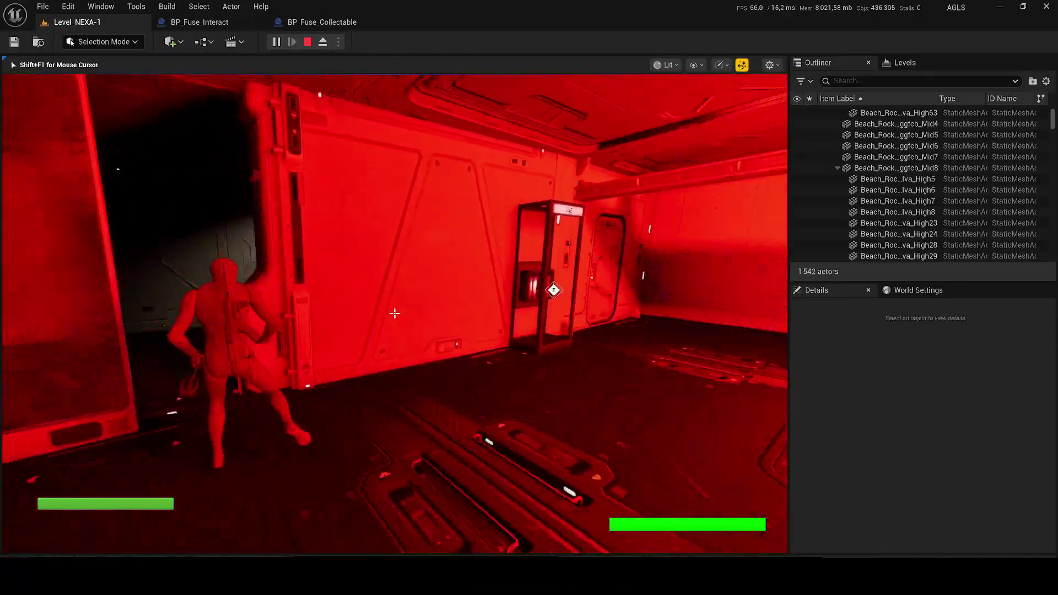
pyautogui.press('w')
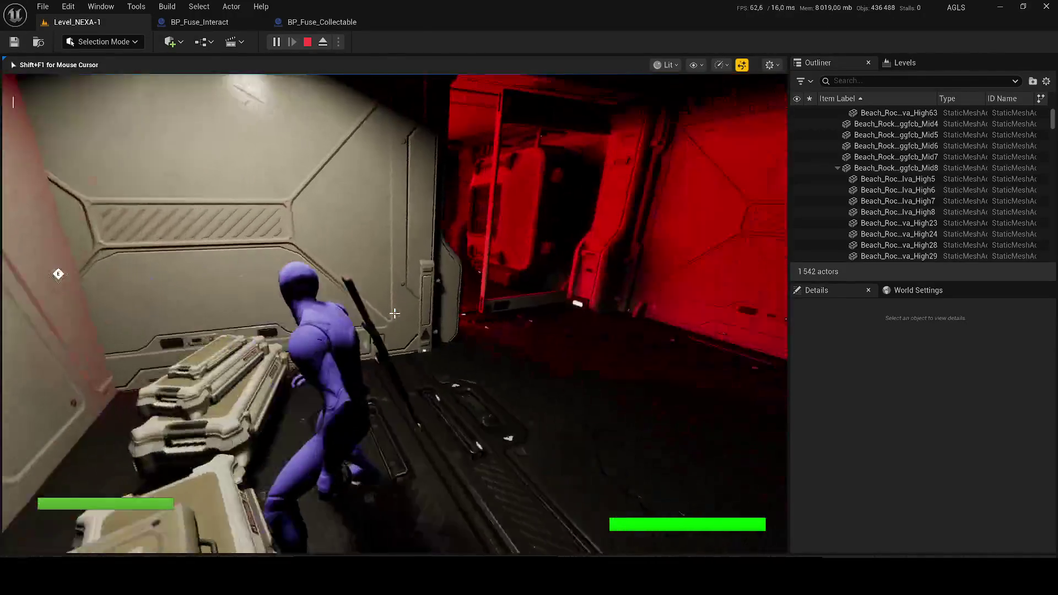
pyautogui.press('w')
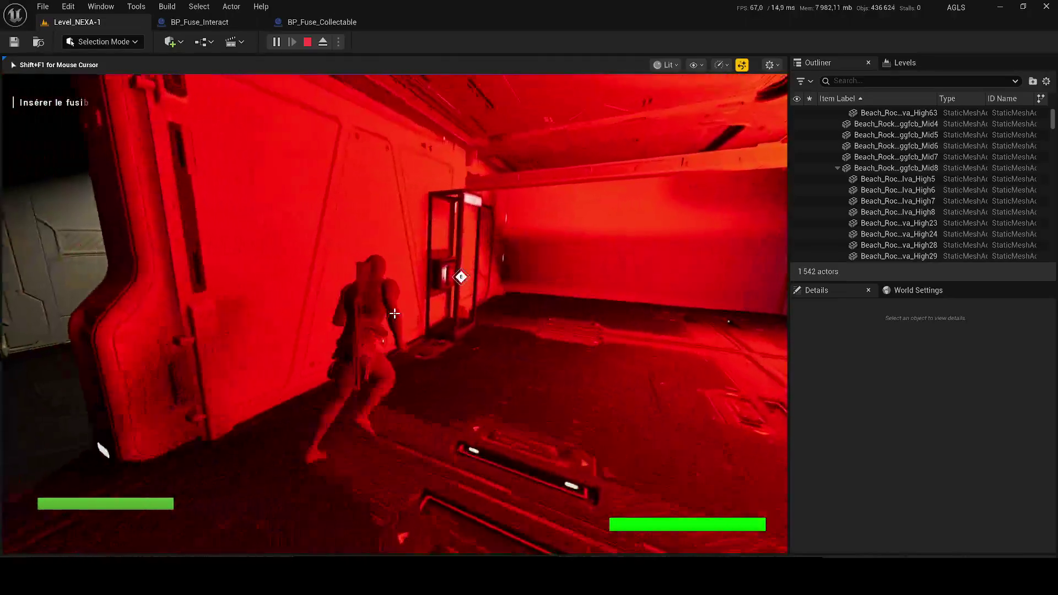
pyautogui.press('w')
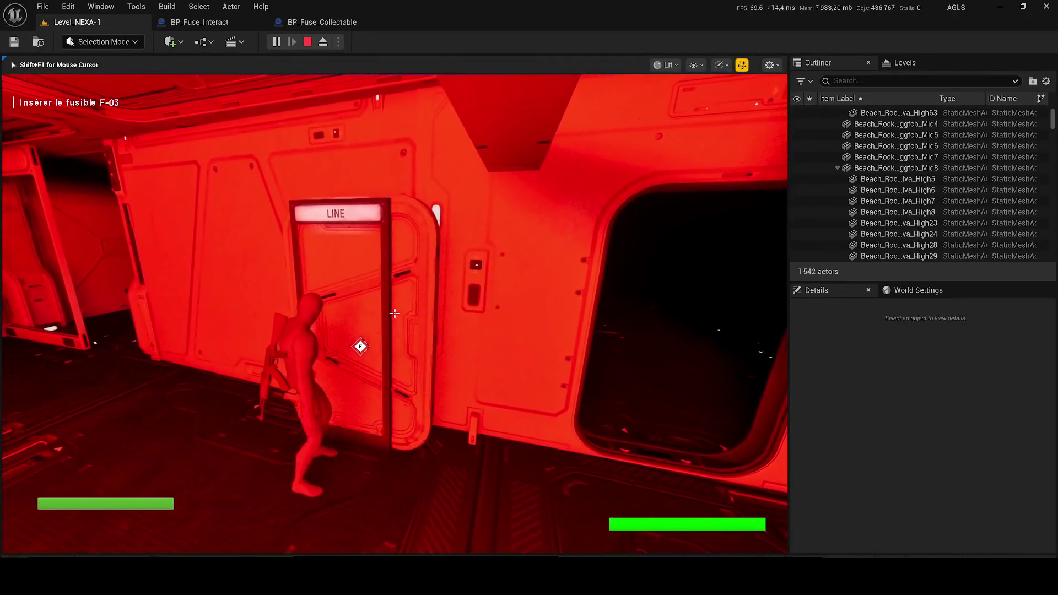
pyautogui.press('s')
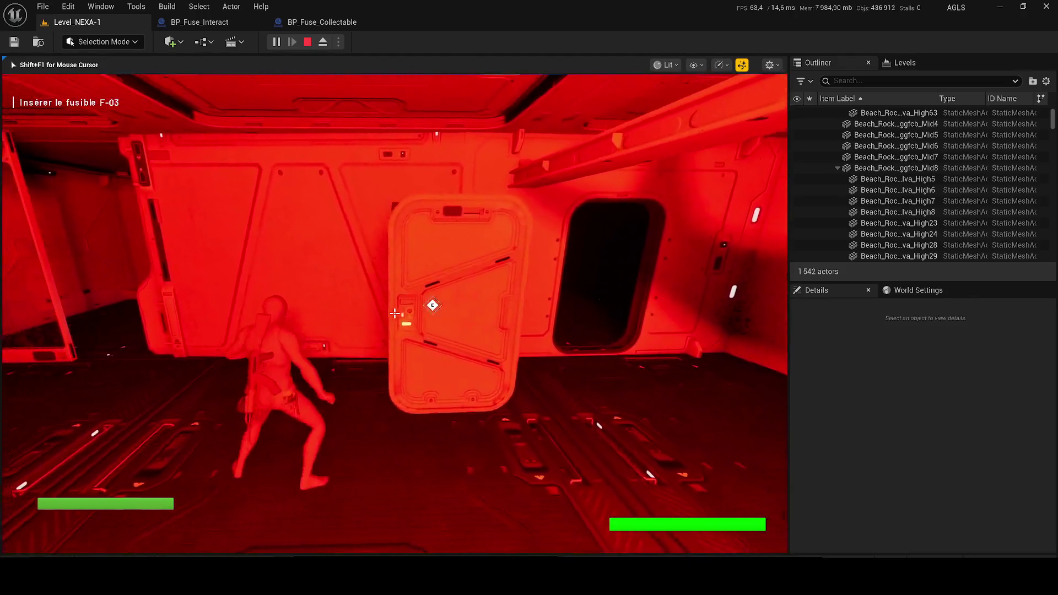
pyautogui.press('w')
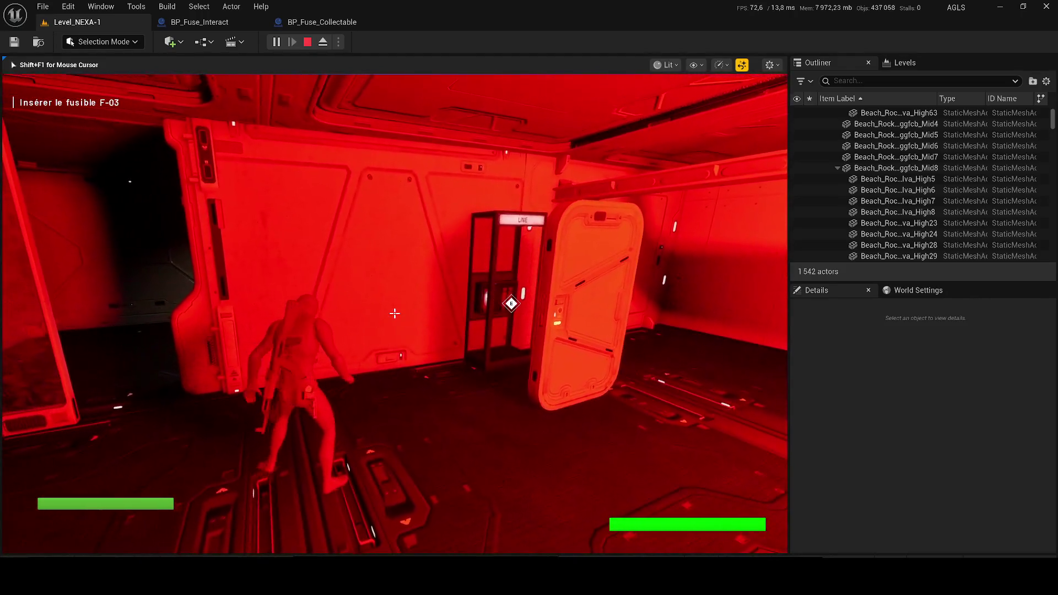
pyautogui.press('Escape')
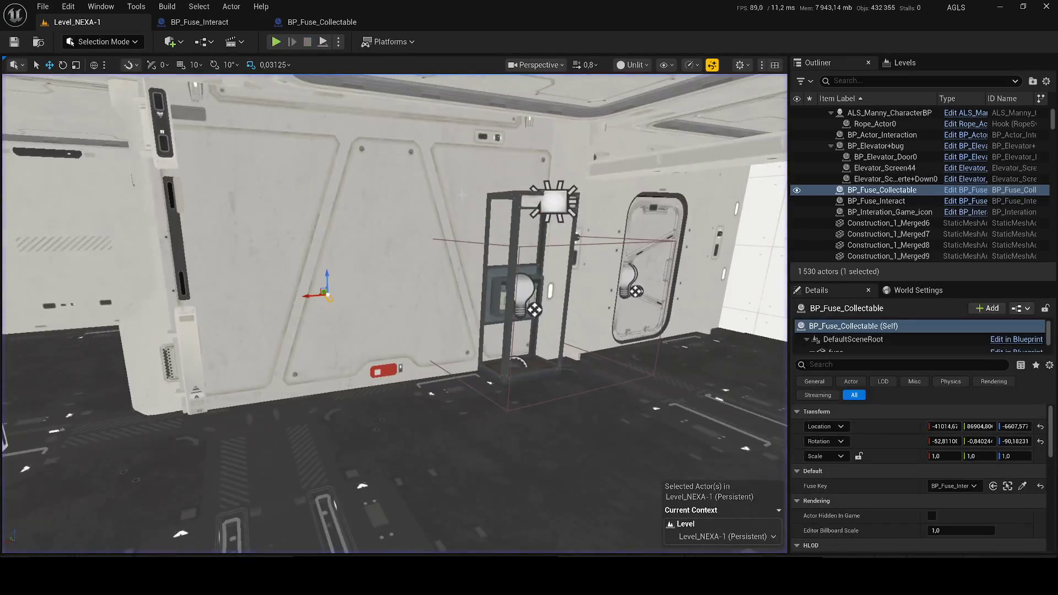
# Fly the viewport close to the fuse shelf, then run a second play session
pyautogui.press('w')
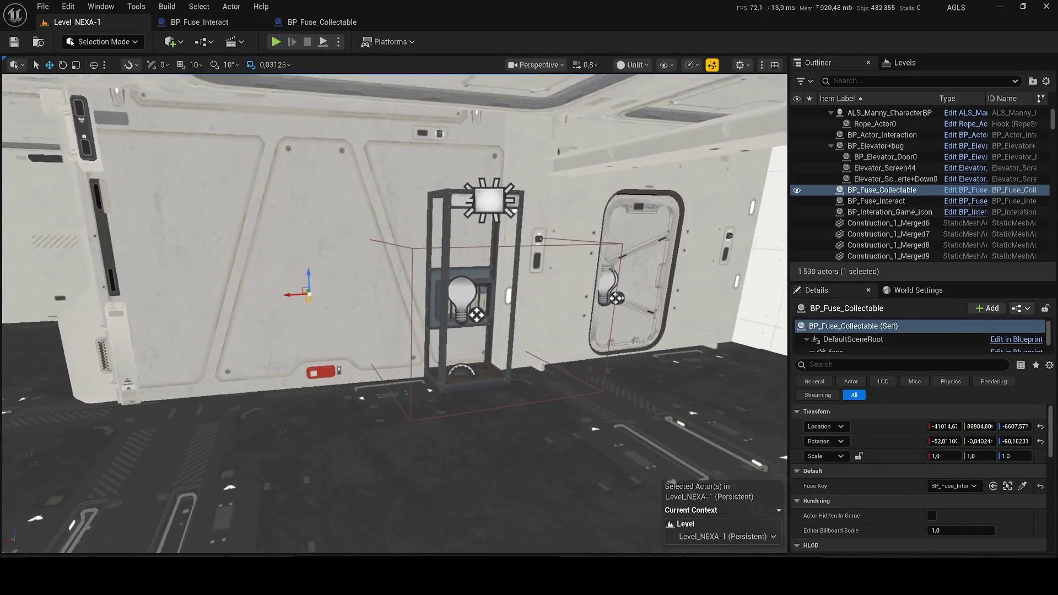
pyautogui.press('w')
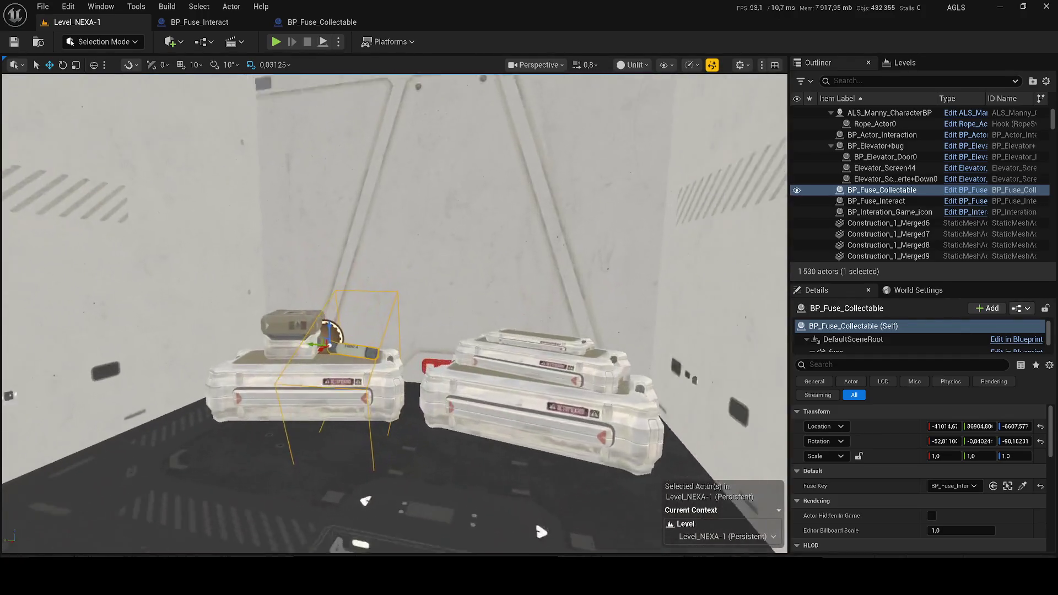
pyautogui.press('s')
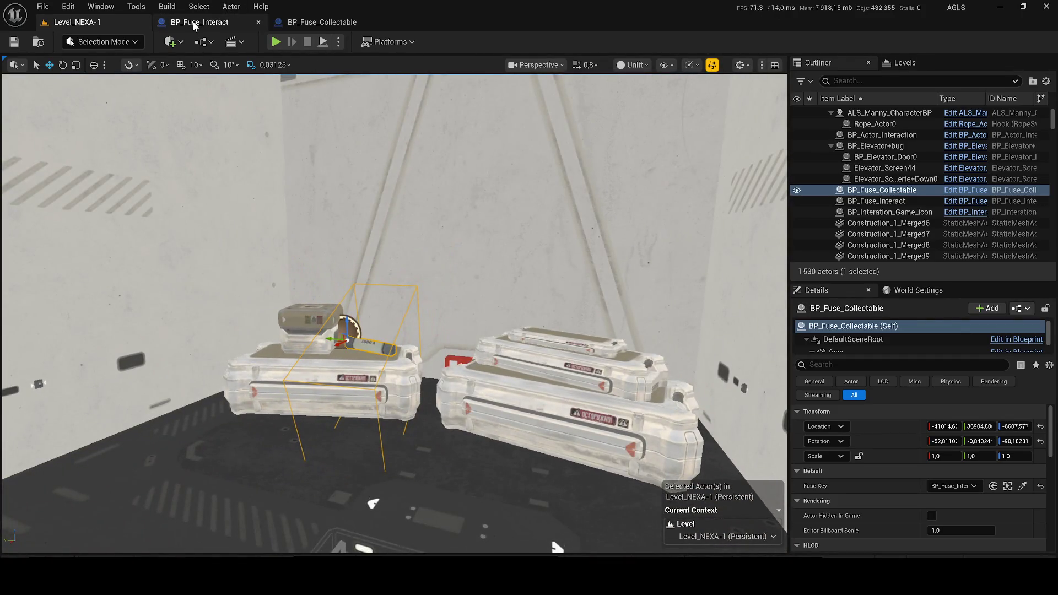
pyautogui.hotkey('alt', 'p')
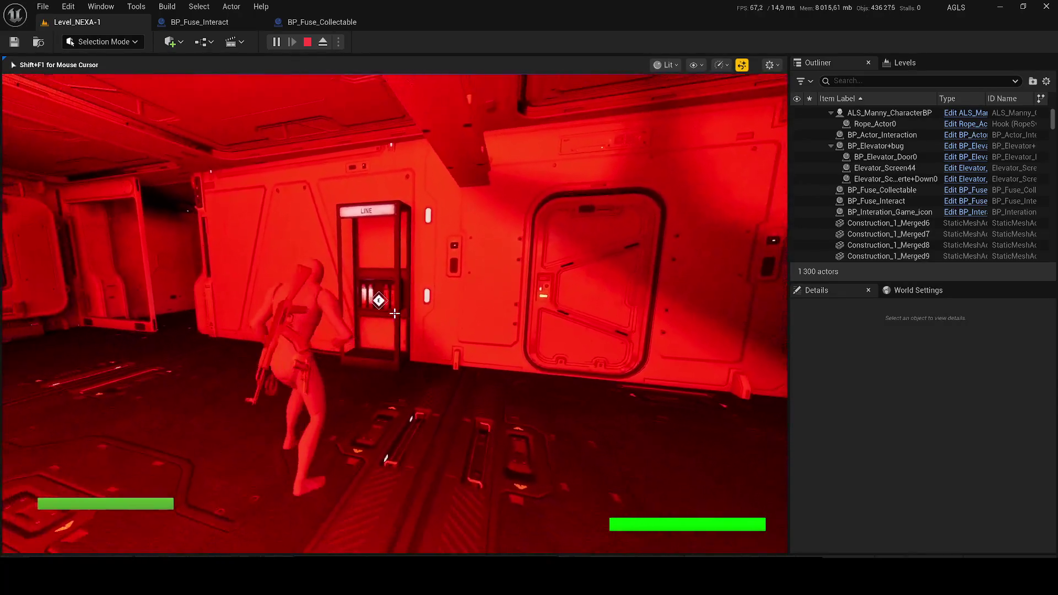
pyautogui.press('Escape')
# Open BP_Fuse_Interact's event graph and nudge the Open Door Into Fuse Interact node right
pyautogui.click(220, 25)
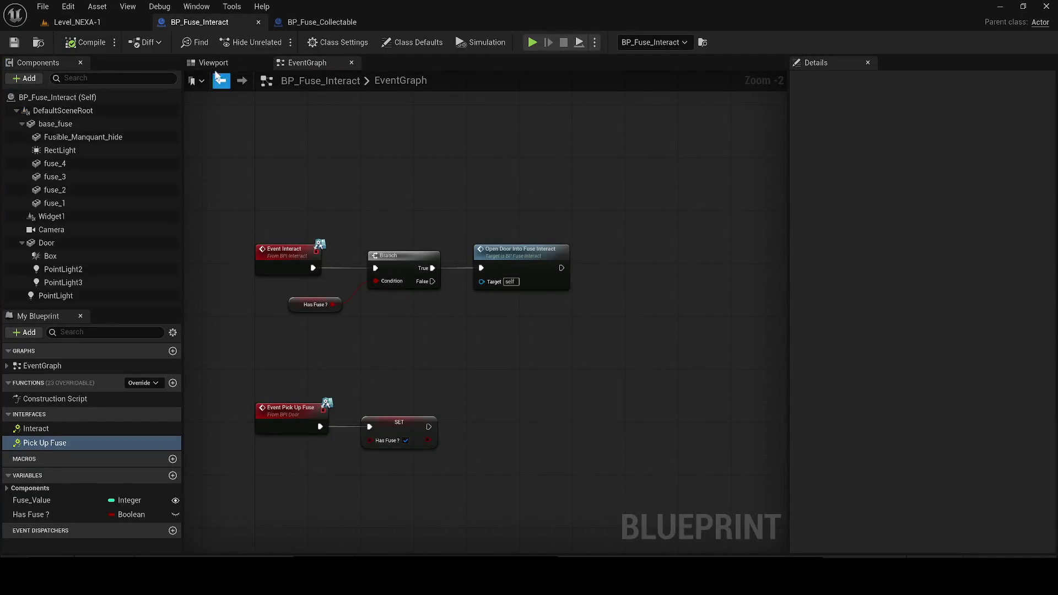
pyautogui.click(215, 62)
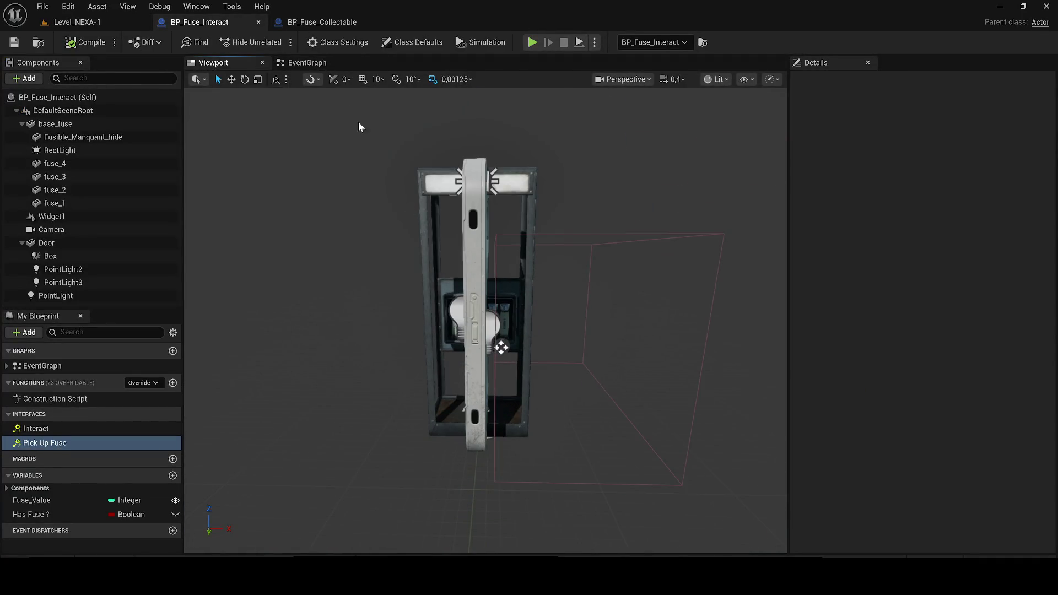
pyautogui.click(309, 65)
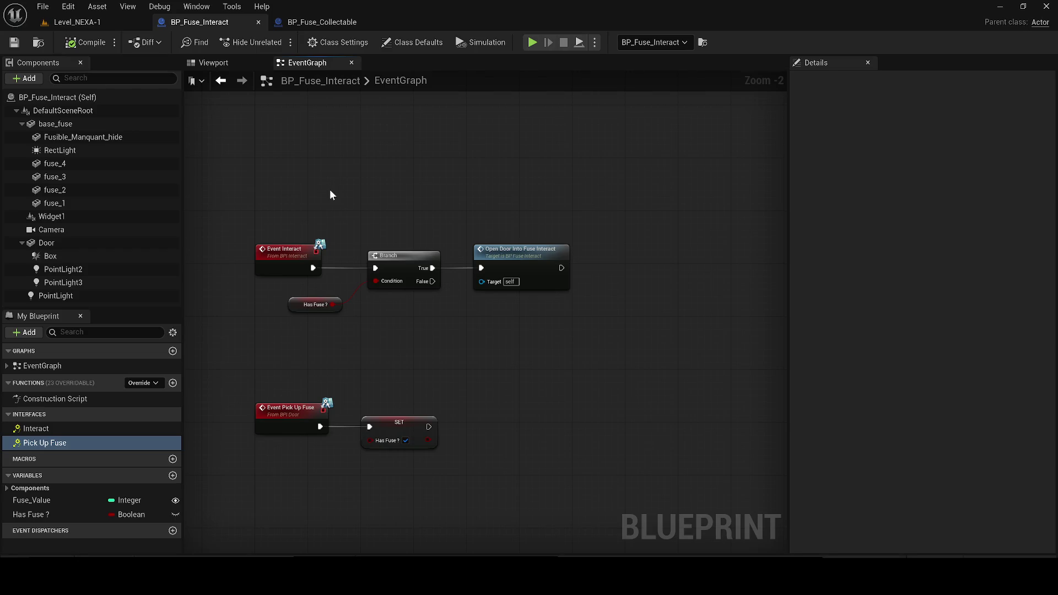
pyautogui.scroll(-1, 331, 194)
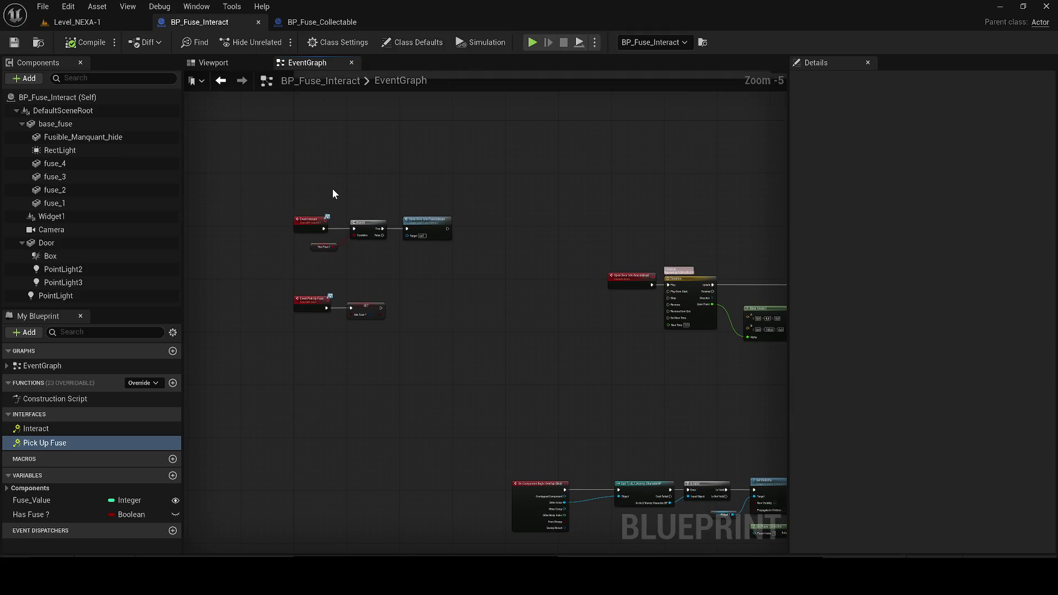
pyautogui.scroll(-1, 332, 193)
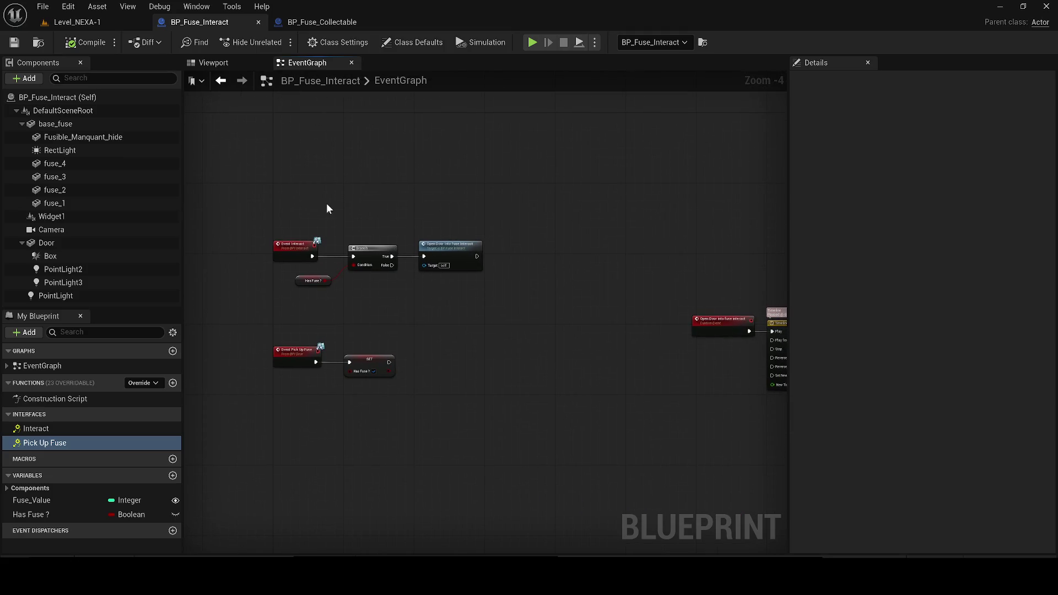
pyautogui.moveTo(448, 256); pyautogui.dragTo(466, 256)
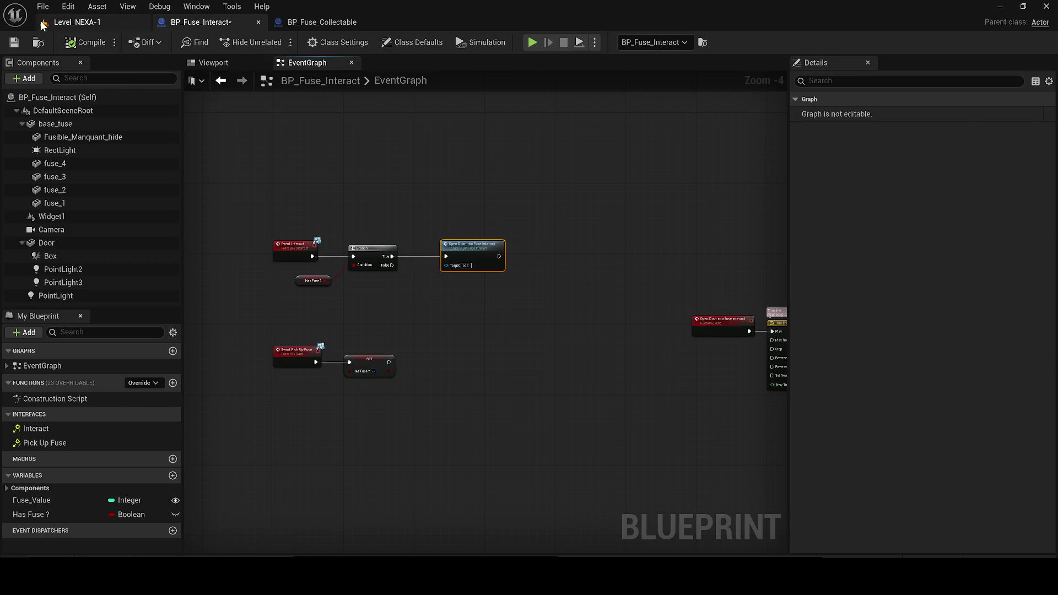
# Select the placed fuse box's Door component in the level and copy its location
pyautogui.click(77, 22)
pyautogui.click(367, 237)
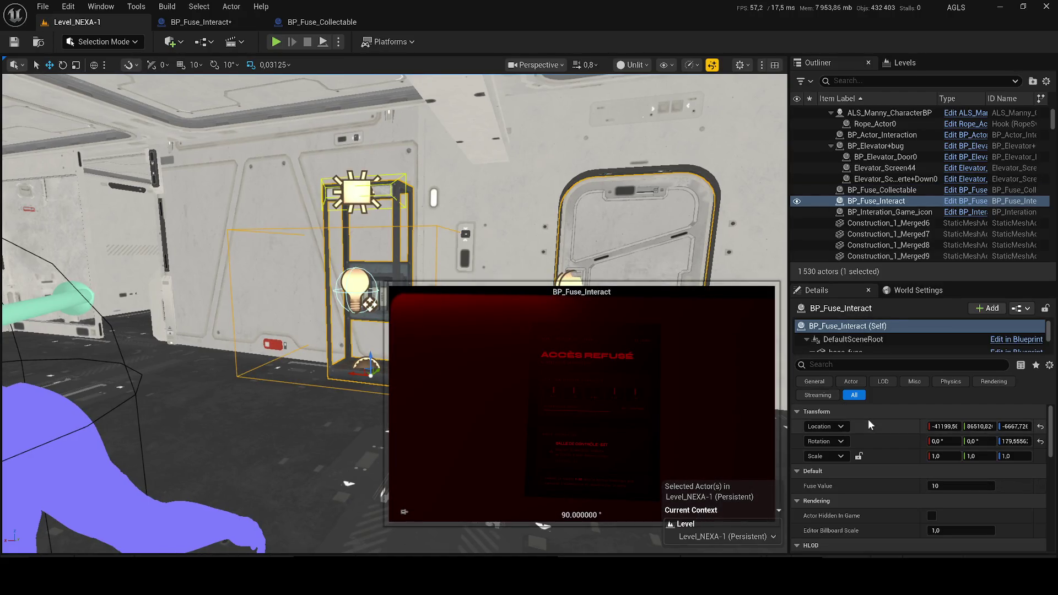
pyautogui.scroll(-3, 859, 337)
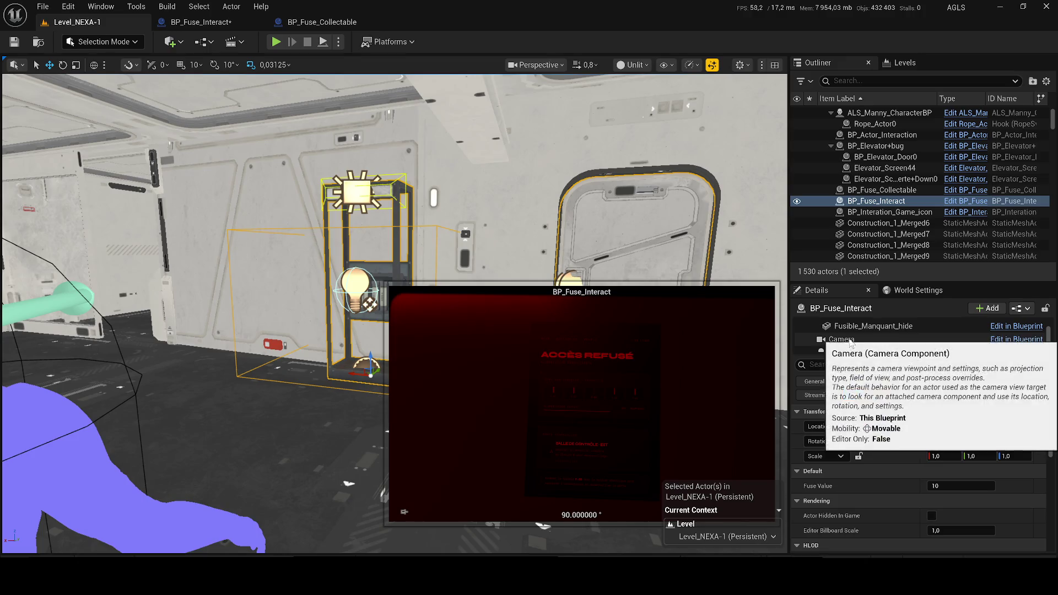
pyautogui.scroll(-3, 860, 337)
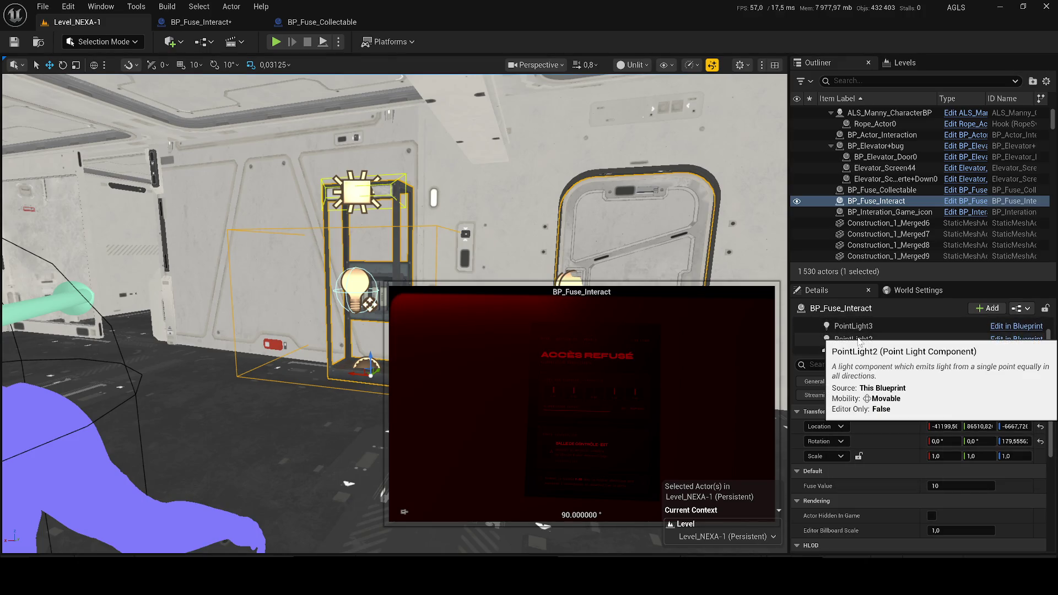
pyautogui.scroll(1, 856, 337)
pyautogui.click(853, 331)
pyautogui.rightClick(881, 421)
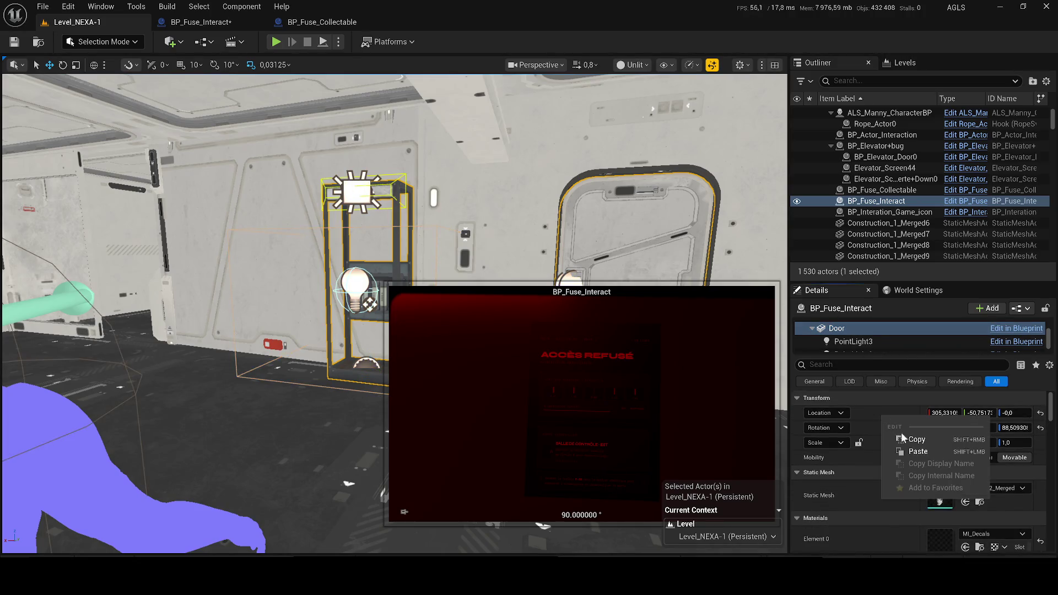
pyautogui.click(910, 441)
pyautogui.click(346, 25)
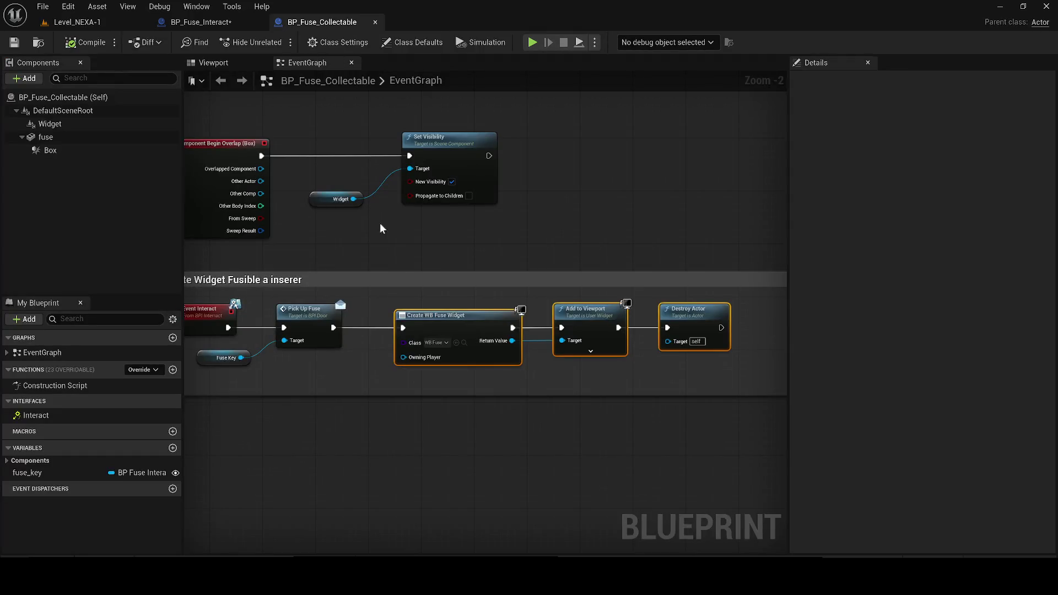
pyautogui.click(194, 21)
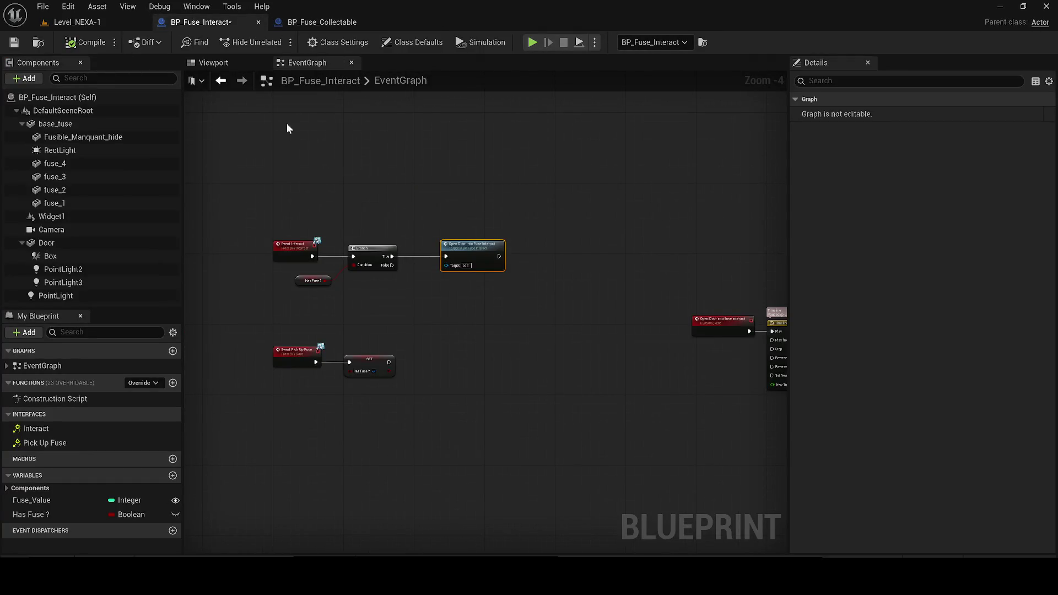
# Paste the copied Door location into a new Notepad note for reference
pyautogui.doubleClick(483, 247)
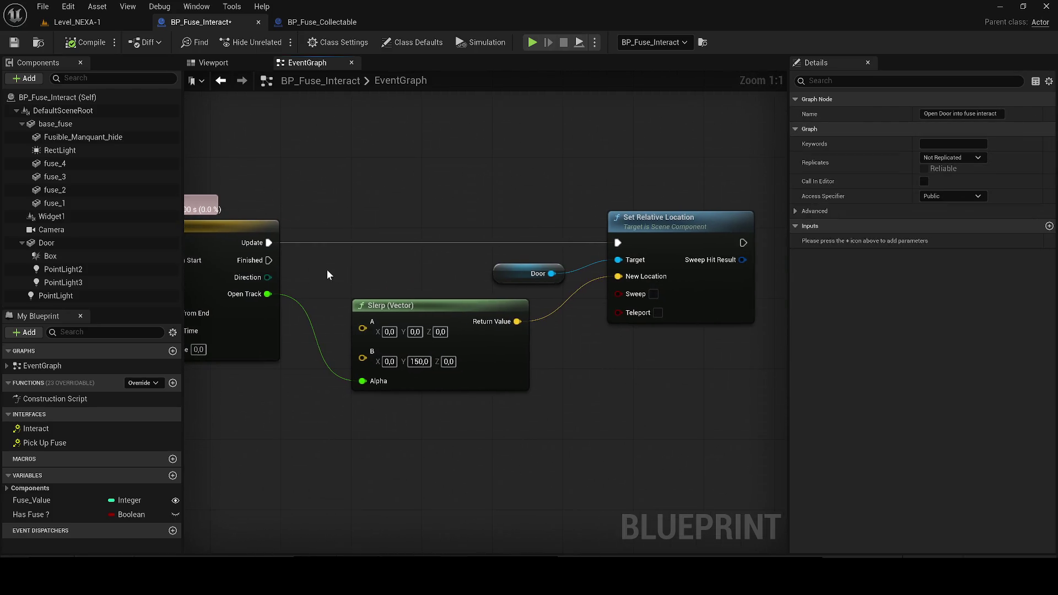
pyautogui.click(389, 332)
pyautogui.write('(X=305.331052,Y=-50.751737,Z=-0.000000)')
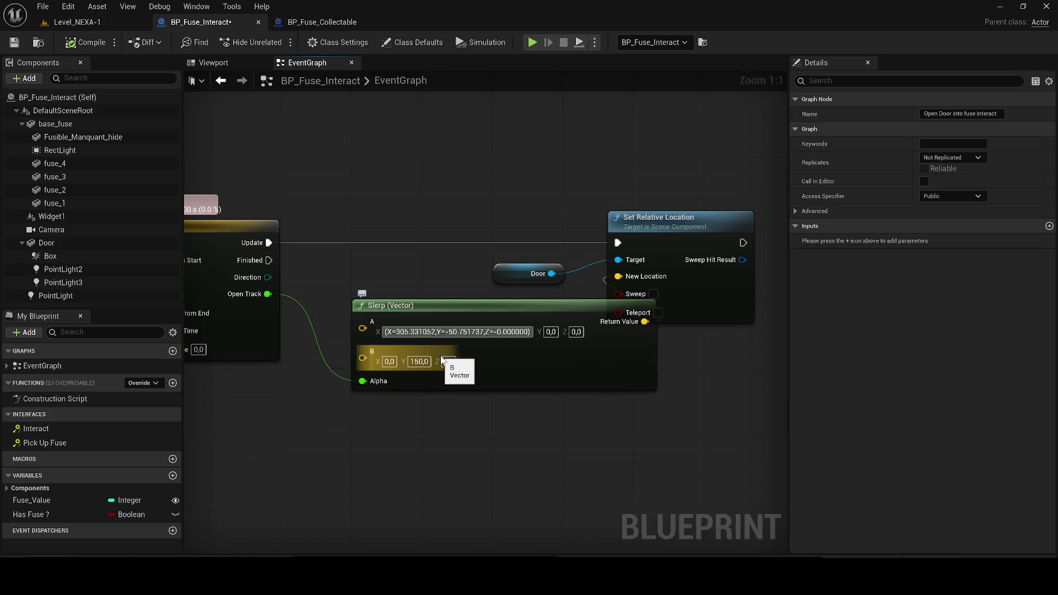
pyautogui.press('super')
pyautogui.write('notepad')
pyautogui.press('Return')
pyautogui.write('(X=305.331052,Y=-50.751737,Z=-0.000000)')
pyautogui.keyDown('ctrl'); pyautogui.scroll(7, 548, 292); pyautogui.keyUp('ctrl')
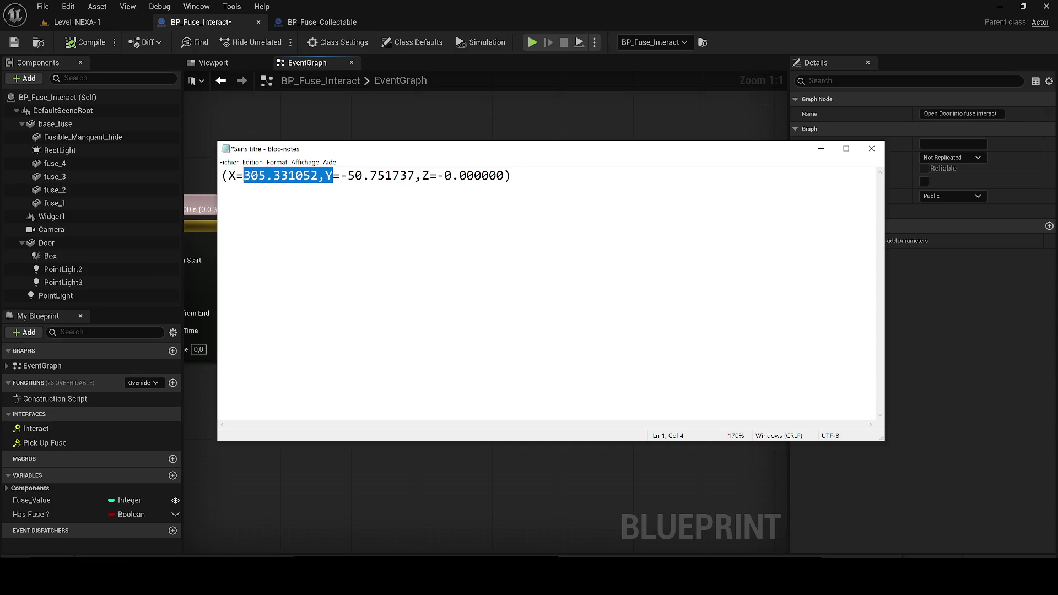
pyautogui.click(821, 149)
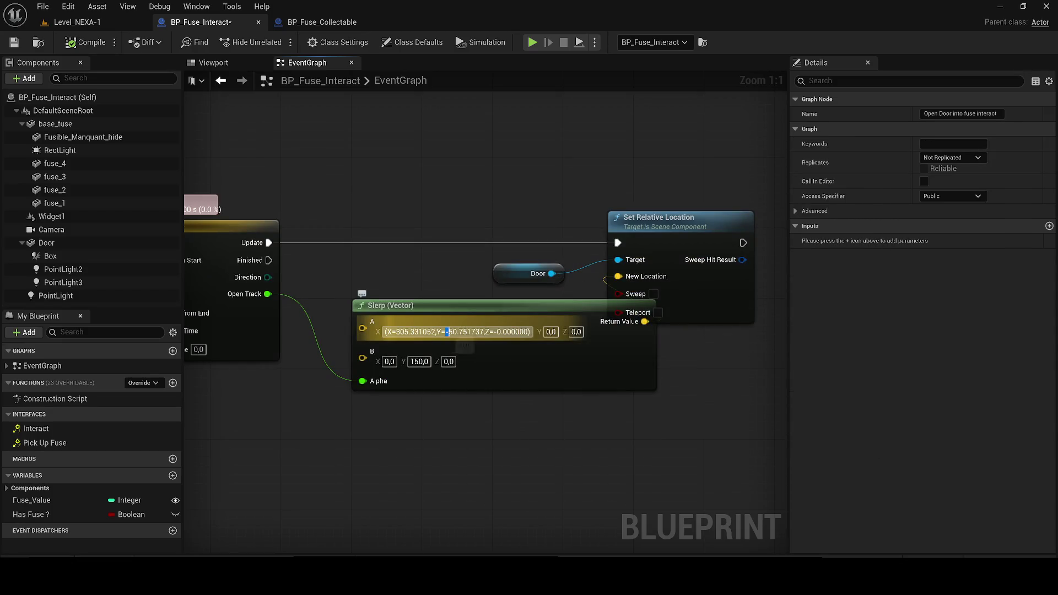
# Set the Slerp node's A X to 305.331052
pyautogui.press('Return')
pyautogui.hotkey('alt', 'Tab')
pyautogui.hotkey('alt', 'Tab')
pyautogui.hotkey('ctrl', 'v')
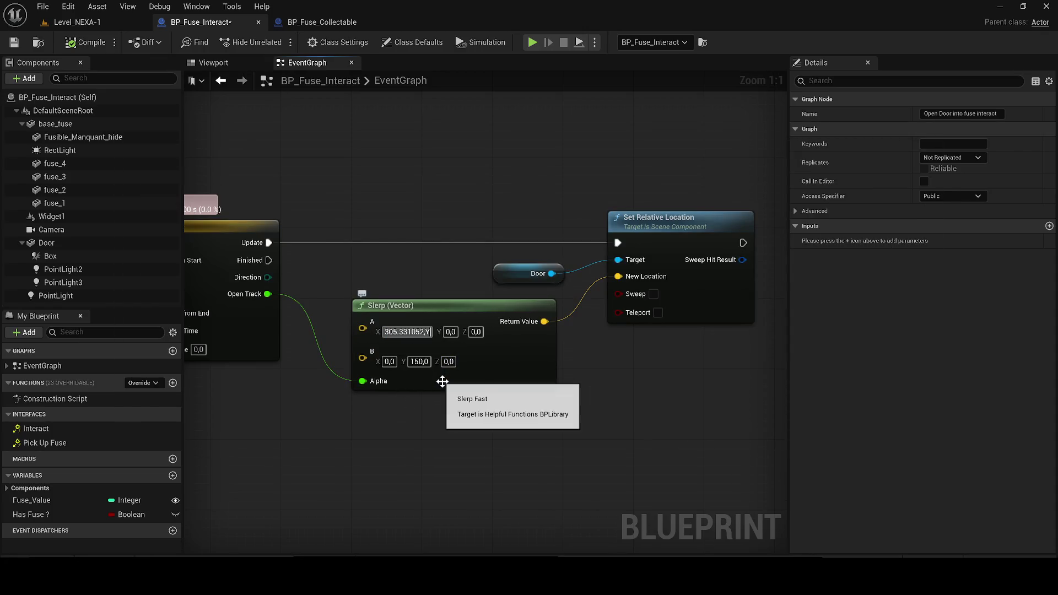
pyautogui.press('Return')
pyautogui.hotkey('ctrl', 'v')
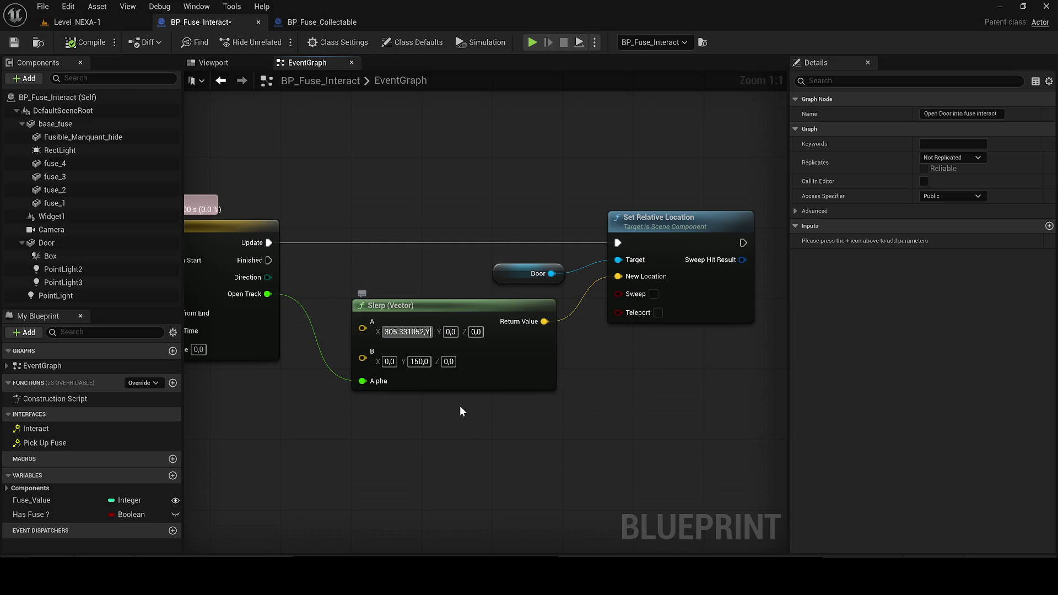
pyautogui.press('Return')
# Set the Slerp node's A Y to -50.751737
pyautogui.hotkey('alt', 'Tab')
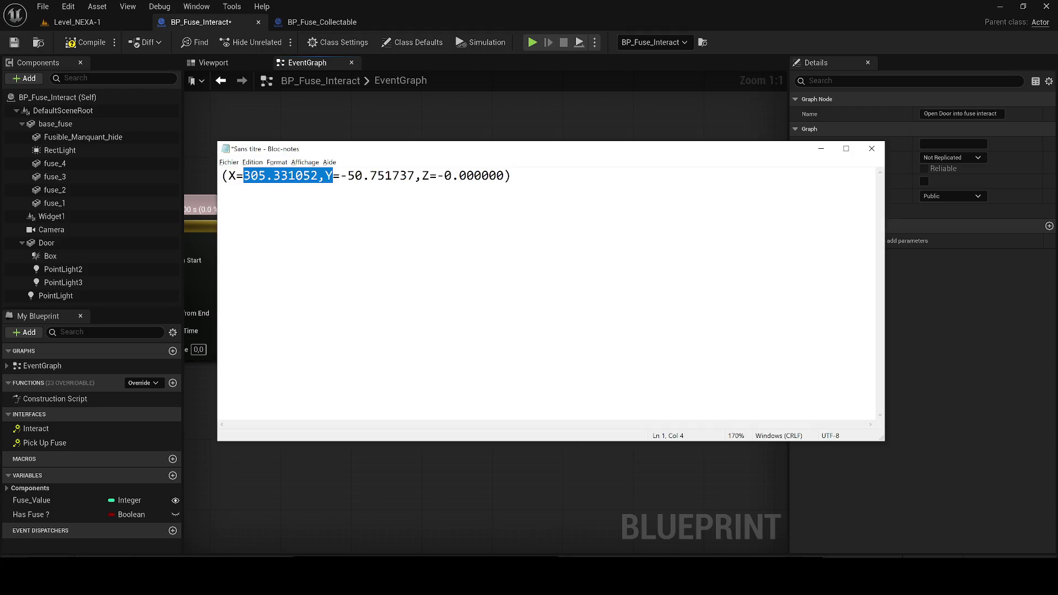
pyautogui.moveTo(340, 176); pyautogui.dragTo(385, 175)
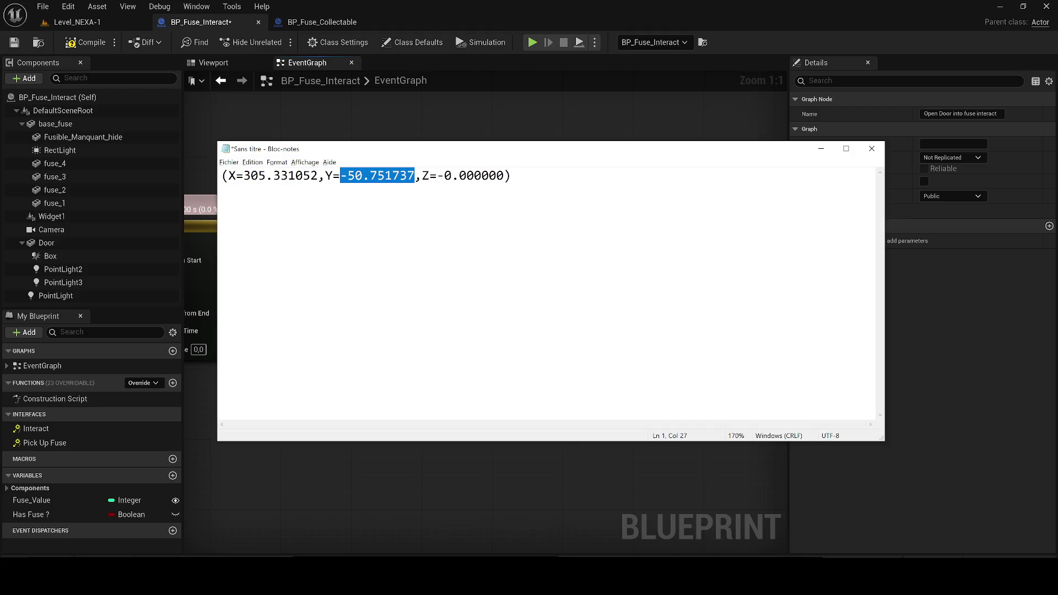
pyautogui.click(821, 149)
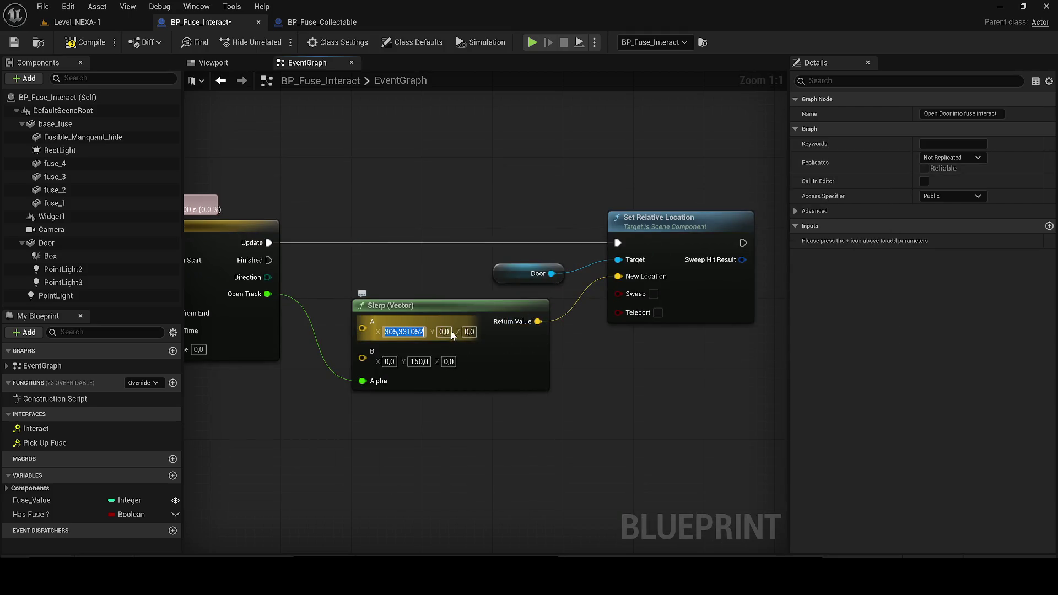
pyautogui.press('Tab')
pyautogui.write('-50,751737')
pyautogui.hotkey('alt', 'Tab')
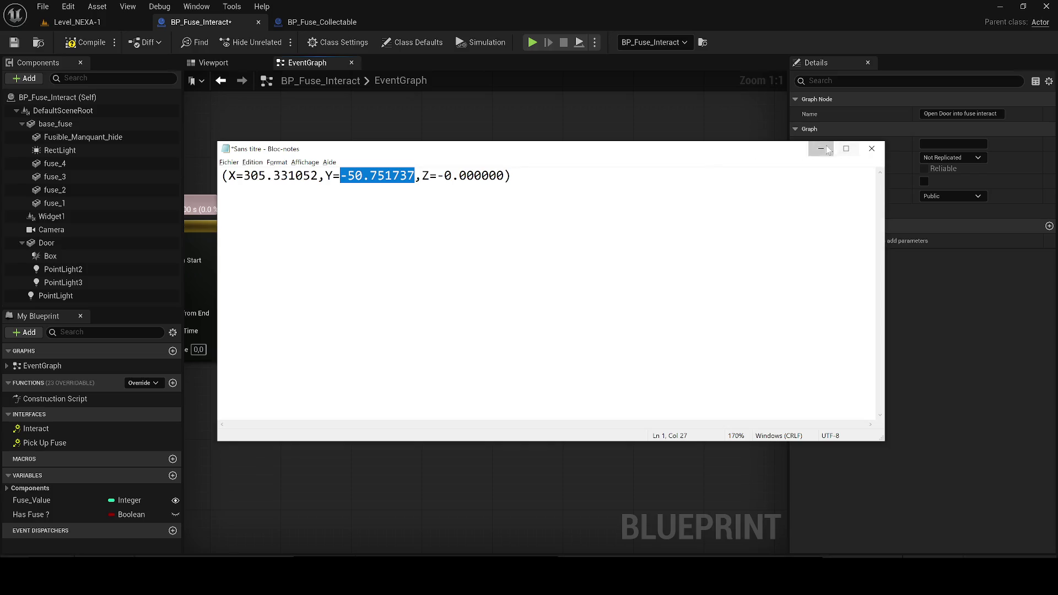
pyautogui.click(827, 149)
# Slide the Door open in Level_NEXA-1 and copy its open location
pyautogui.click(77, 22)
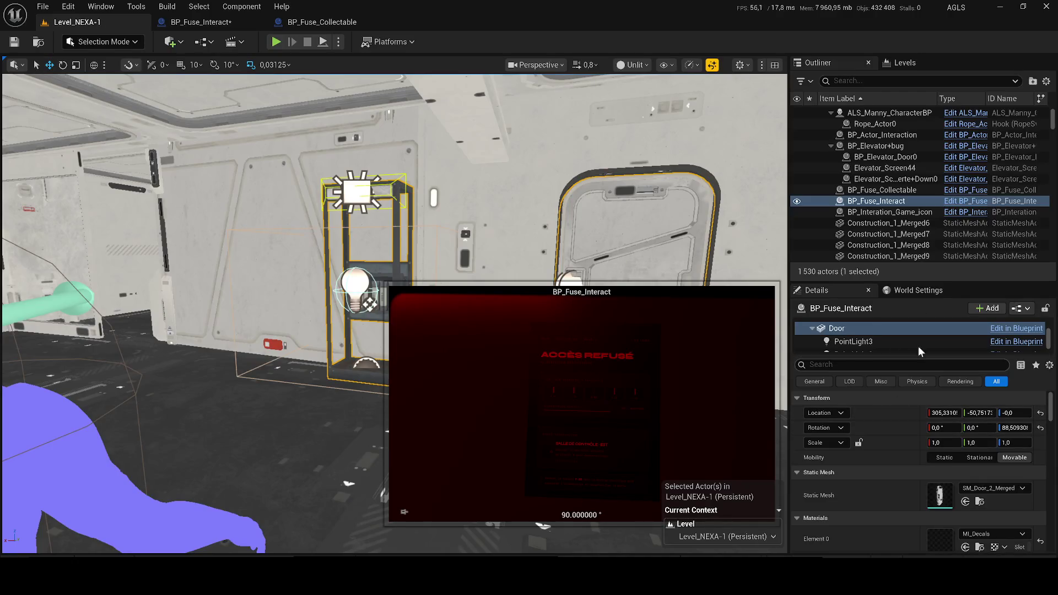
pyautogui.doubleClick(903, 329)
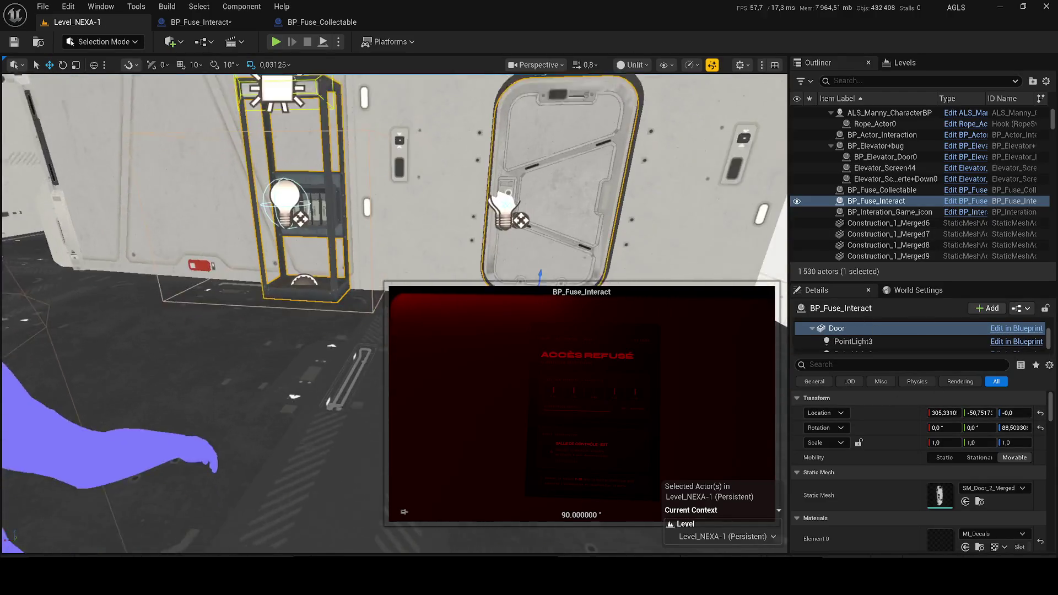
pyautogui.press('f')
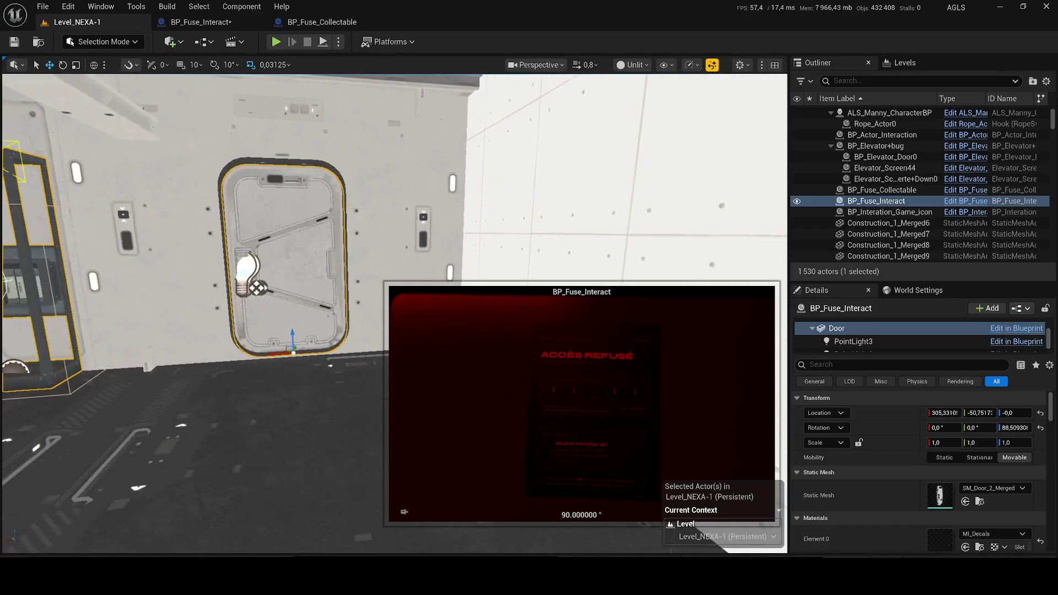
pyautogui.moveTo(265, 288)
pyautogui.mouseDown()
pyautogui.moveTo(323, 274)
pyautogui.moveTo(382, 285)
pyautogui.mouseUp()
pyautogui.press('Left')
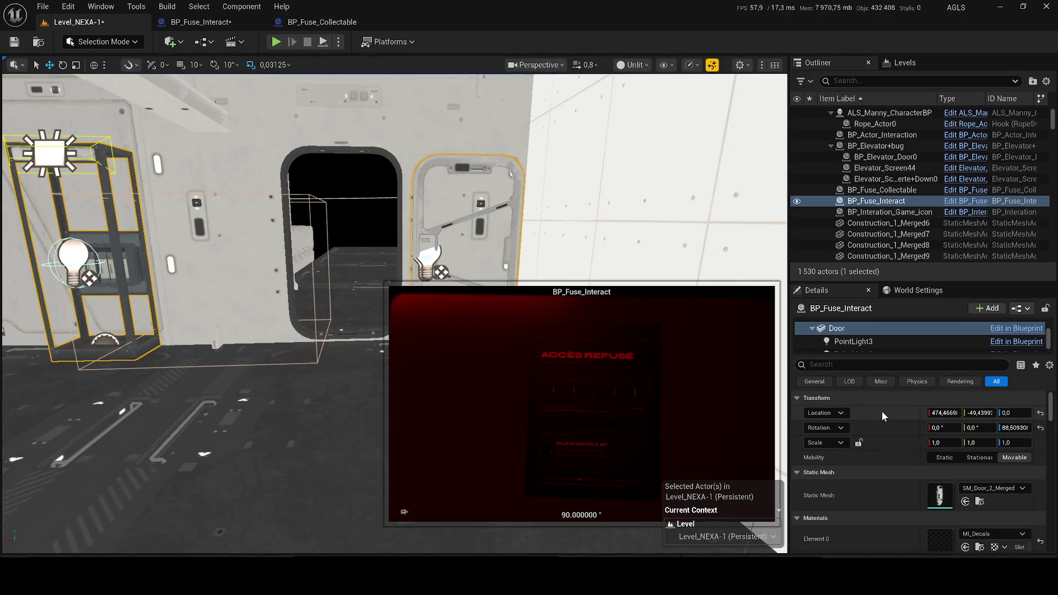
pyautogui.rightClick(882, 411)
pyautogui.click(910, 436)
# Paste the open location (X 474.466983, Y -49.439931) into the notes and undo the door move
pyautogui.hotkey('alt', 'Tab')
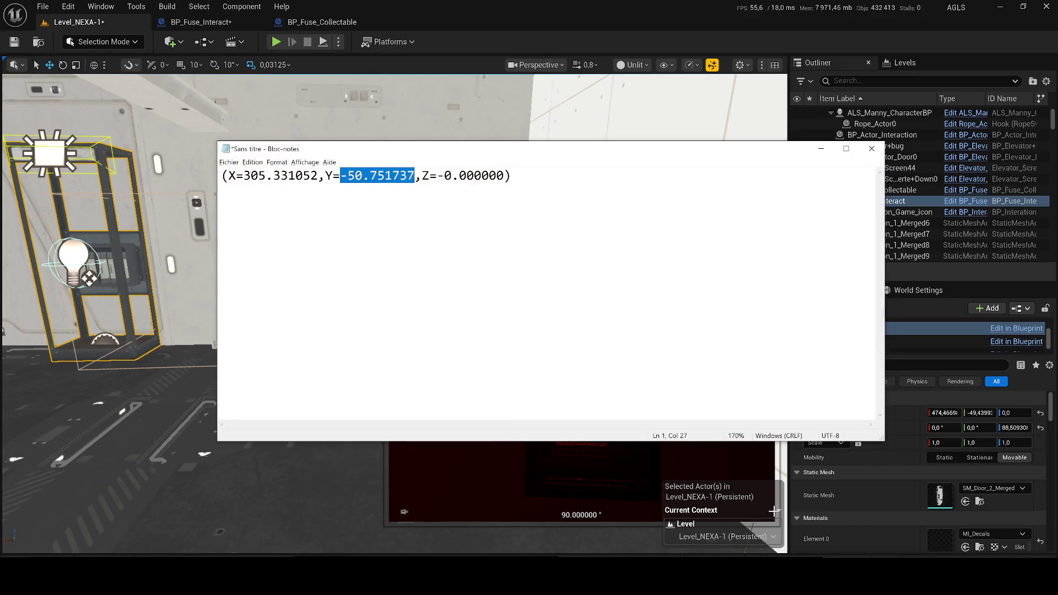
pyautogui.write('(X=474.466983,Y=-49.439931,Z=0.000000)')
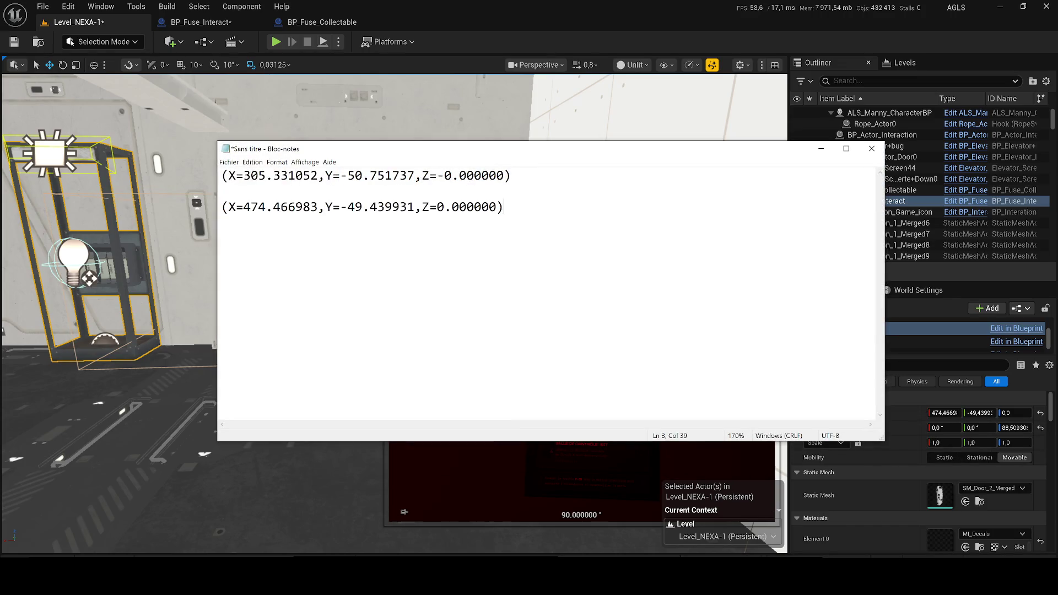
pyautogui.click(818, 149)
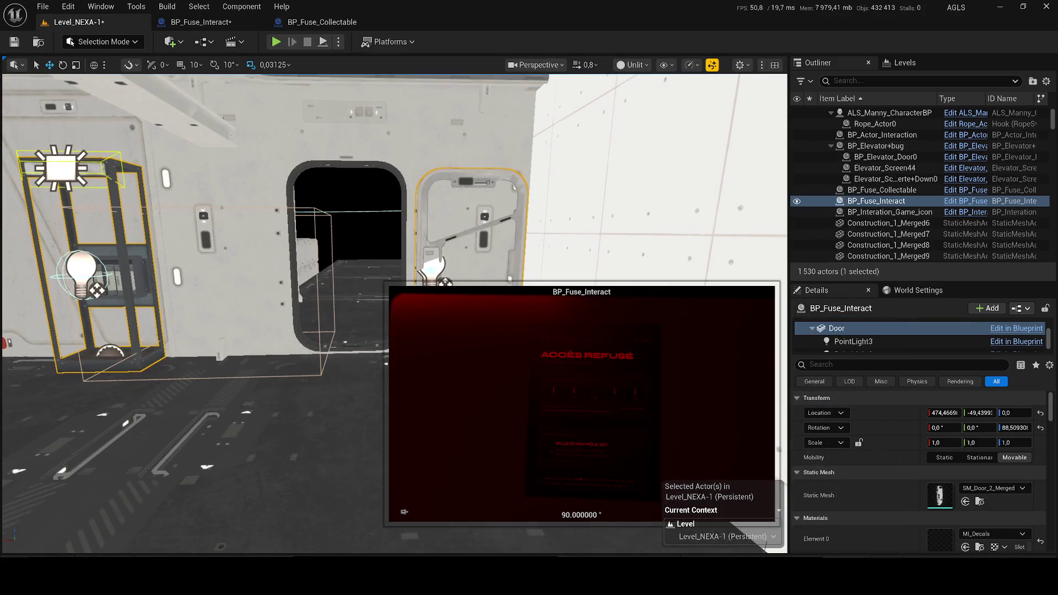
pyautogui.hotkey('ctrl', 'z')
pyautogui.click(194, 22)
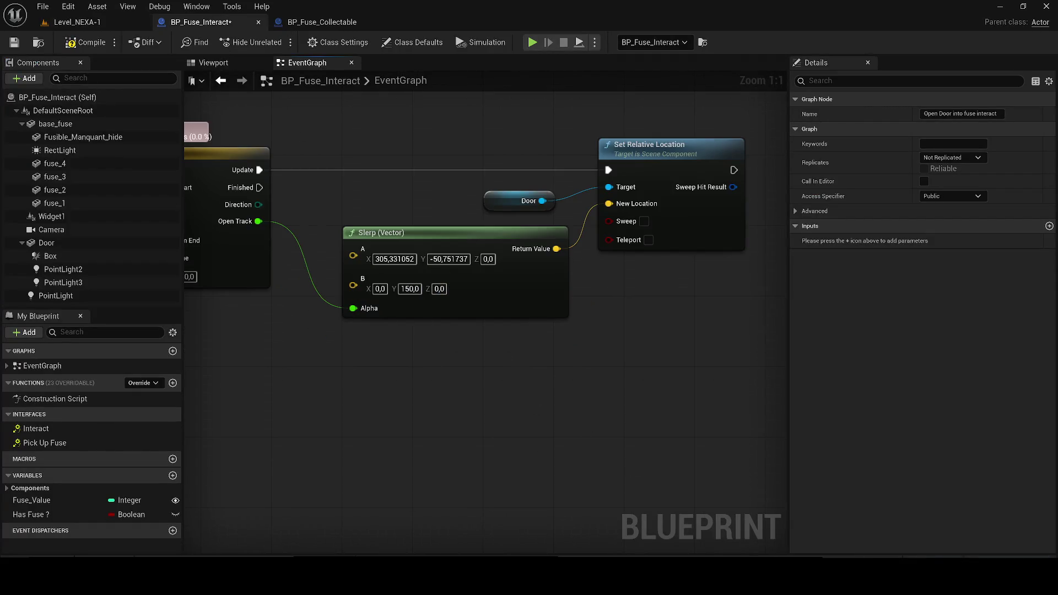
# Set the Slerp node's B X to 474.466983
pyautogui.hotkey('alt', 'Tab')
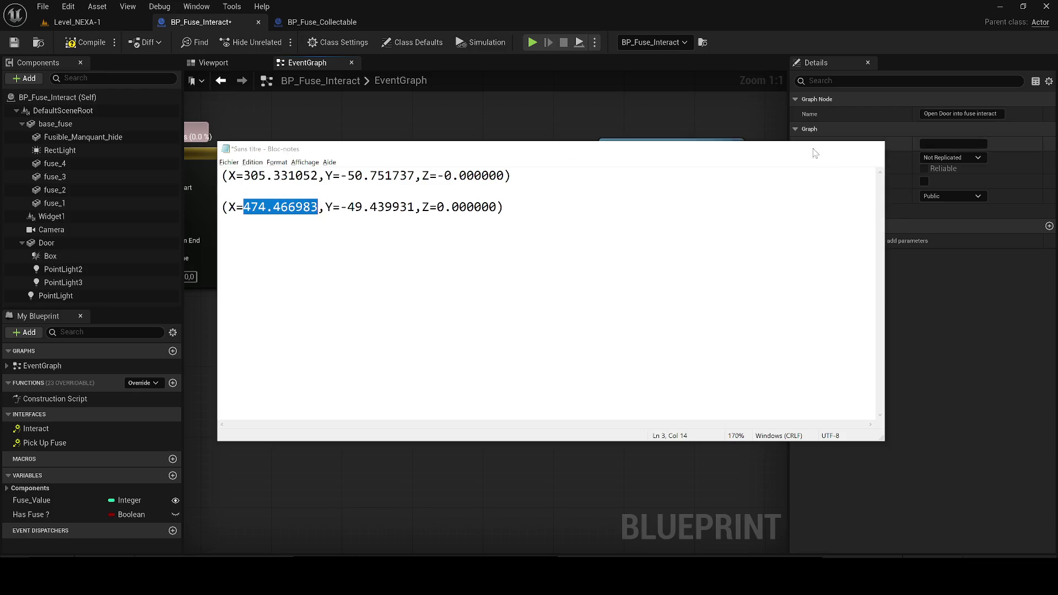
pyautogui.click(821, 149)
pyautogui.click(395, 289)
pyautogui.hotkey('ctrl', 'v')
pyautogui.press('Return')
# Set the Slerp node's B Y to -49.439931
pyautogui.hotkey('alt', 'Tab')
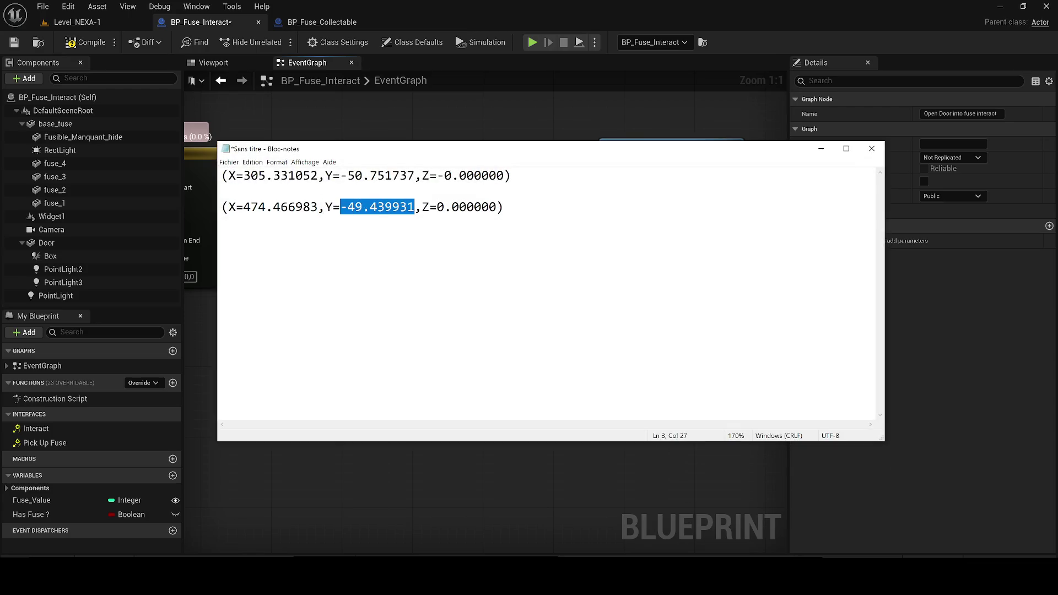
pyautogui.click(425, 468)
pyautogui.click(439, 289)
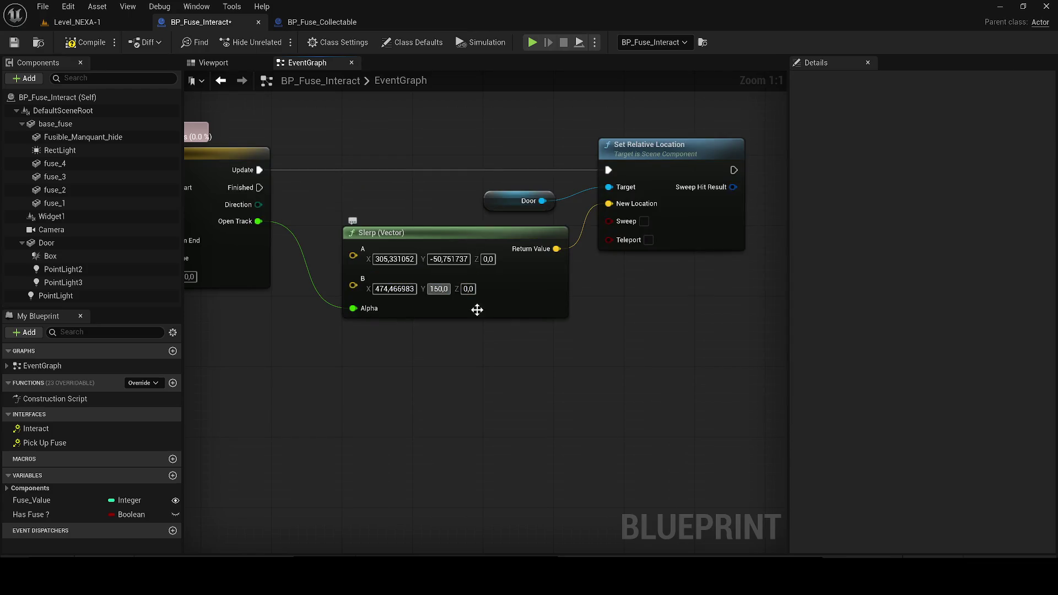
pyautogui.hotkey('alt', 'Tab')
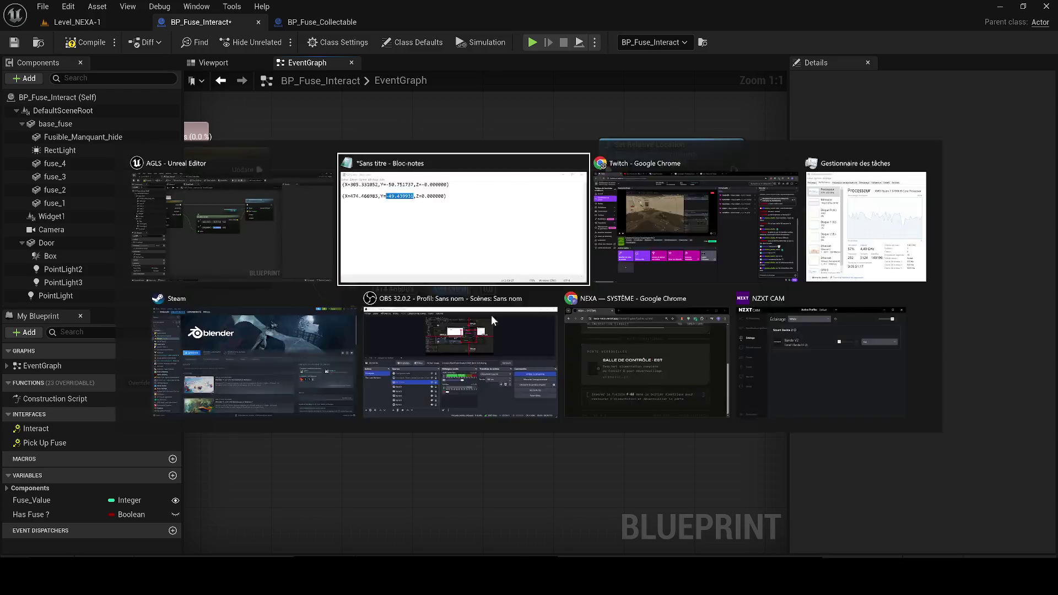
pyautogui.hotkey('alt', 'Tab')
pyautogui.hotkey('ctrl', 'v')
pyautogui.press('Return')
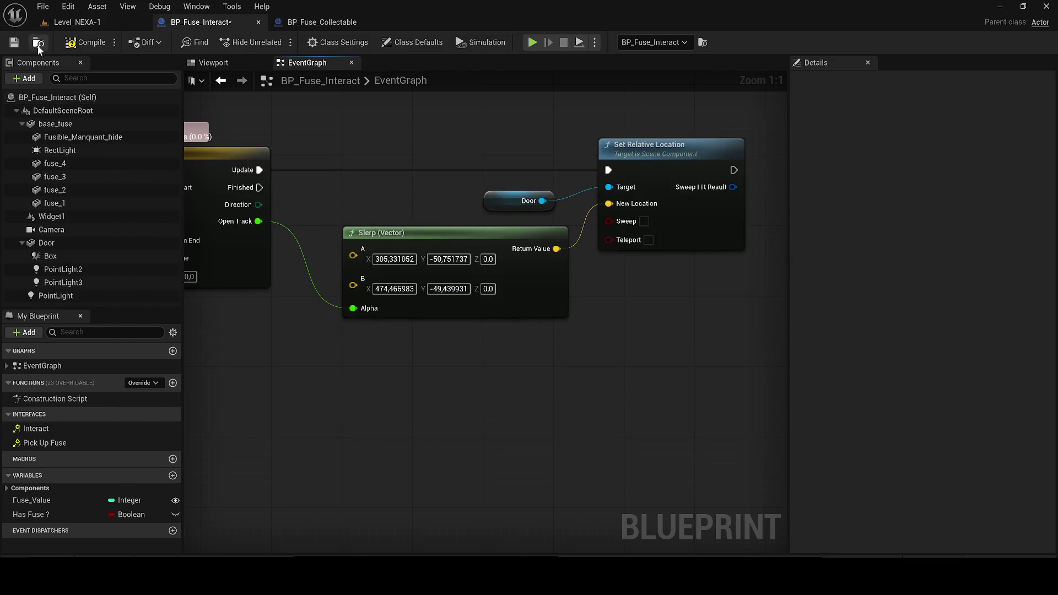
pyautogui.click(87, 25)
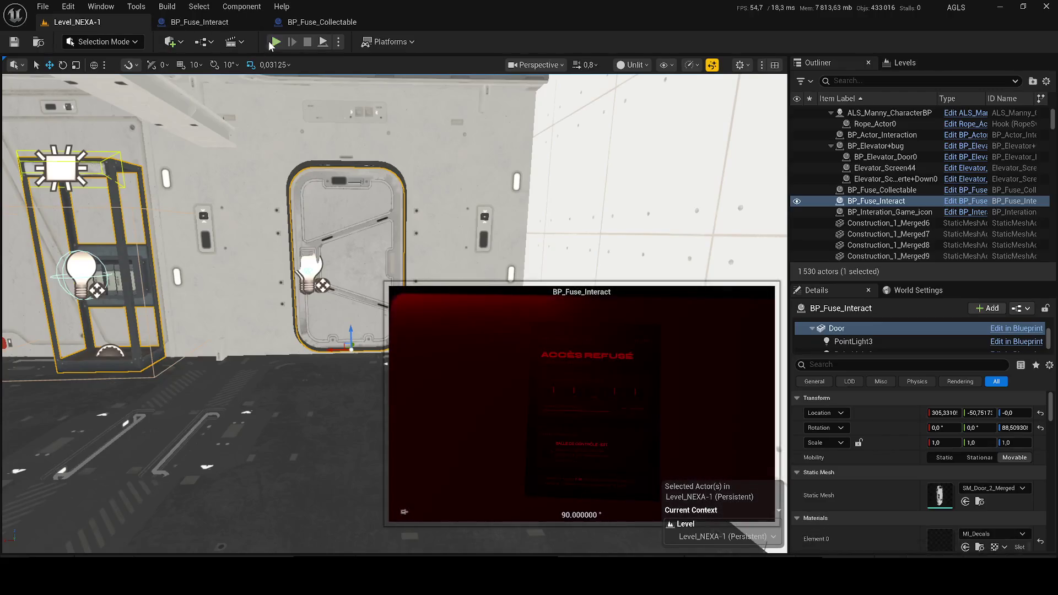
# Run a quick play test, then select the Box trigger component in BP_Fuse_Interact
pyautogui.hotkey('alt', 'p')
pyautogui.press('Escape')
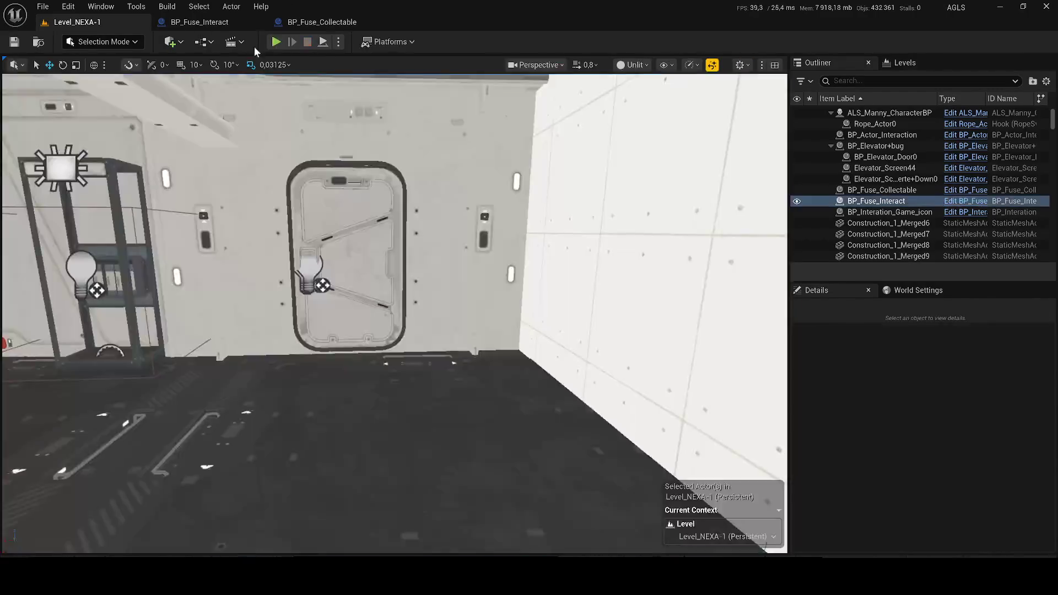
pyautogui.click(227, 28)
pyautogui.click(217, 63)
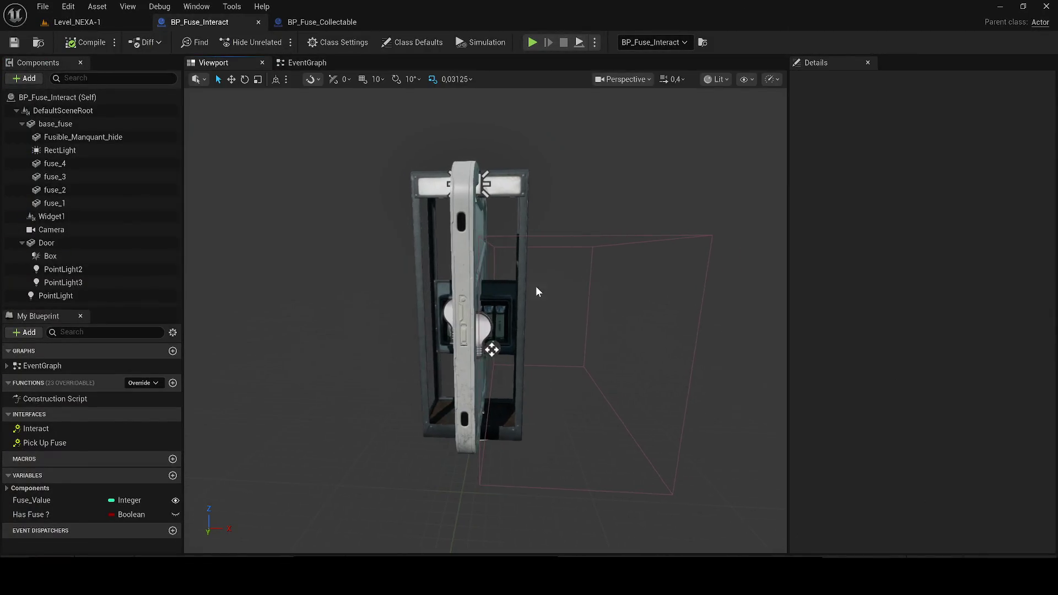
pyautogui.click(92, 255)
pyautogui.scroll(5, 326, 176)
pyautogui.scroll(-5, 325, 175)
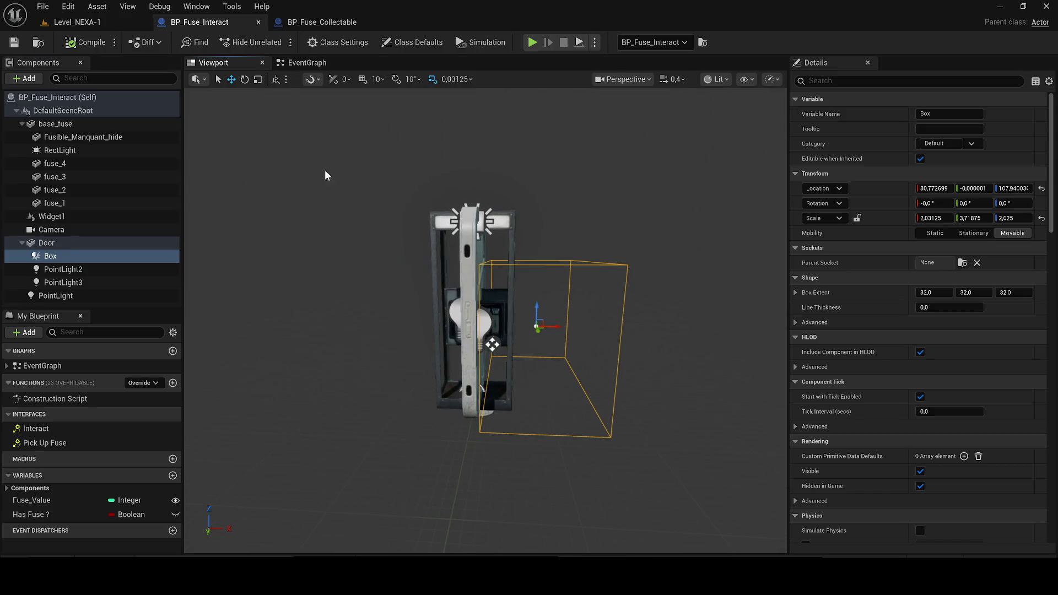
pyautogui.click(77, 22)
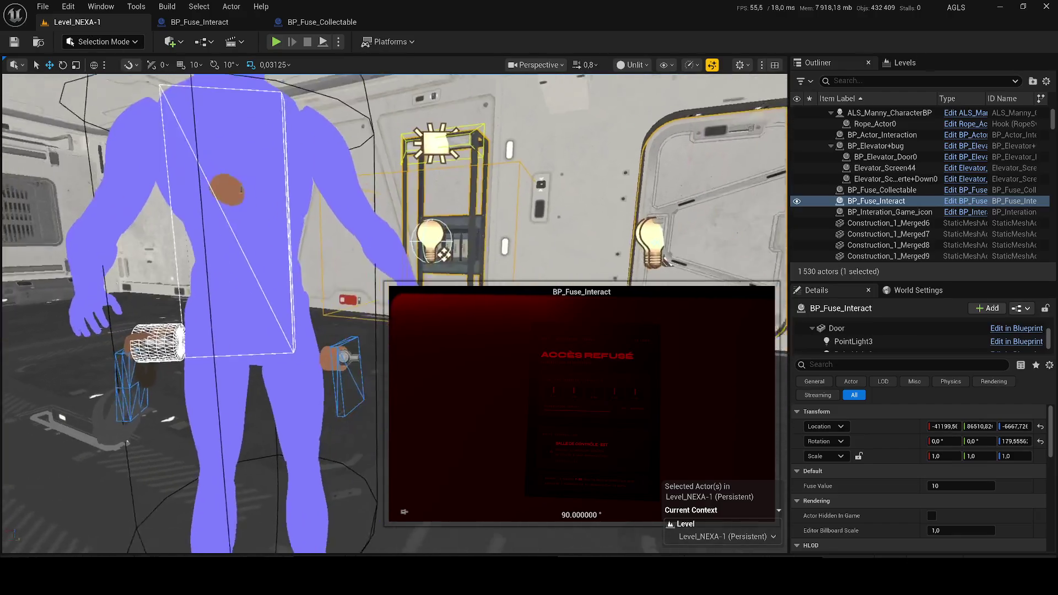
pyautogui.click(165, 22)
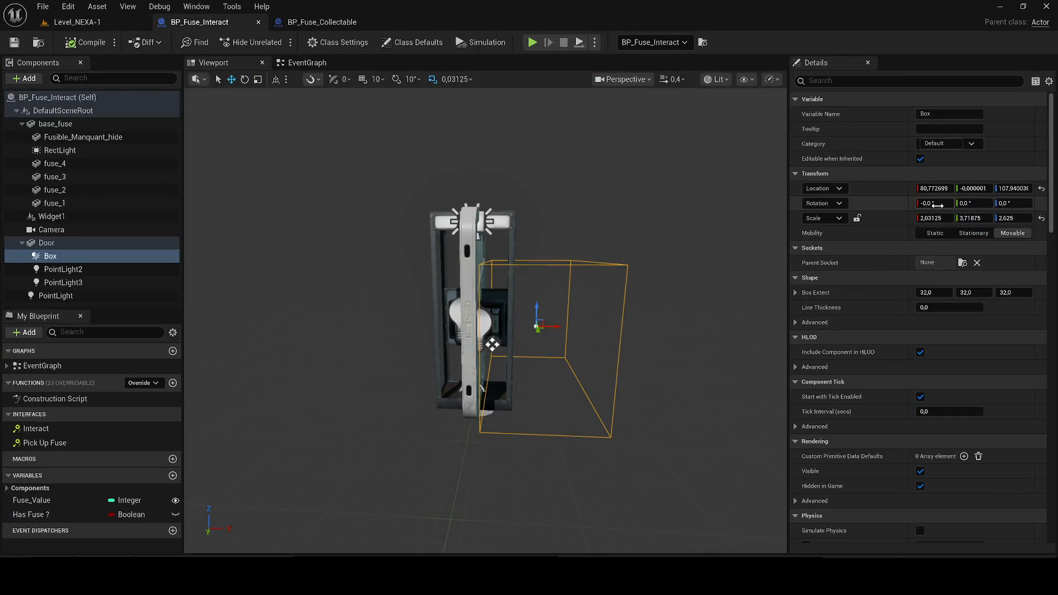
# Uncheck New Visibility on the Box end-overlap Set Visibility for Widget 1 and save
pyautogui.moveTo(1051, 163); pyautogui.dragTo(1051, 472)
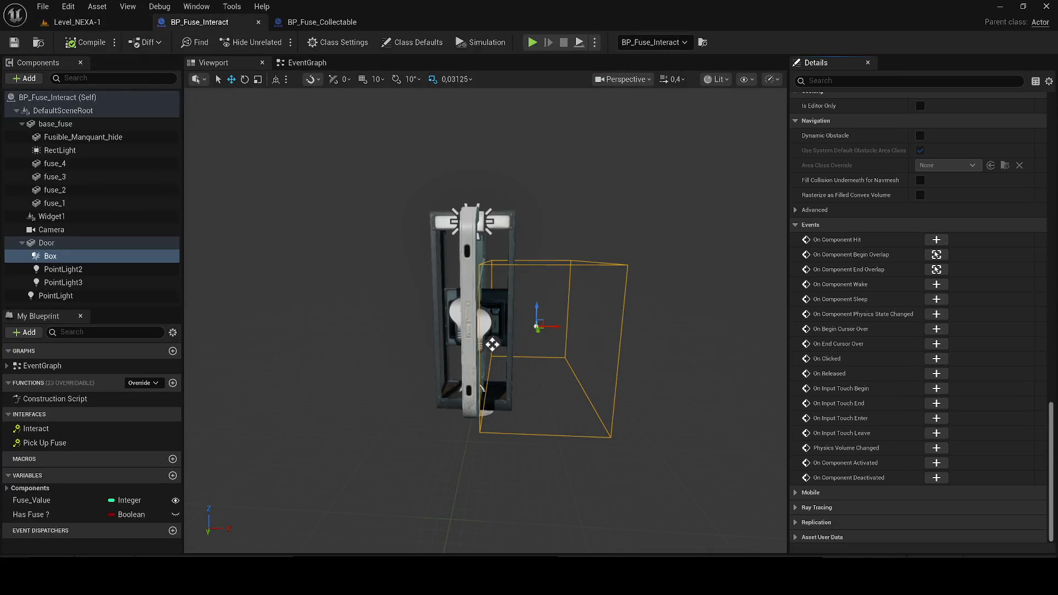
pyautogui.scroll(-1, 946, 309)
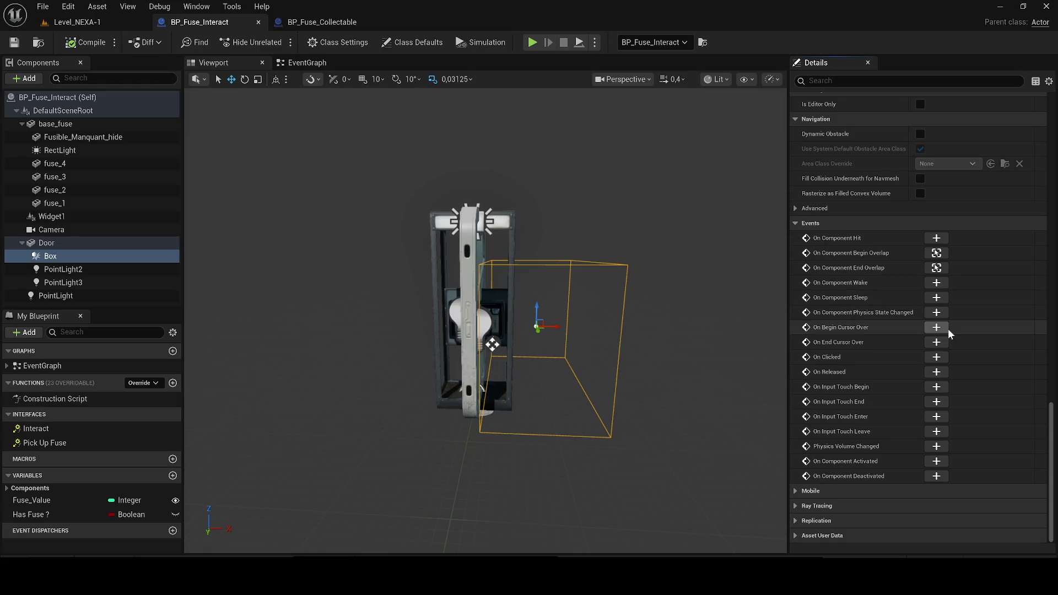
pyautogui.click(937, 268)
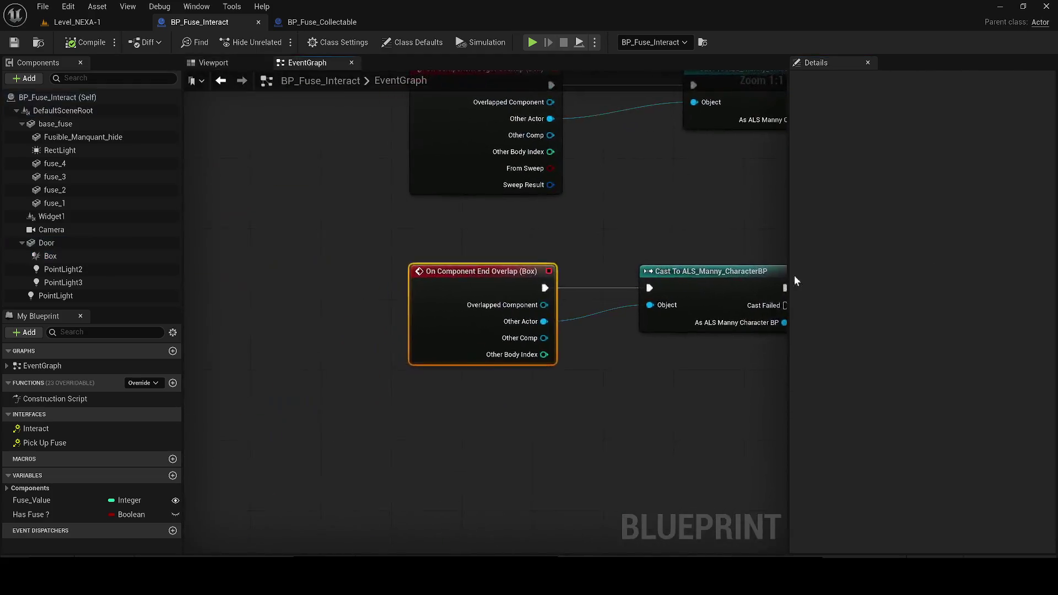
pyautogui.scroll(-4, 286, 306)
pyautogui.scroll(1, 553, 308)
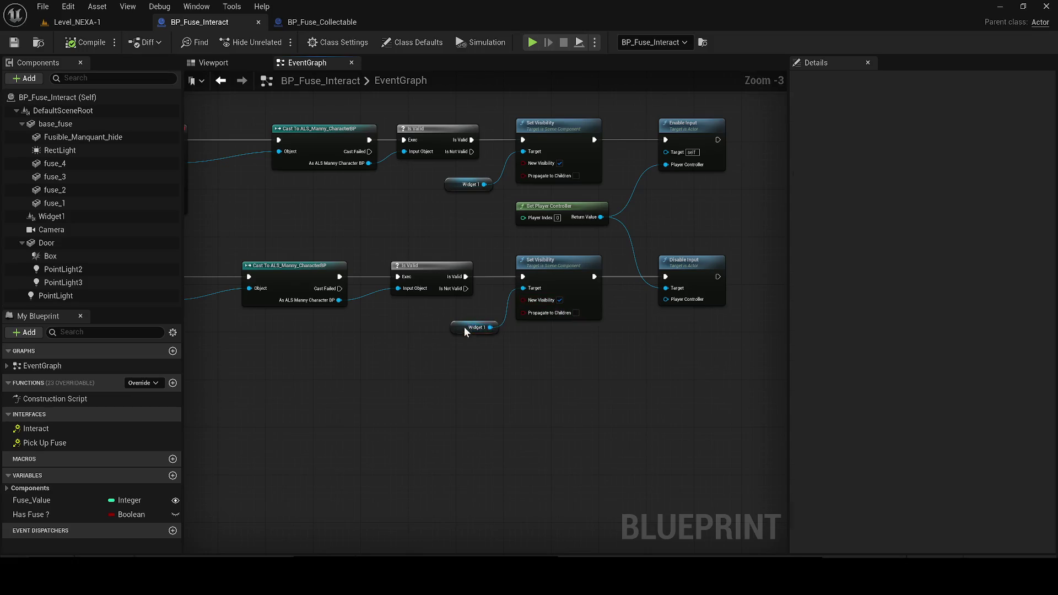
pyautogui.click(466, 333)
pyautogui.click(560, 300)
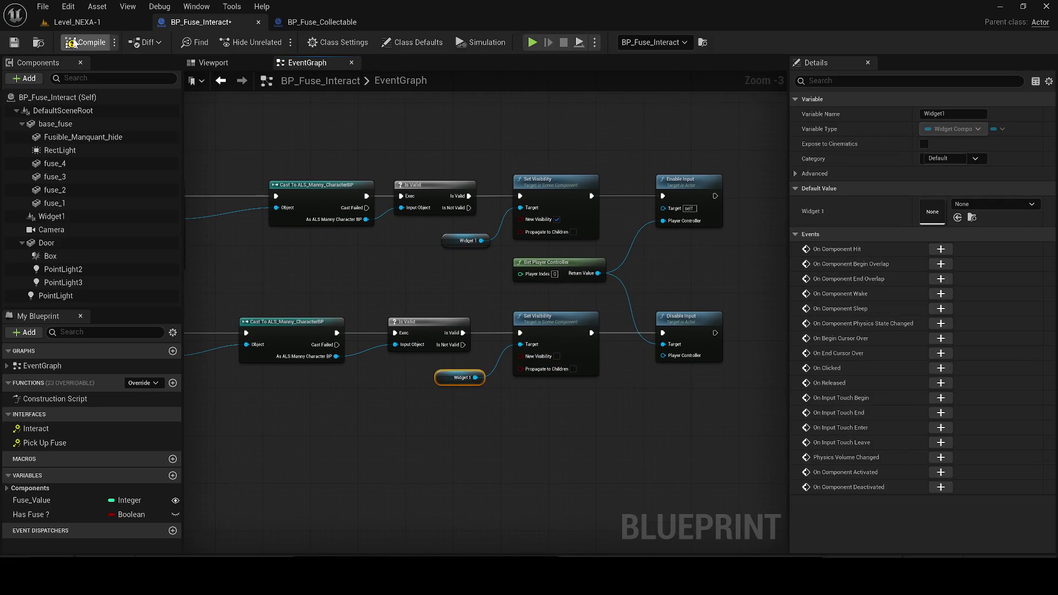
pyautogui.hotkey('ctrl', 's')
pyautogui.click(61, 23)
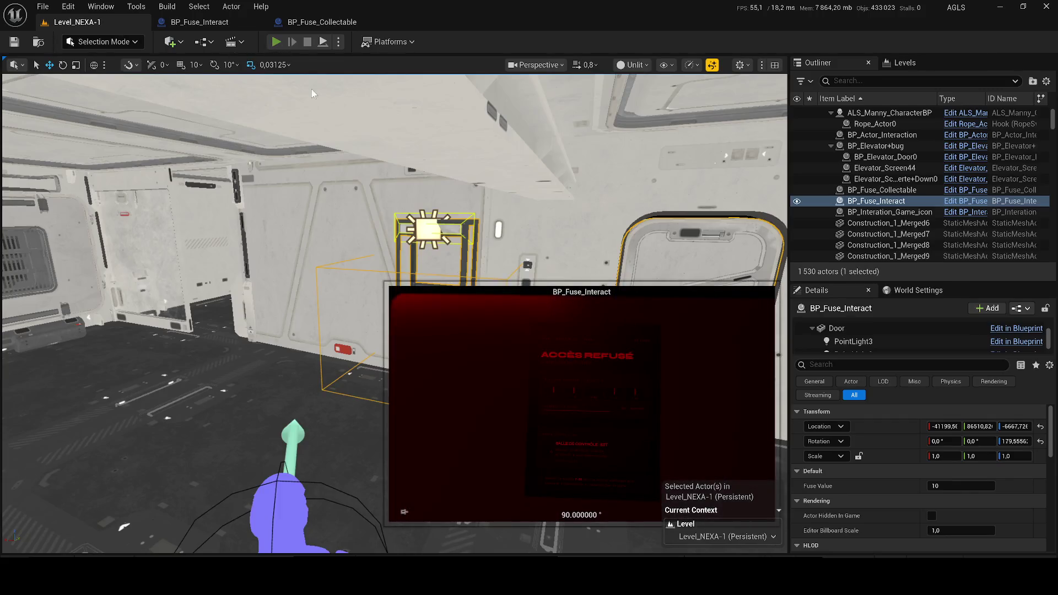
# Play the level and walk to the LINE booth until the 'Insérer le fusible F-03' prompt shows
pyautogui.hotkey('alt', 'p')
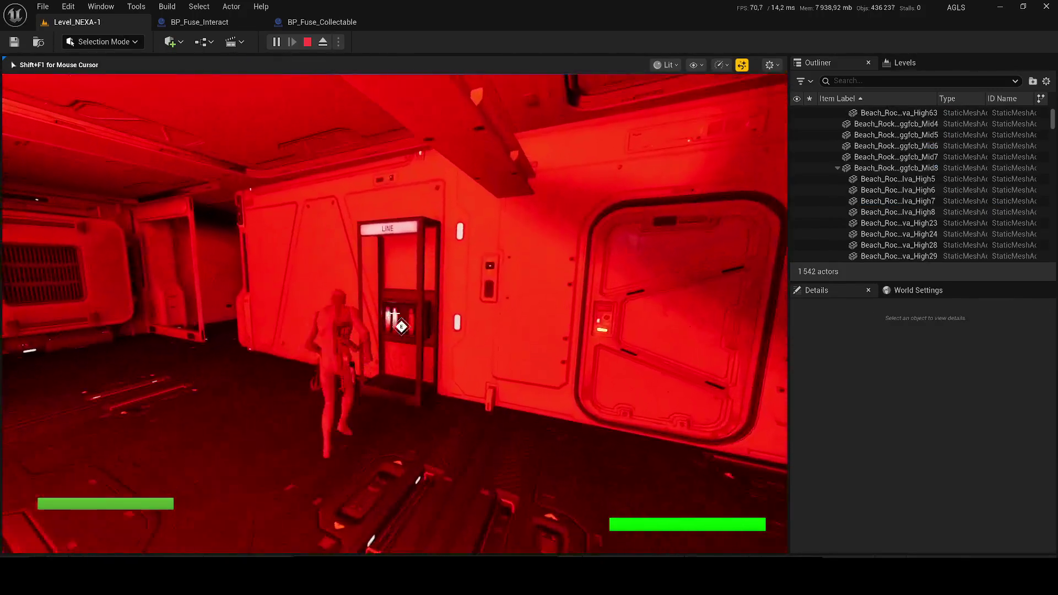
pyautogui.press('w')
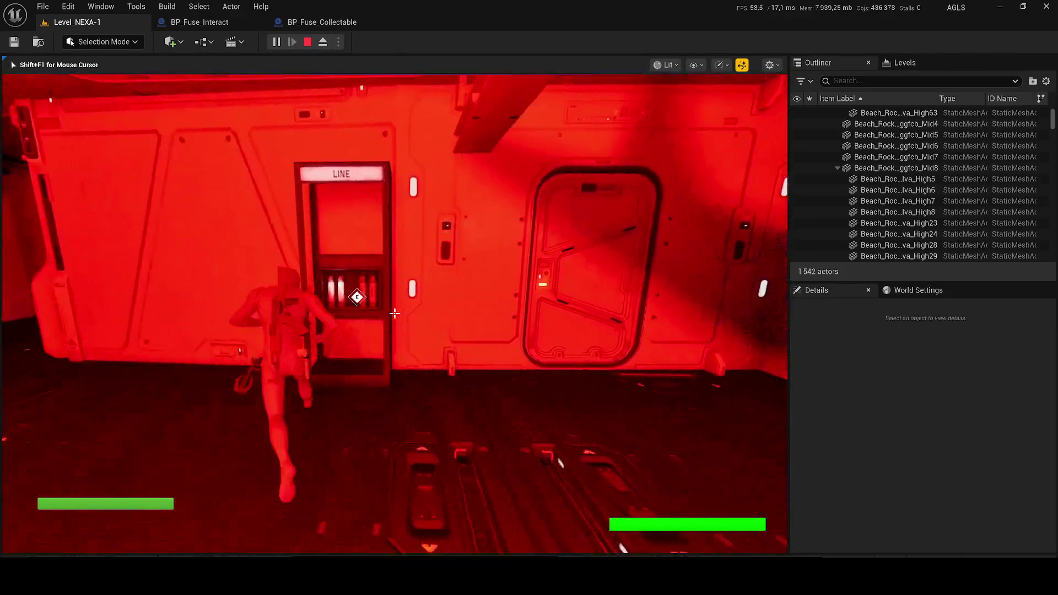
pyautogui.press('w')
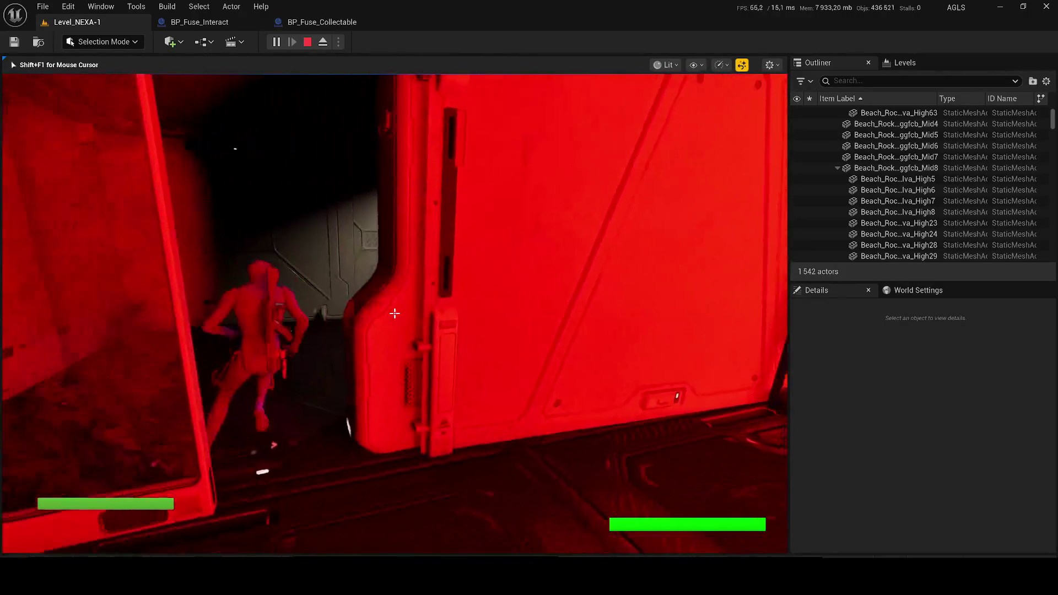
pyautogui.press('w')
pyautogui.press('w')
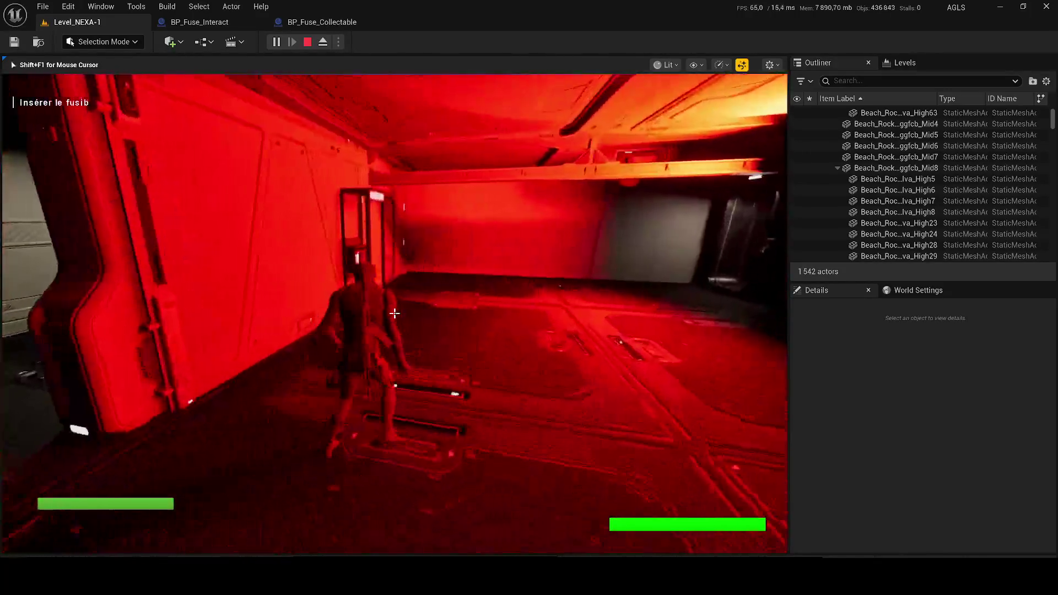
pyautogui.press('w')
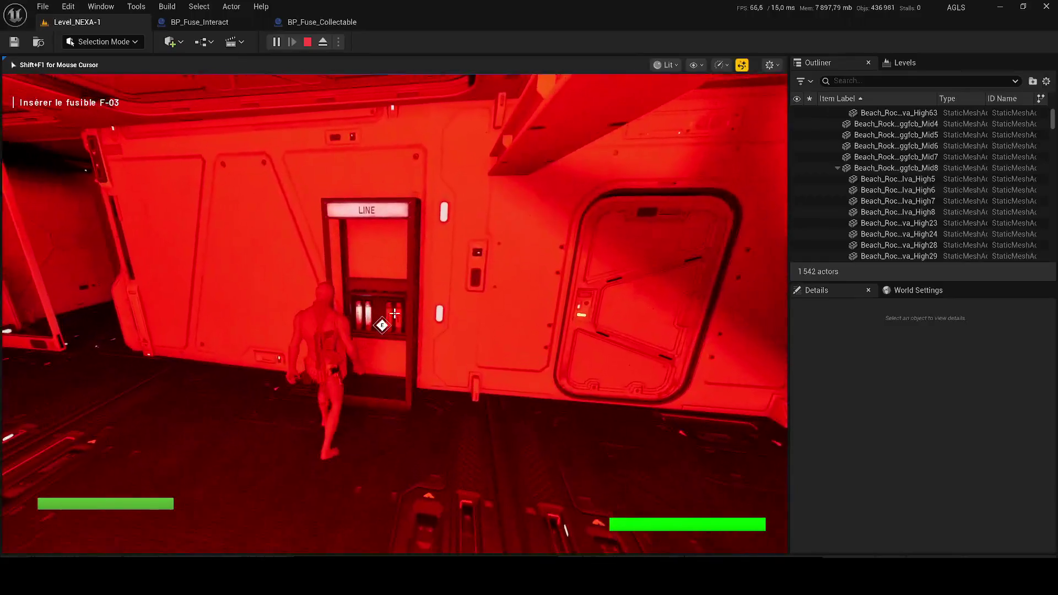
pyautogui.press('w')
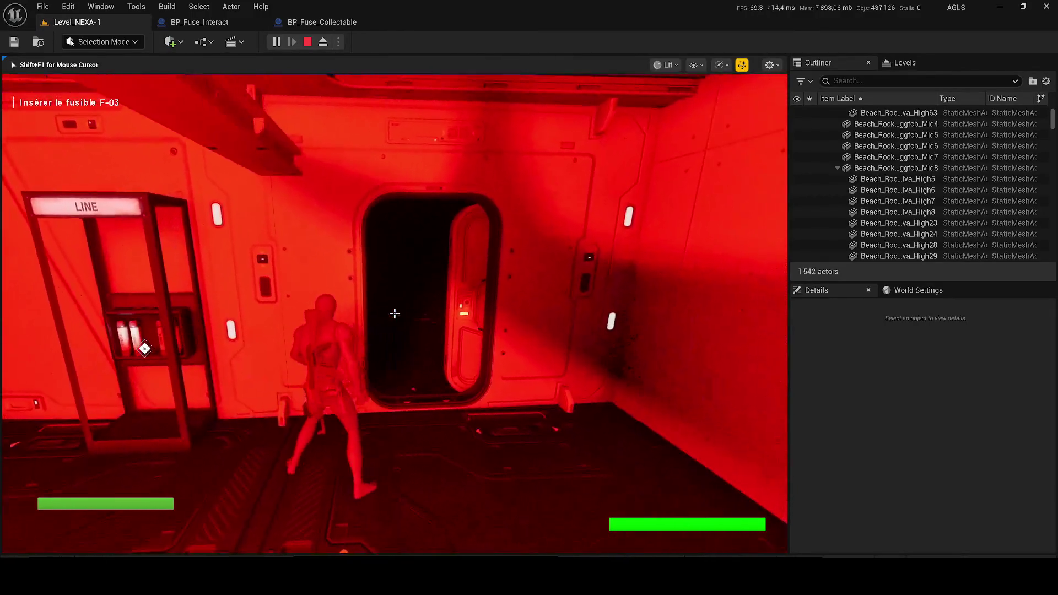
pyautogui.press('w')
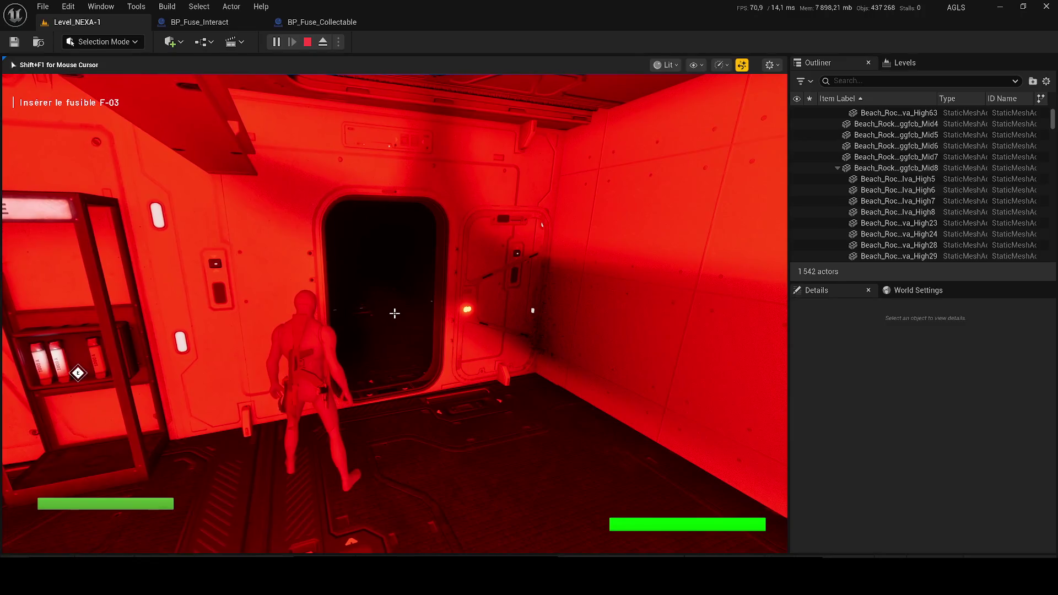
pyautogui.press('Escape')
pyautogui.click(212, 21)
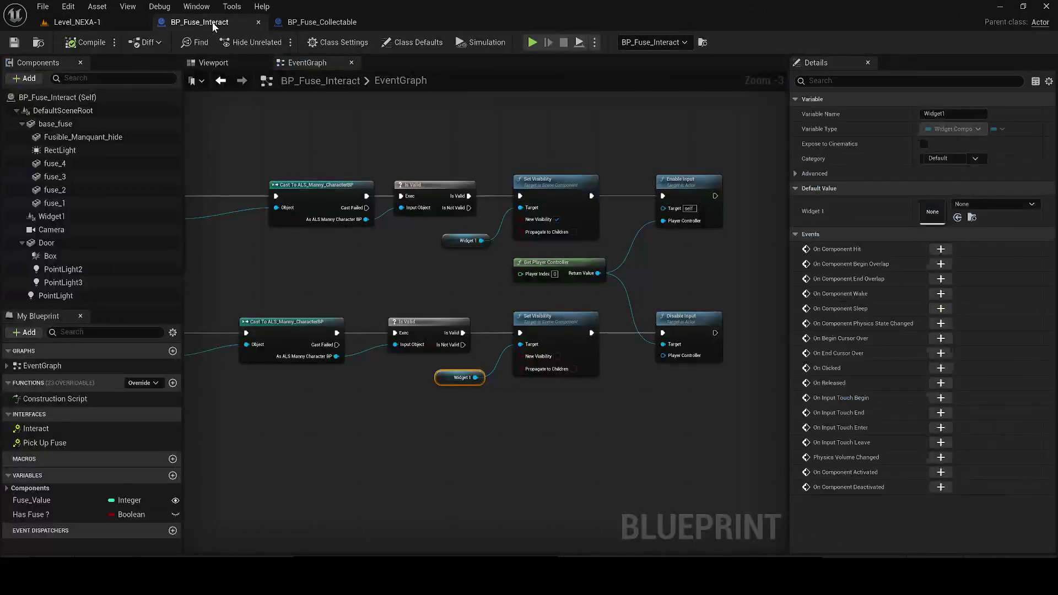
# Back in Level_NEXA-1, angle the view down on the fuse box and select its Door component
pyautogui.click(78, 22)
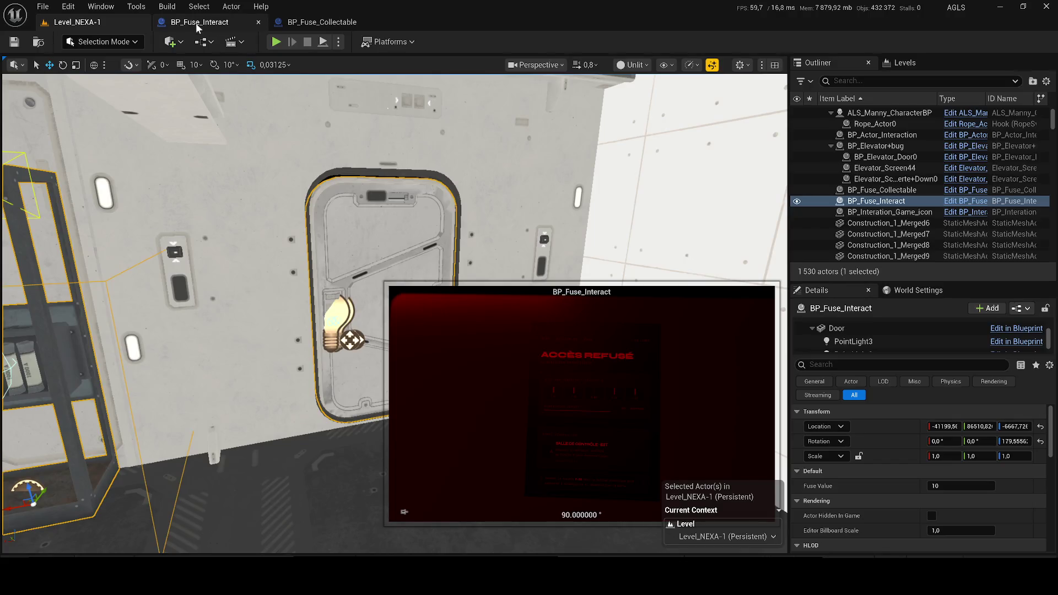
pyautogui.click(200, 22)
pyautogui.click(322, 22)
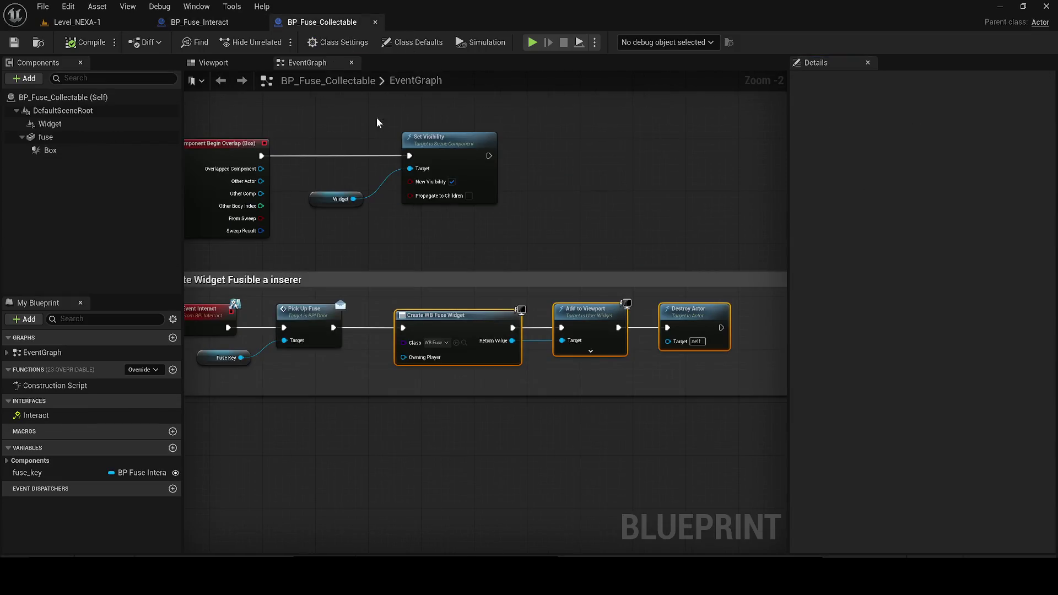
pyautogui.click(77, 22)
pyautogui.scroll(3, 882, 452)
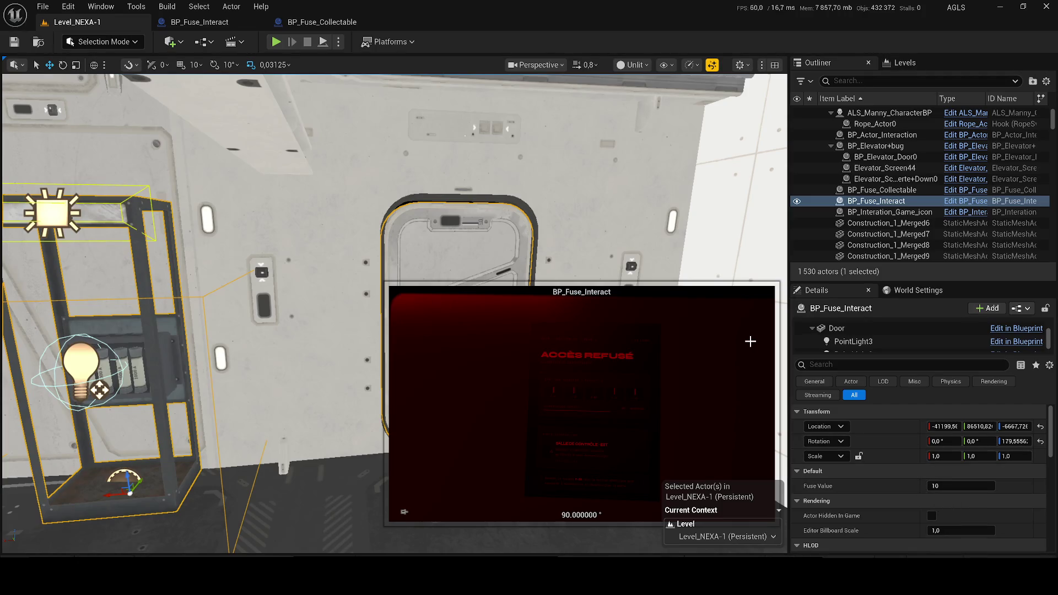
pyautogui.moveTo(750, 341); pyautogui.dragTo(772, 369)
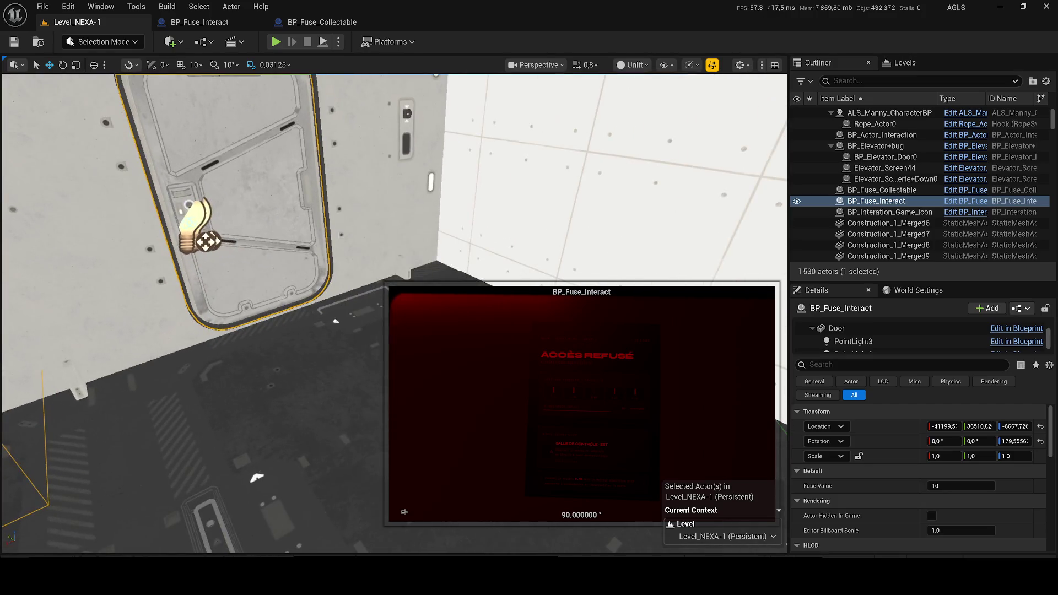
pyautogui.click(864, 327)
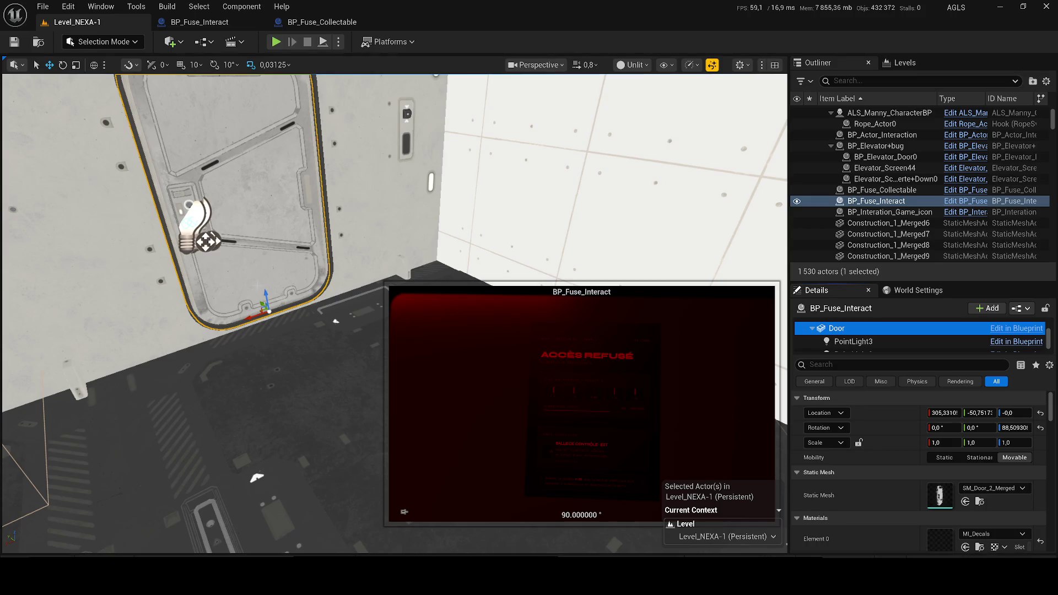
# Copy the Door's closed location (X 305.42) into the notes, replacing the old lines
pyautogui.moveTo(266, 298); pyautogui.dragTo(260, 307)
pyautogui.press('f')
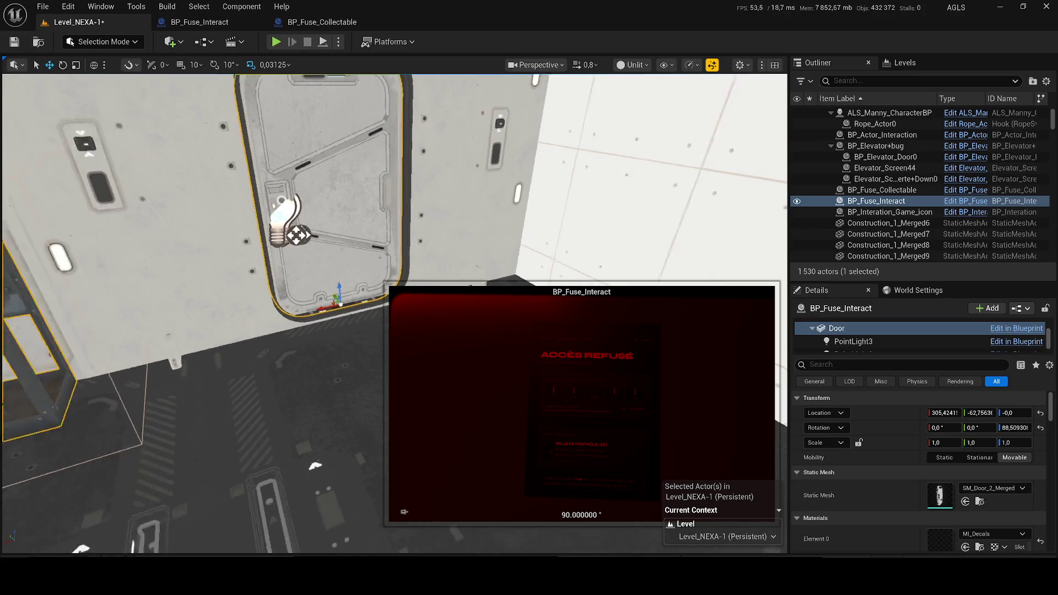
pyautogui.rightClick(900, 415)
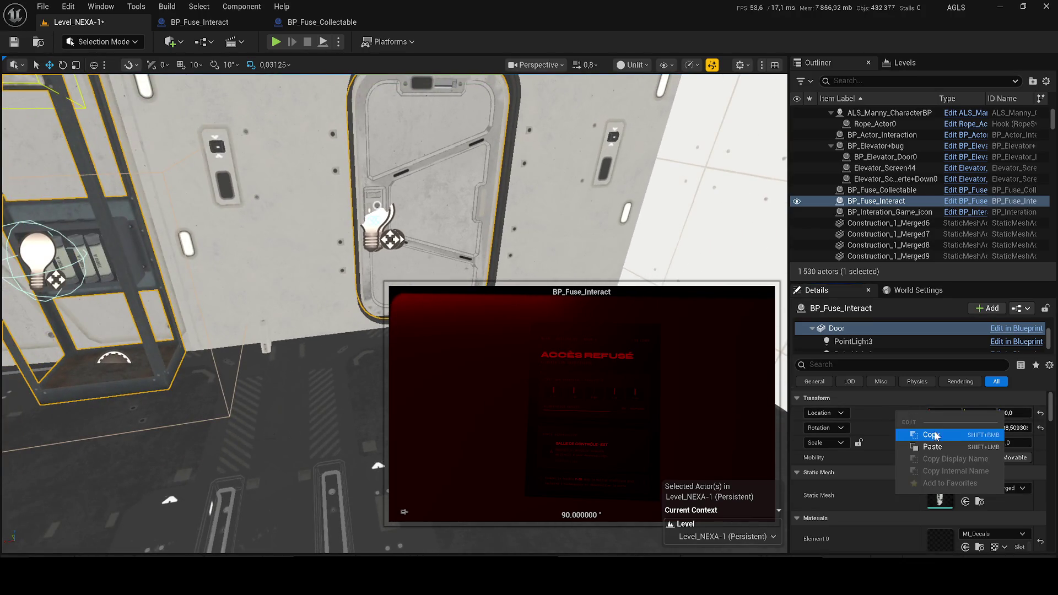
pyautogui.click(936, 436)
pyautogui.hotkey('alt', 'Tab')
pyautogui.hotkey('ctrl', 'a')
pyautogui.write('(X=305.424159,Y=-62.756366,Z=-0.000000)')
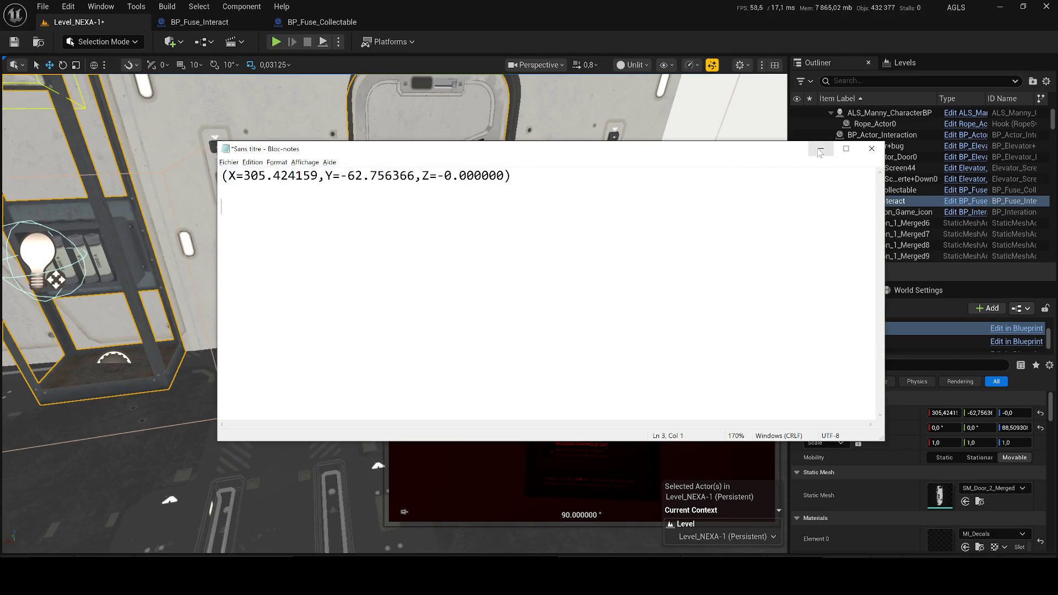
pyautogui.click(819, 150)
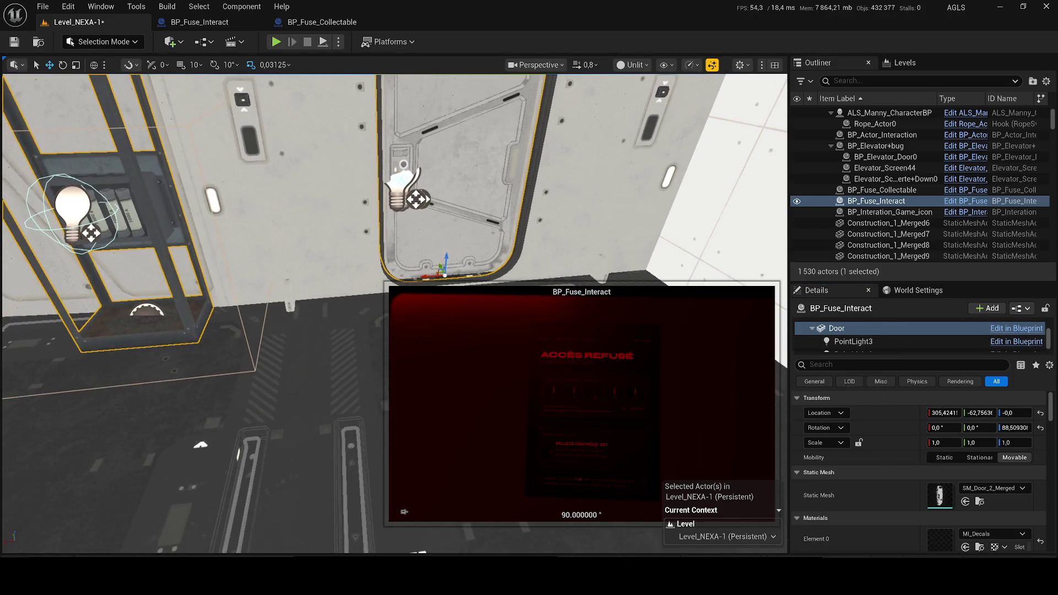
# Note the slid-open location (X 473.71, Y -61.451153), undo the move, and save the level
pyautogui.moveTo(427, 277); pyautogui.dragTo(559, 278)
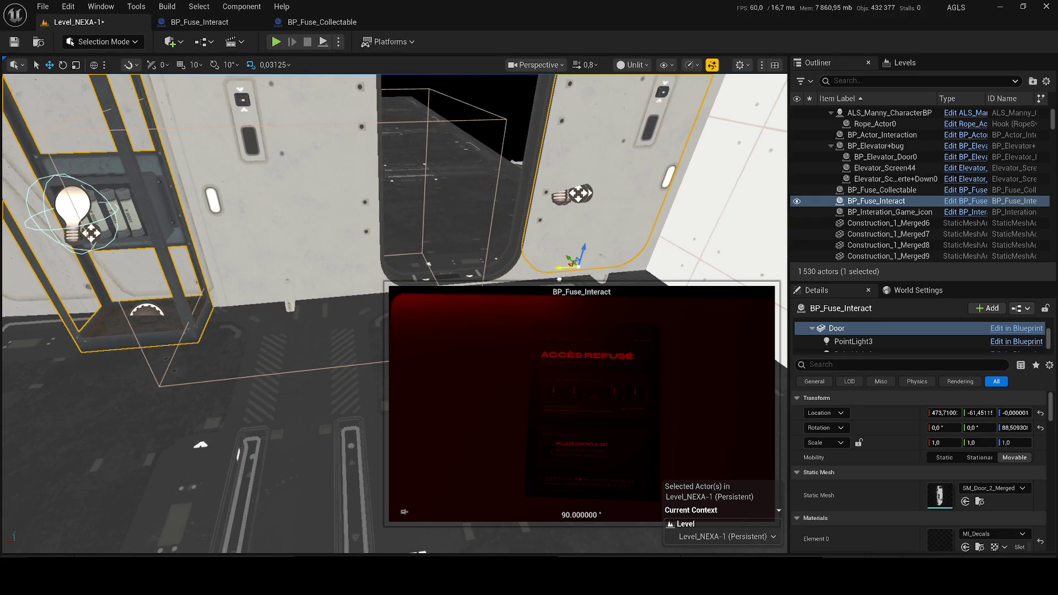
pyautogui.rightClick(885, 412)
pyautogui.click(913, 436)
pyautogui.hotkey('alt', 'Tab')
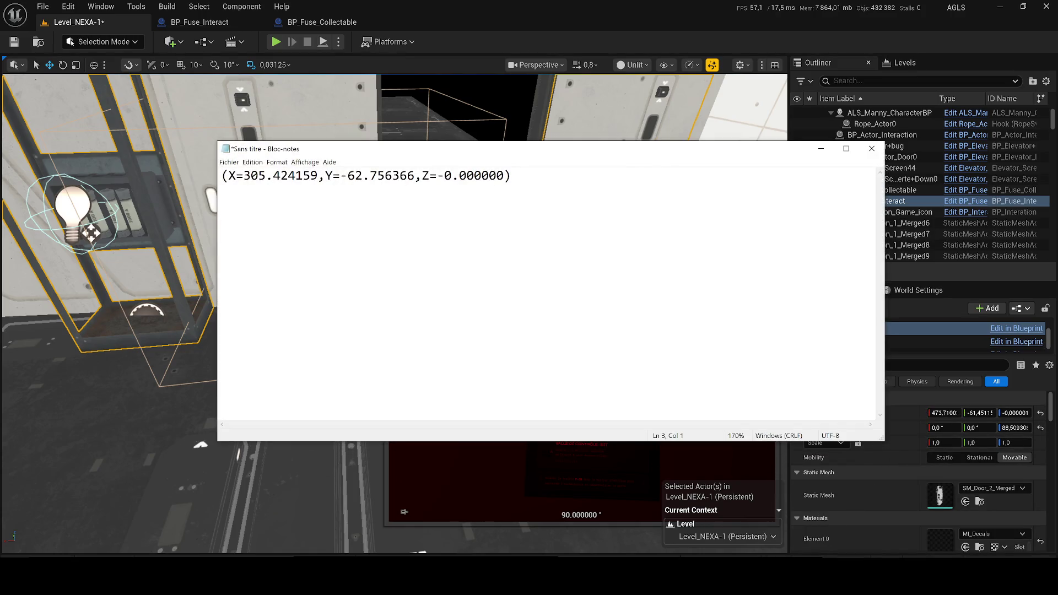
pyautogui.press('Return')
pyautogui.write('(X=473.710025,Y=-61.451153,Z=-0.000001)')
pyautogui.click(826, 150)
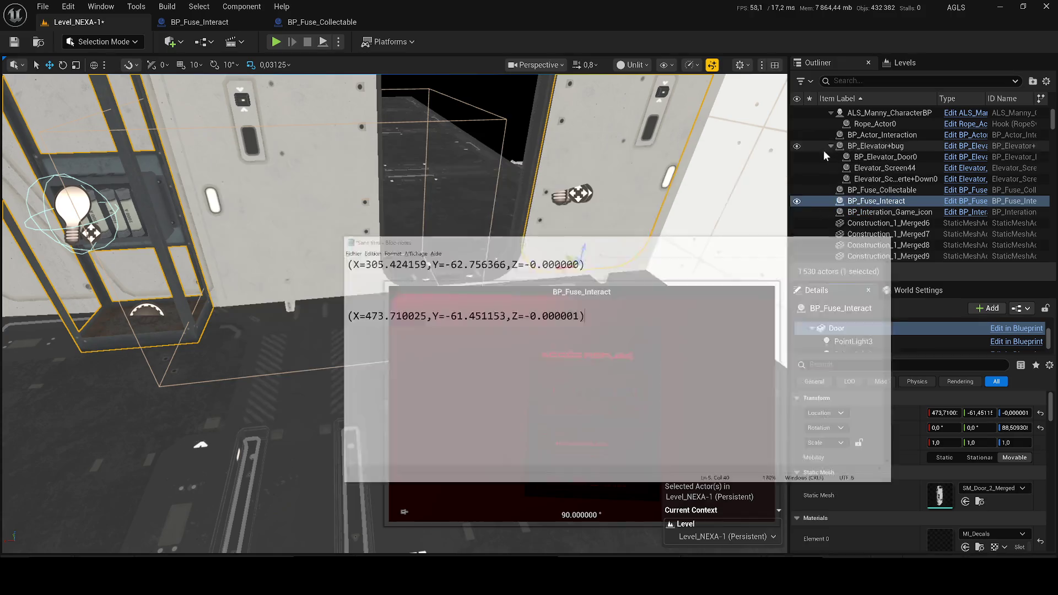
pyautogui.hotkey('ctrl', 'z')
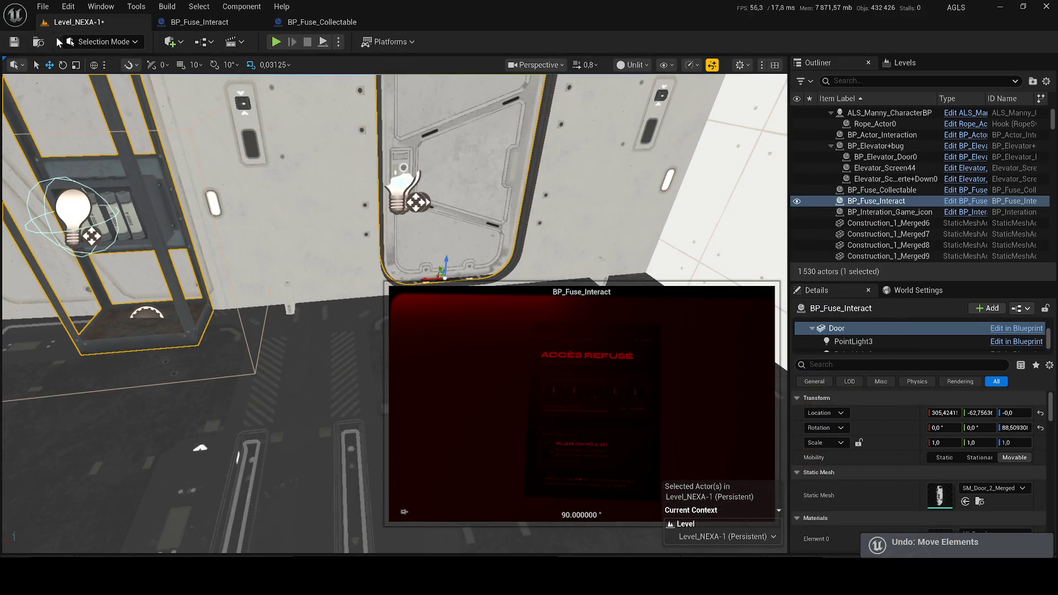
pyautogui.click(15, 41)
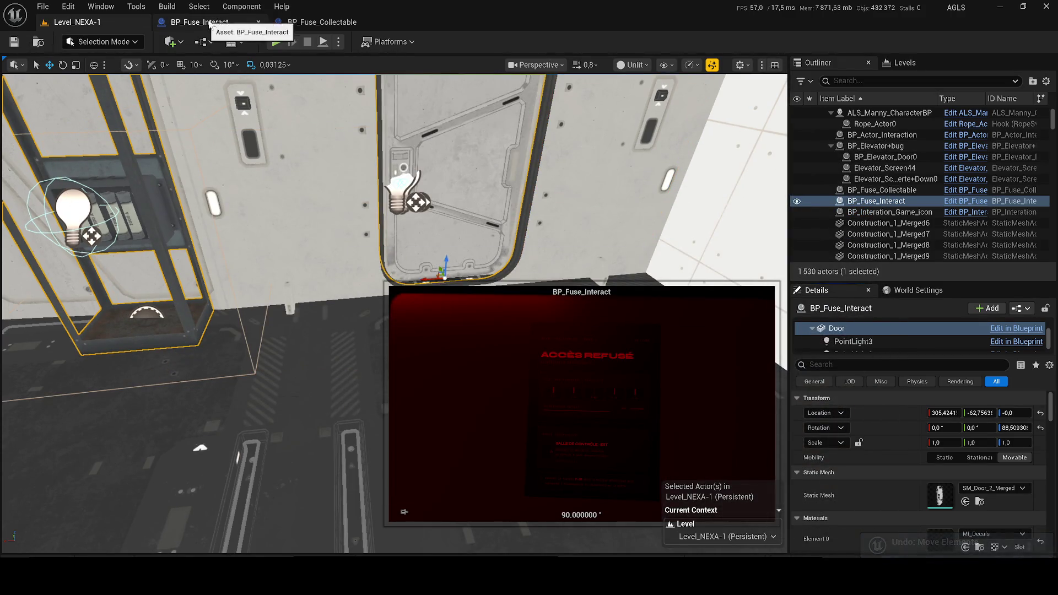
pyautogui.click(199, 22)
# Set the Slerp node's A Y to the noted closed value -62.756366
pyautogui.click(312, 23)
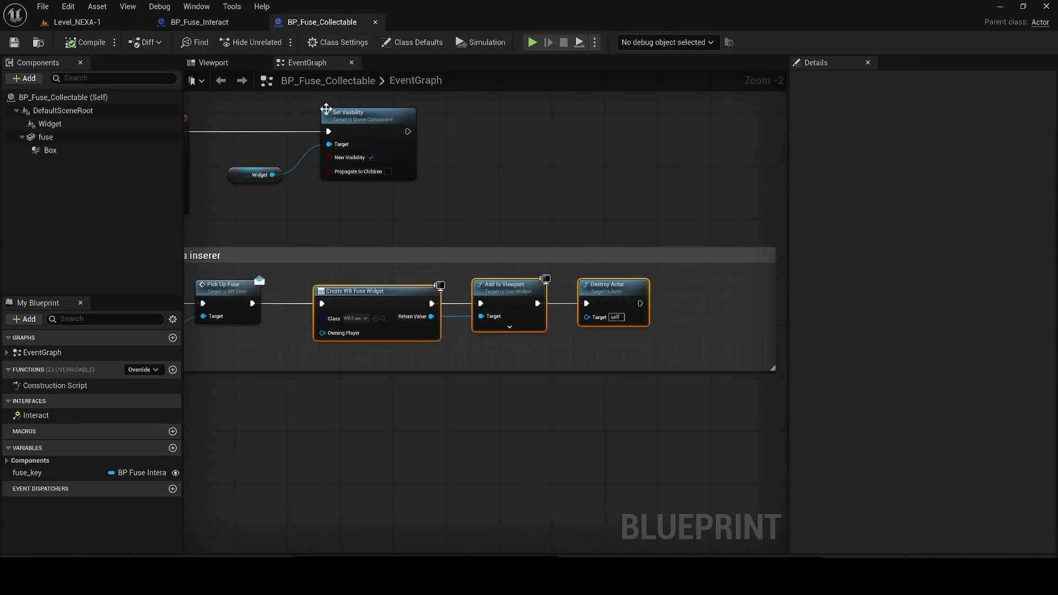
pyautogui.click(193, 23)
pyautogui.scroll(-4, 443, 246)
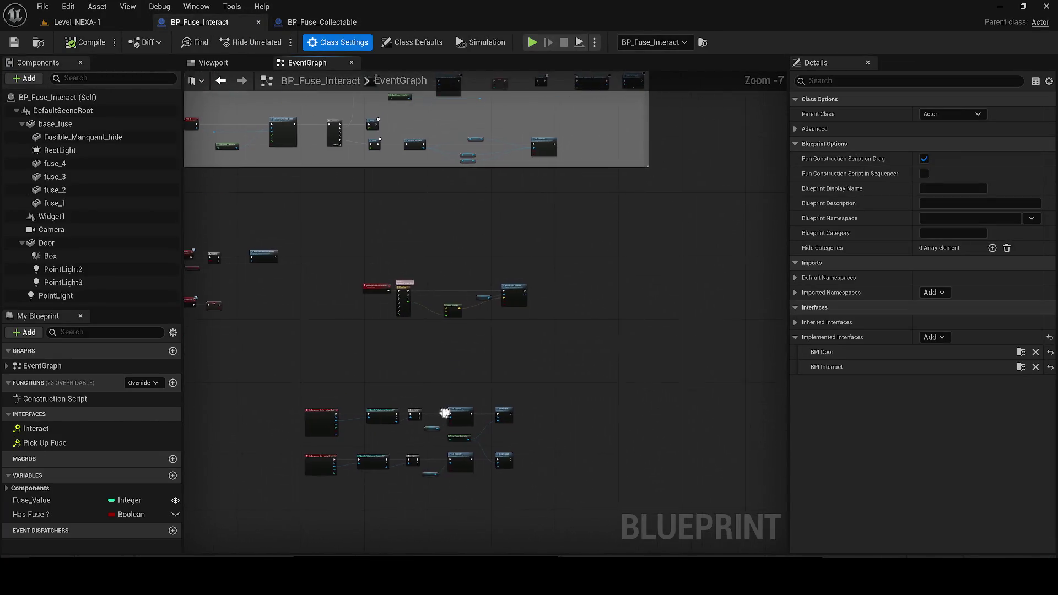
pyautogui.scroll(6, 391, 294)
pyautogui.scroll(2, 477, 330)
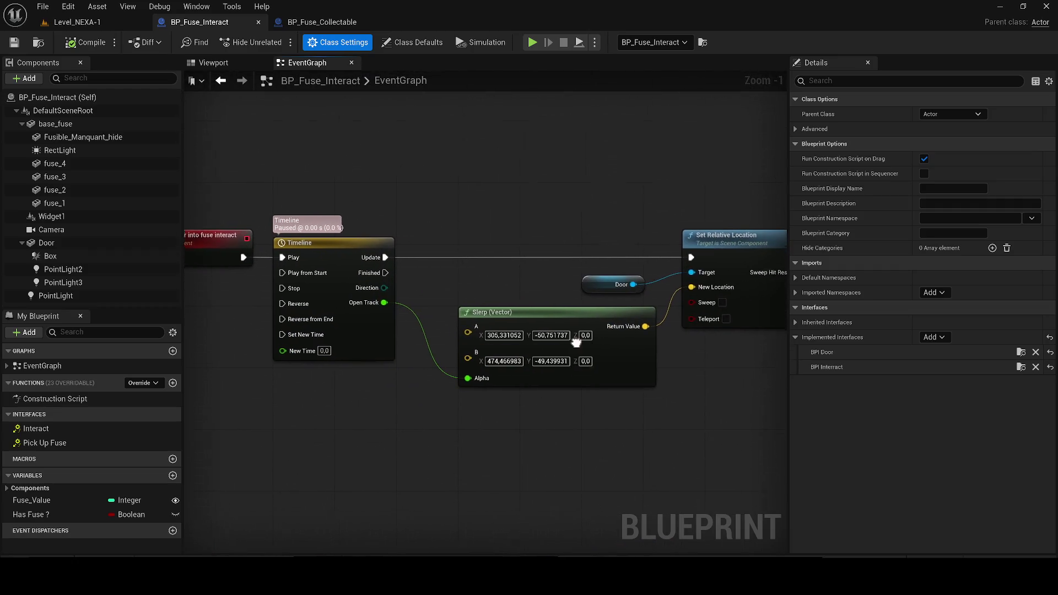
pyautogui.hotkey('alt', 'Tab')
pyautogui.moveTo(417, 150)
pyautogui.mouseDown()
pyautogui.moveTo(489, 241)
pyautogui.moveTo(512, 345)
pyautogui.mouseUp()
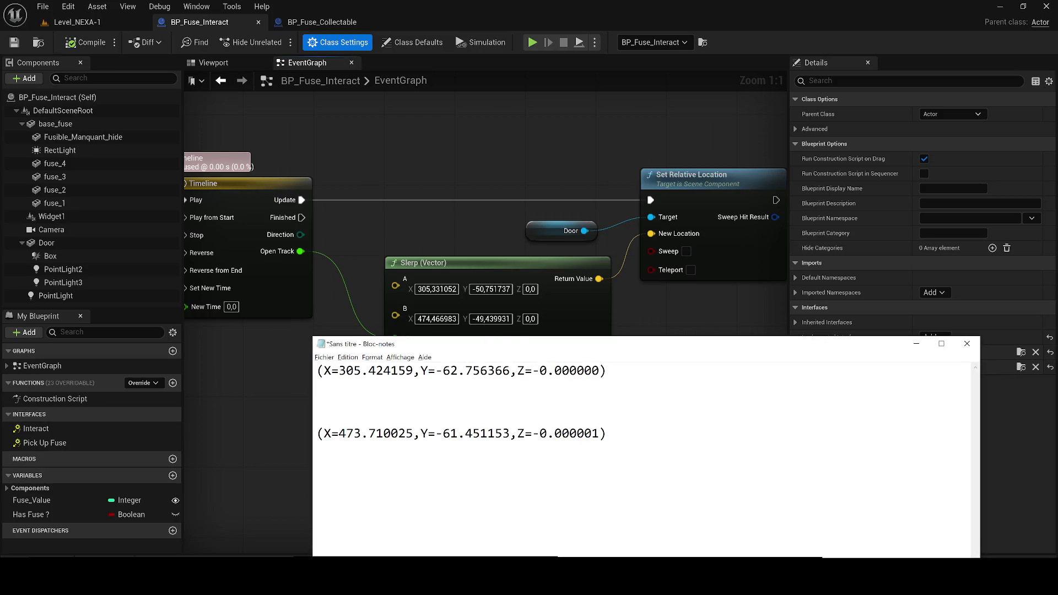
pyautogui.moveTo(450, 370); pyautogui.dragTo(510, 370)
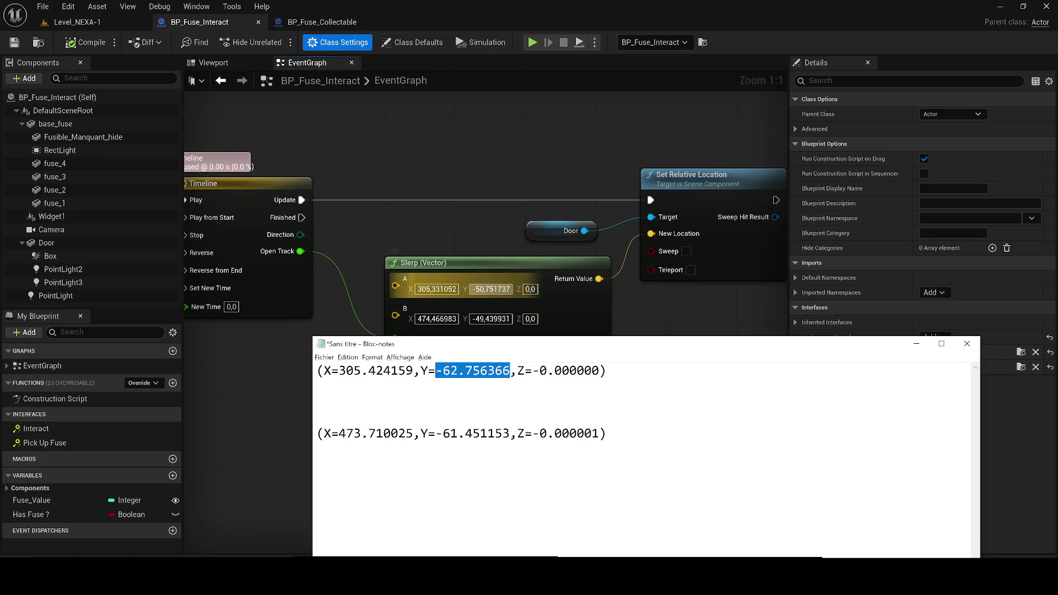
pyautogui.click(491, 289)
pyautogui.write('-62.756366')
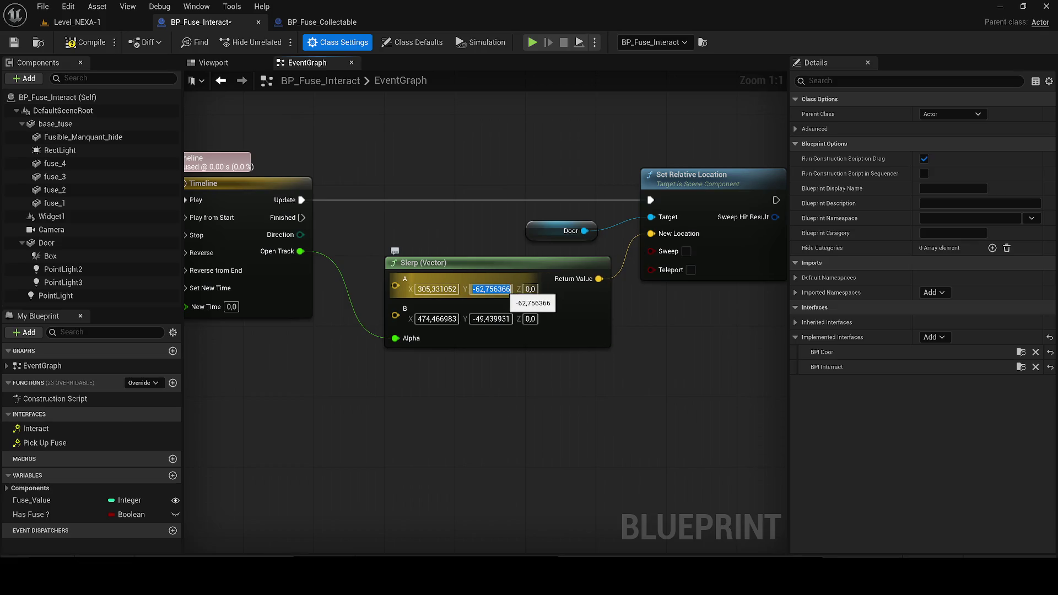
# Set the Slerp node's B Y to -61.451153 and save BP_Fuse_Interact
pyautogui.hotkey('alt', 'Tab')
pyautogui.moveTo(435, 433); pyautogui.dragTo(517, 433)
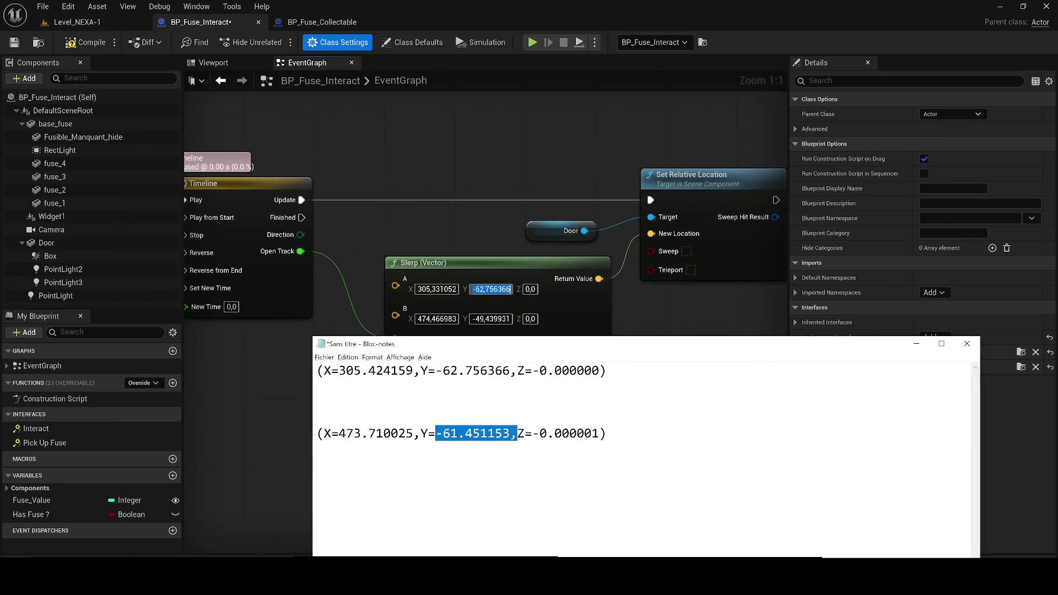
pyautogui.click(487, 319)
pyautogui.write('473,466983')
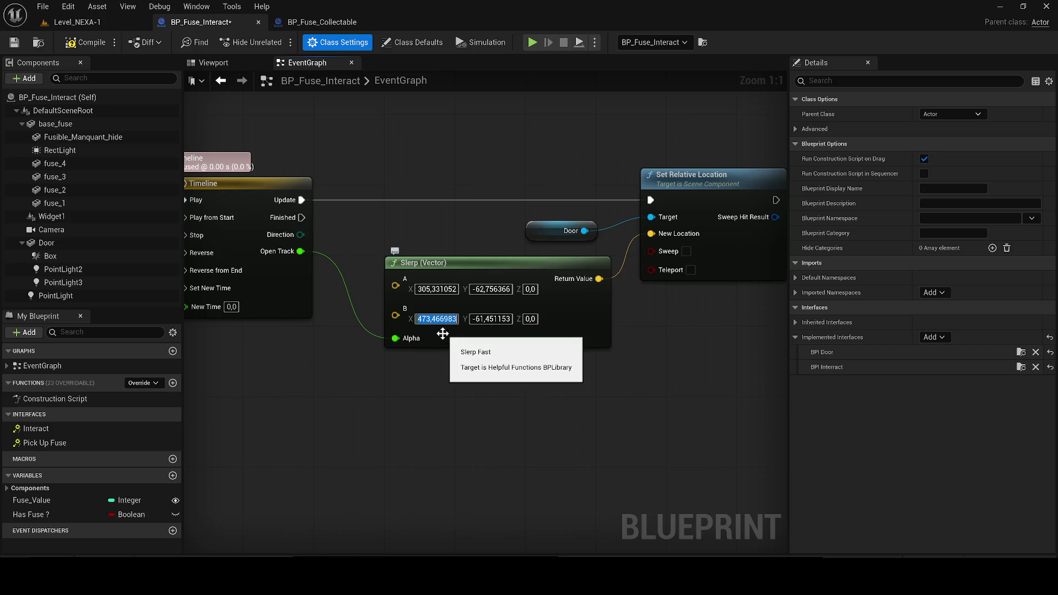
pyautogui.click(13, 43)
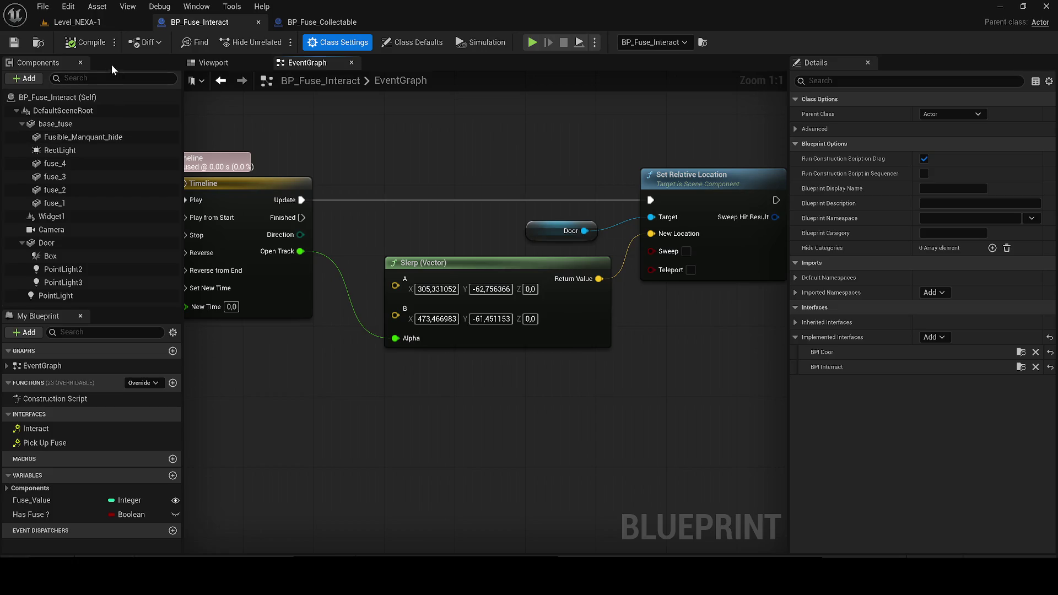
pyautogui.click(54, 25)
# Play the level and run the character through the red corridor past the F-03 fuse box
pyautogui.click(272, 43)
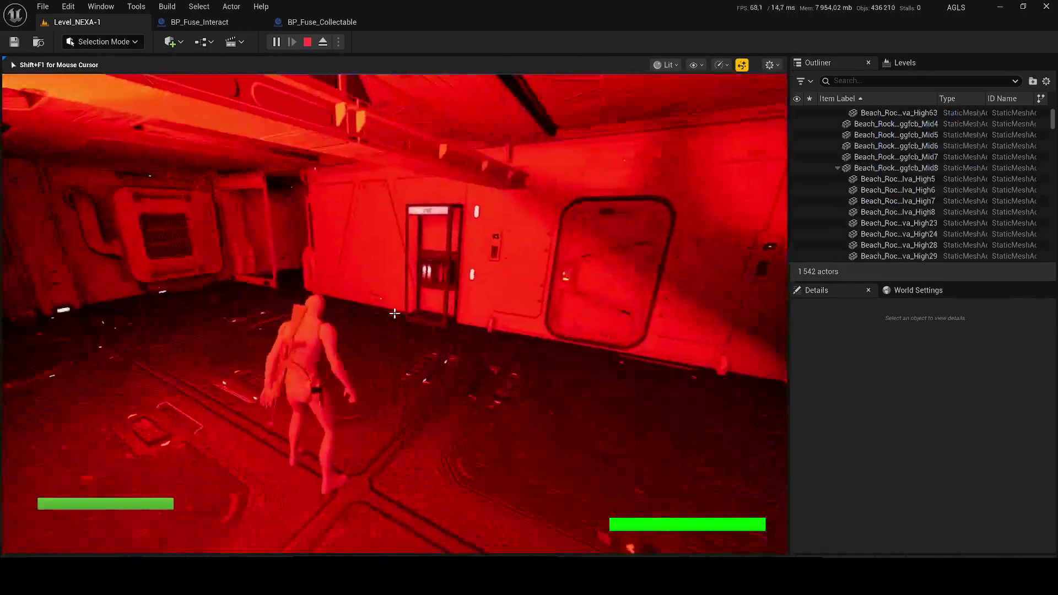
pyautogui.press('w')
pyautogui.press('w')
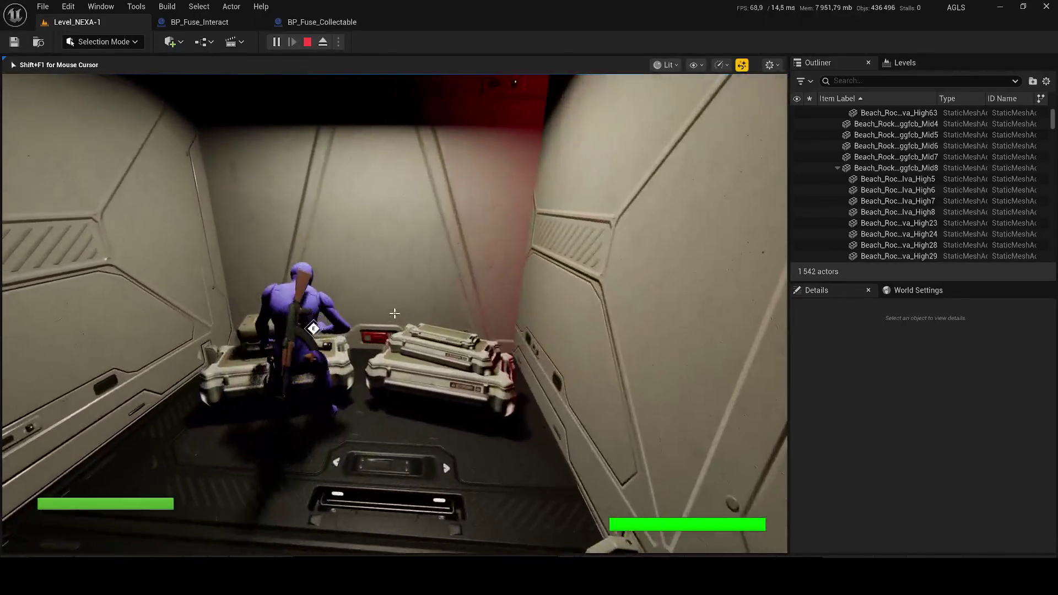
pyautogui.press('w')
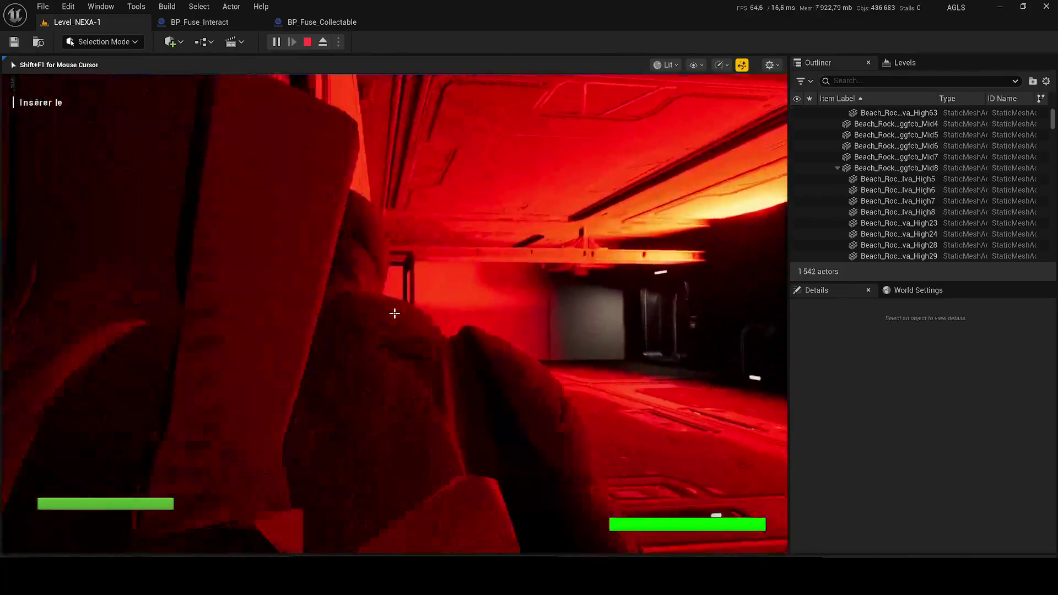
pyautogui.press('w')
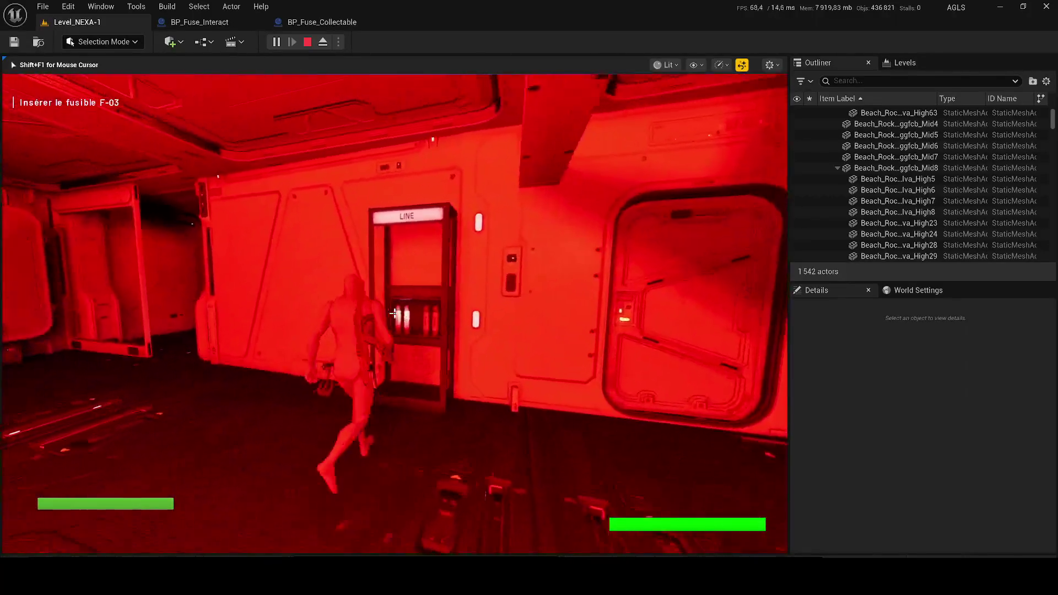
pyautogui.press('d')
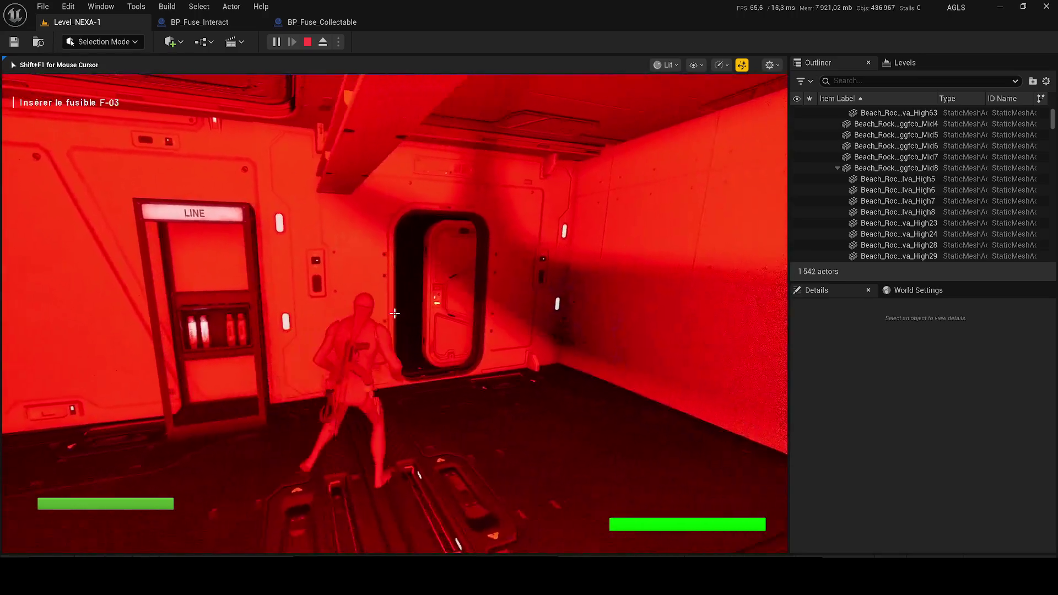
pyautogui.press('d')
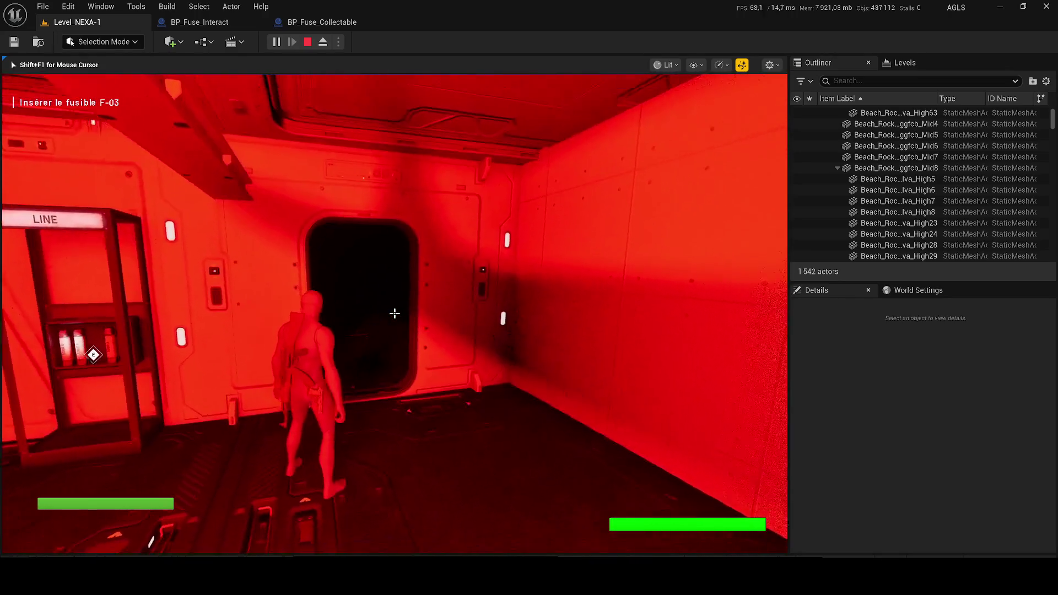
pyautogui.press('w')
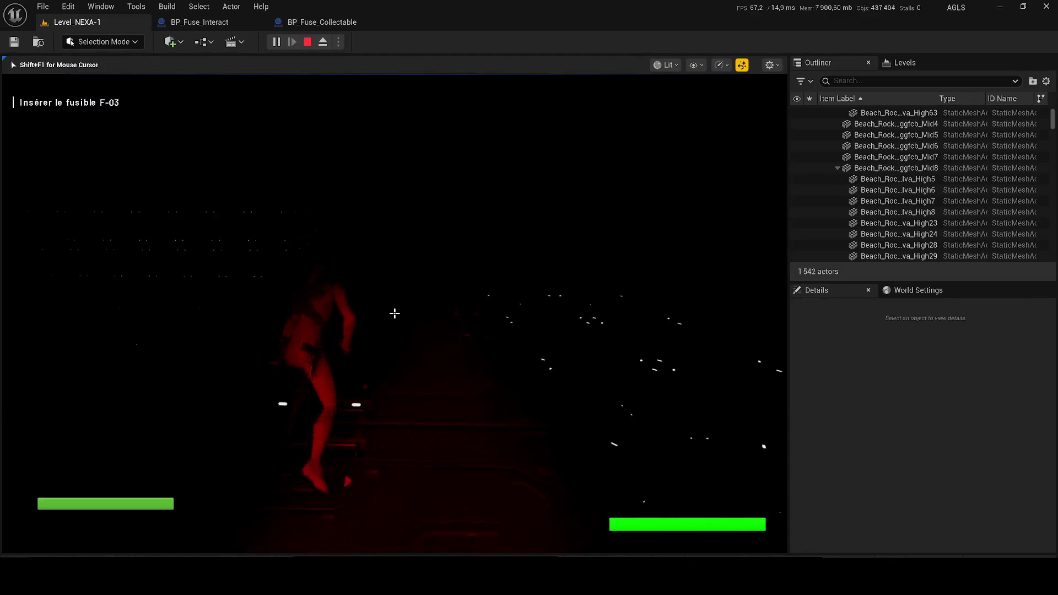
pyautogui.press('w')
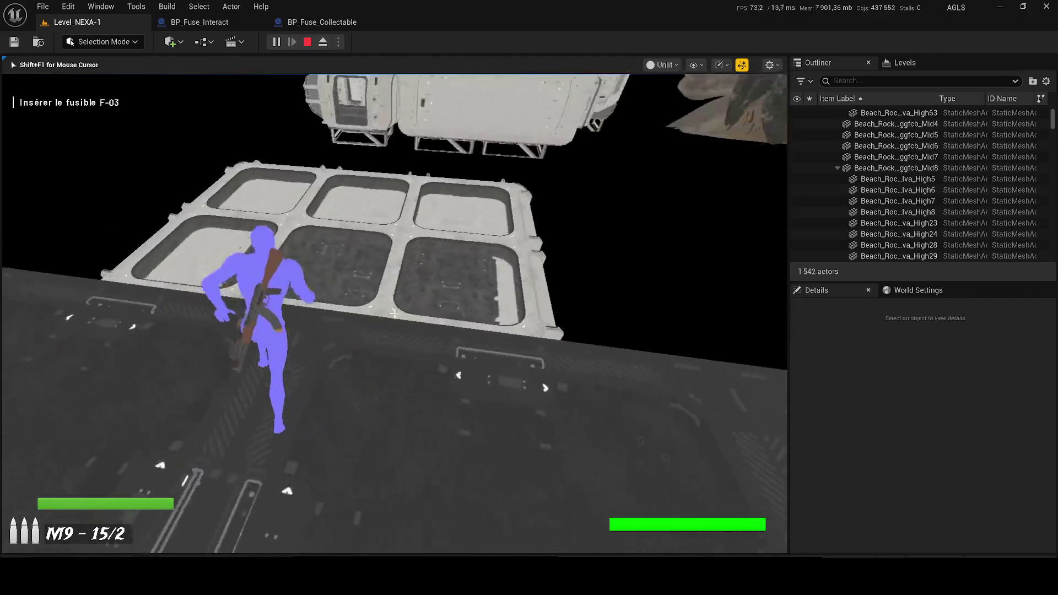
# Switch the game view to unlit, run across the cylinder and platform, then stop playing
pyautogui.press('F2')
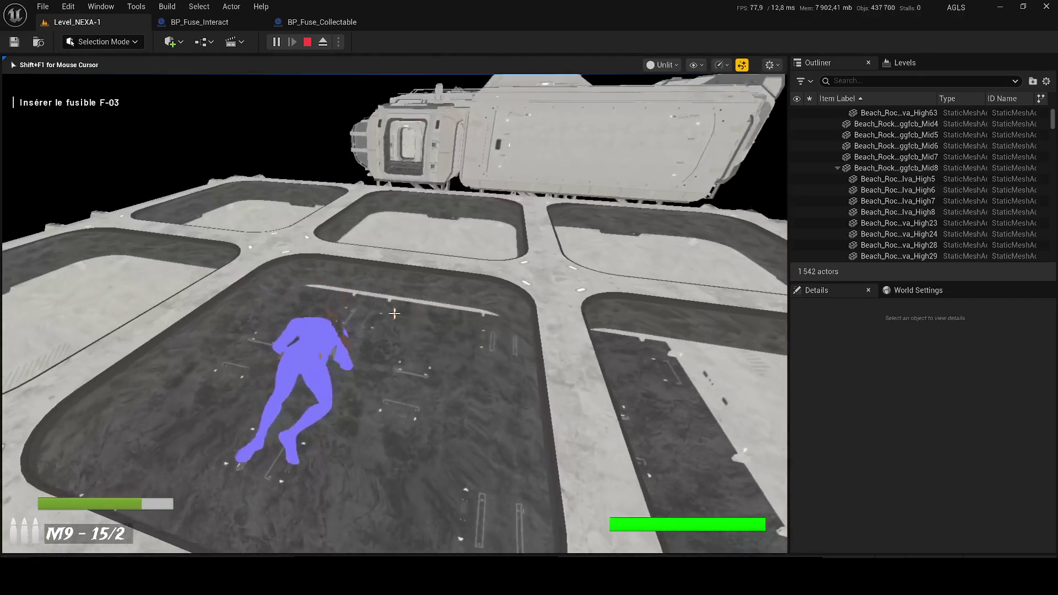
pyautogui.press('w')
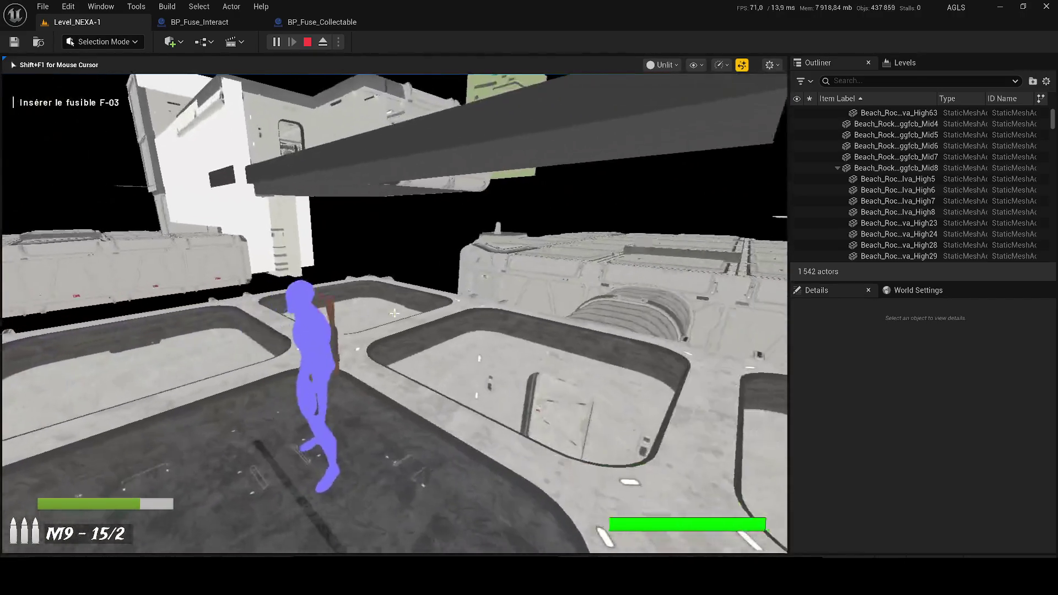
pyautogui.press('w')
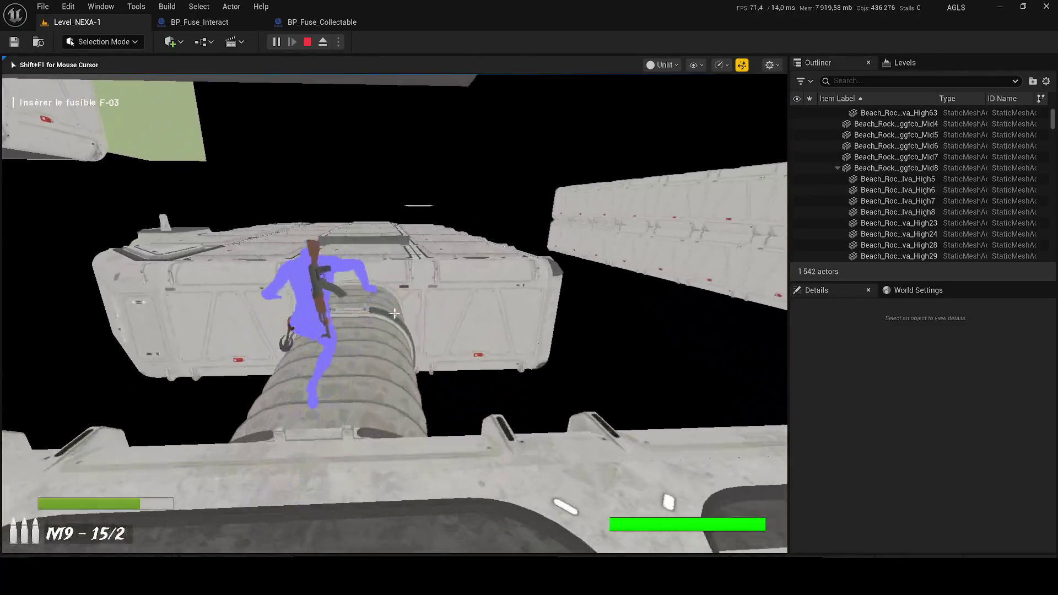
pyautogui.press('w')
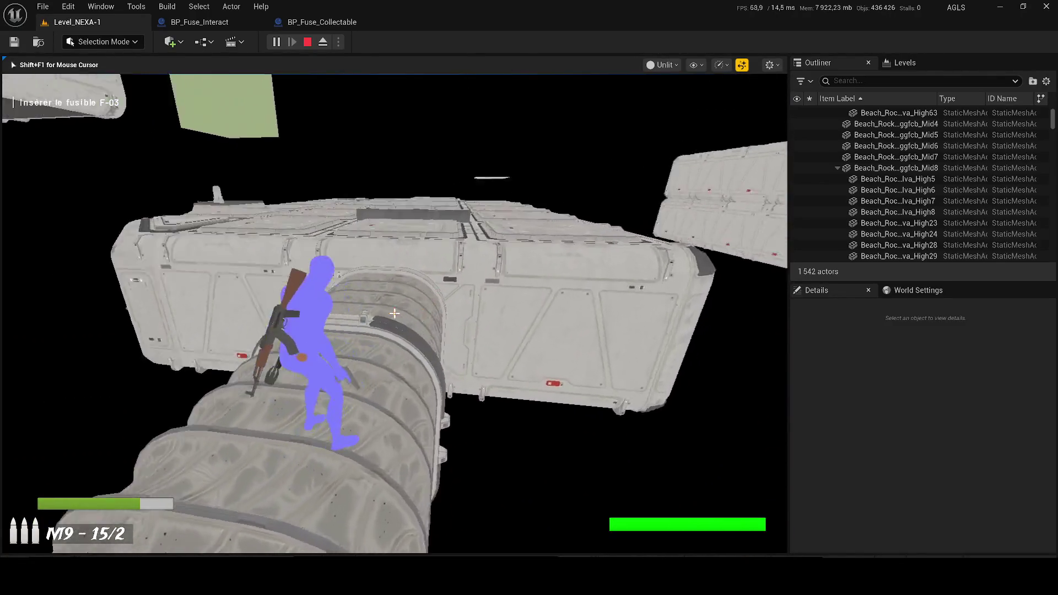
pyautogui.press('w')
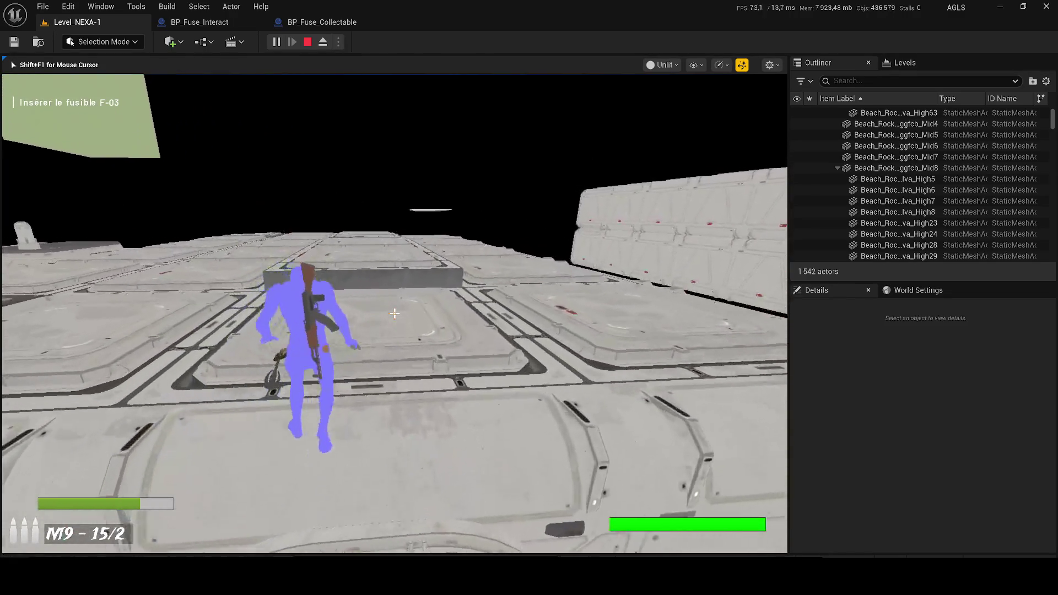
pyautogui.press('w')
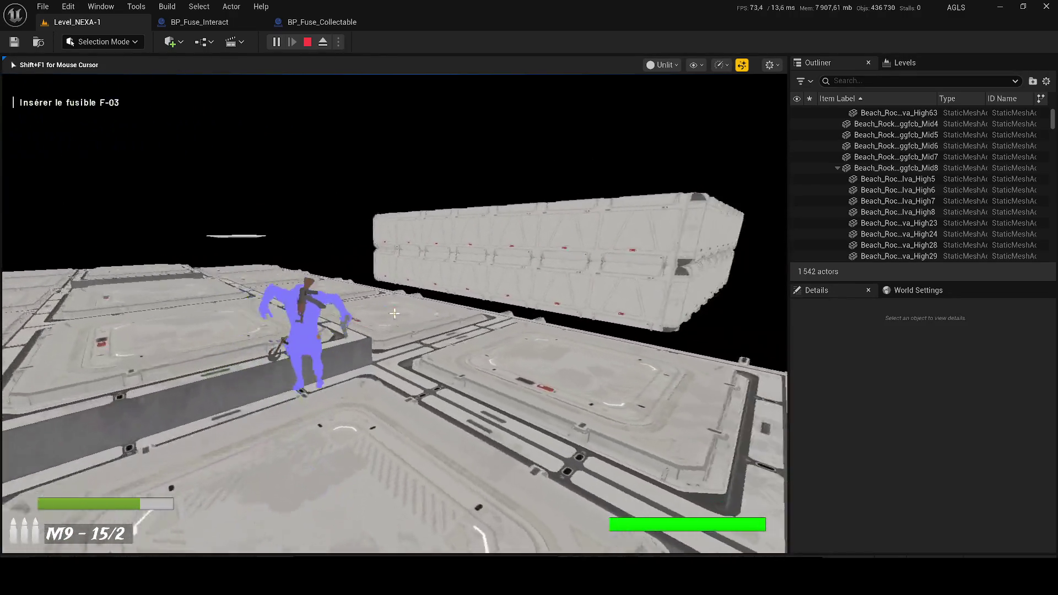
pyautogui.press('w')
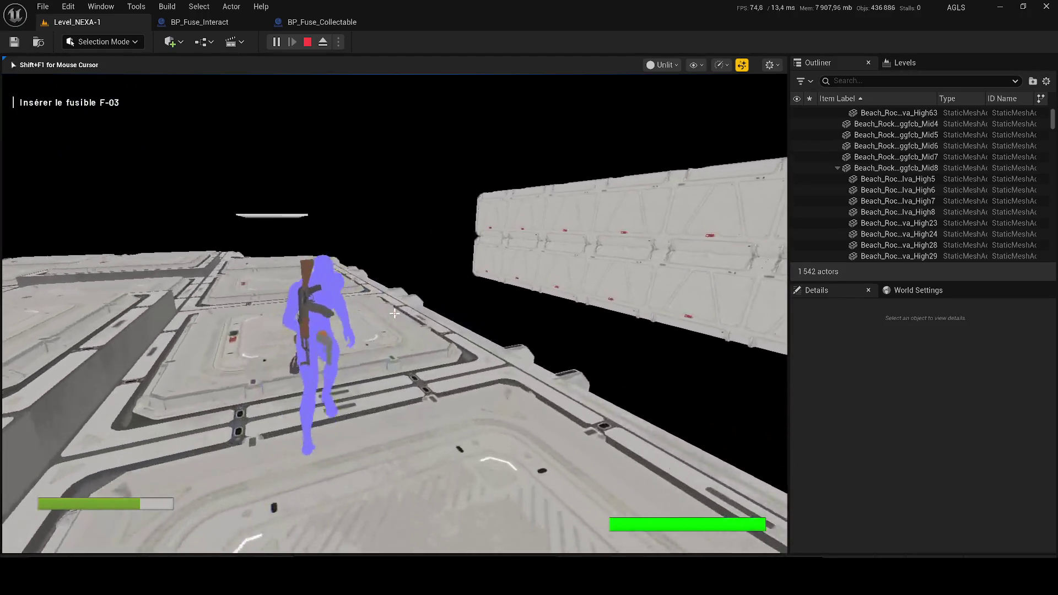
pyautogui.press('w')
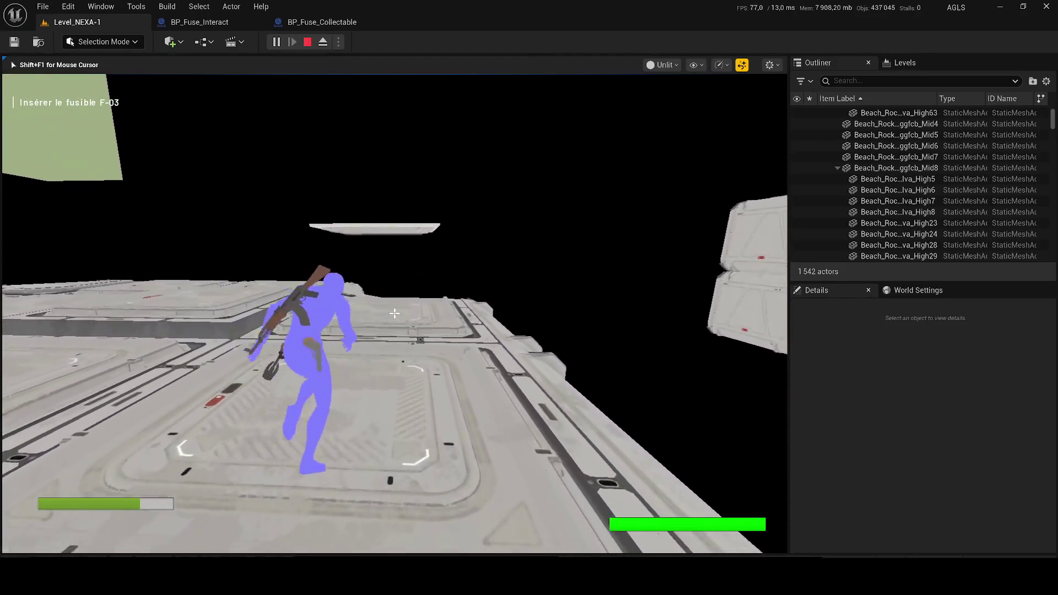
pyautogui.press('Escape')
# Play again into the next room, stop, and focus on ALS_Manny_CharacterBP in the Outliner
pyautogui.click(279, 38)
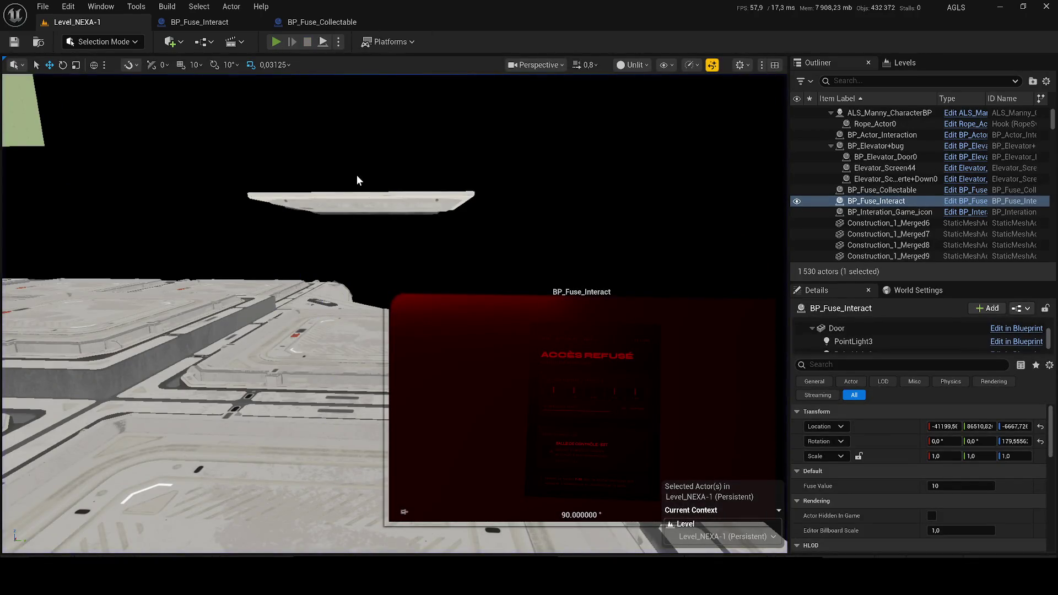
pyautogui.press('w')
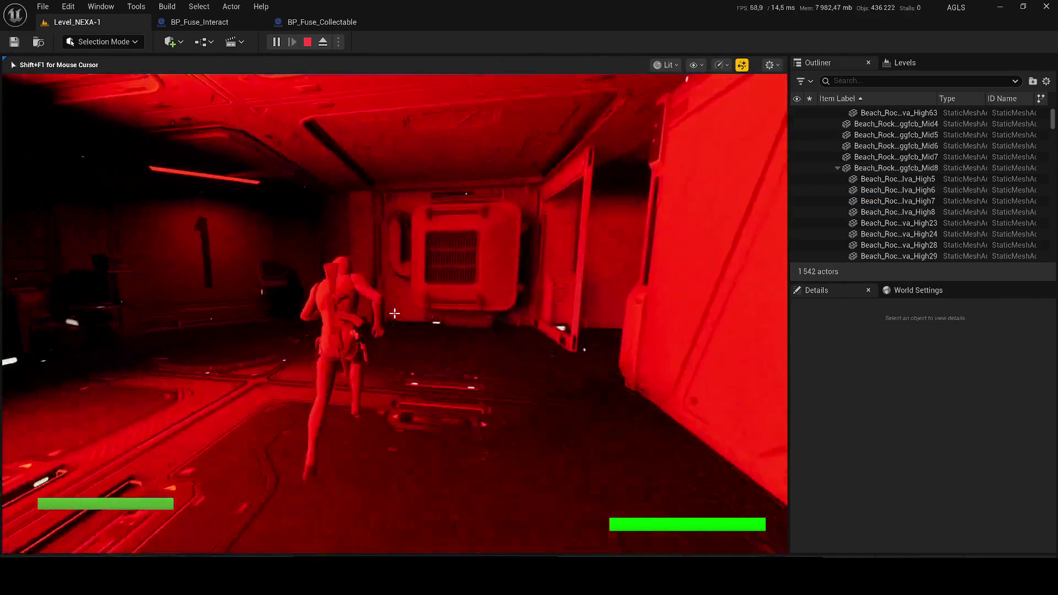
pyautogui.press('w')
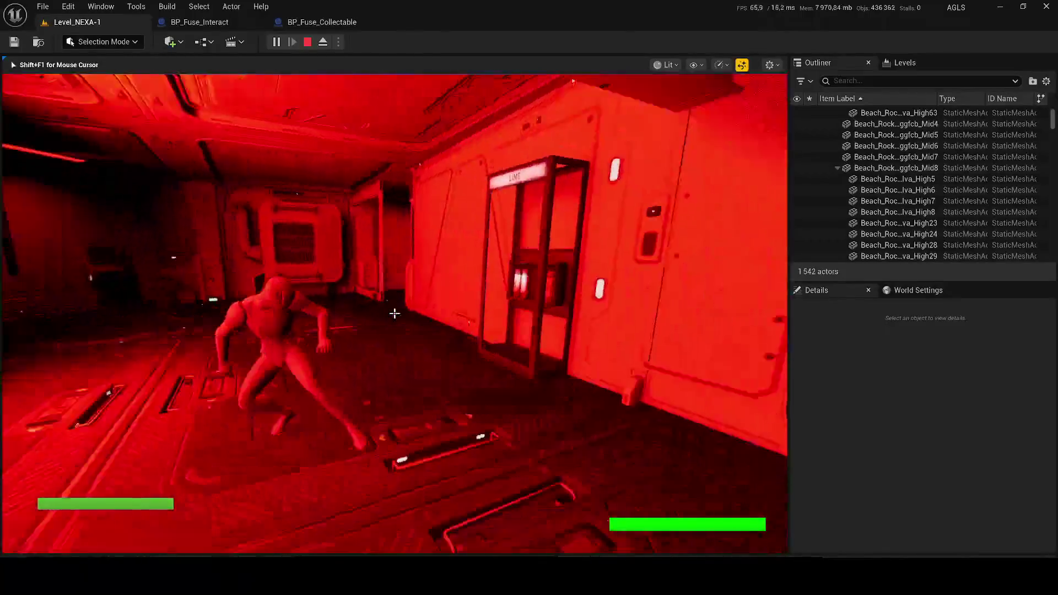
pyautogui.press('w')
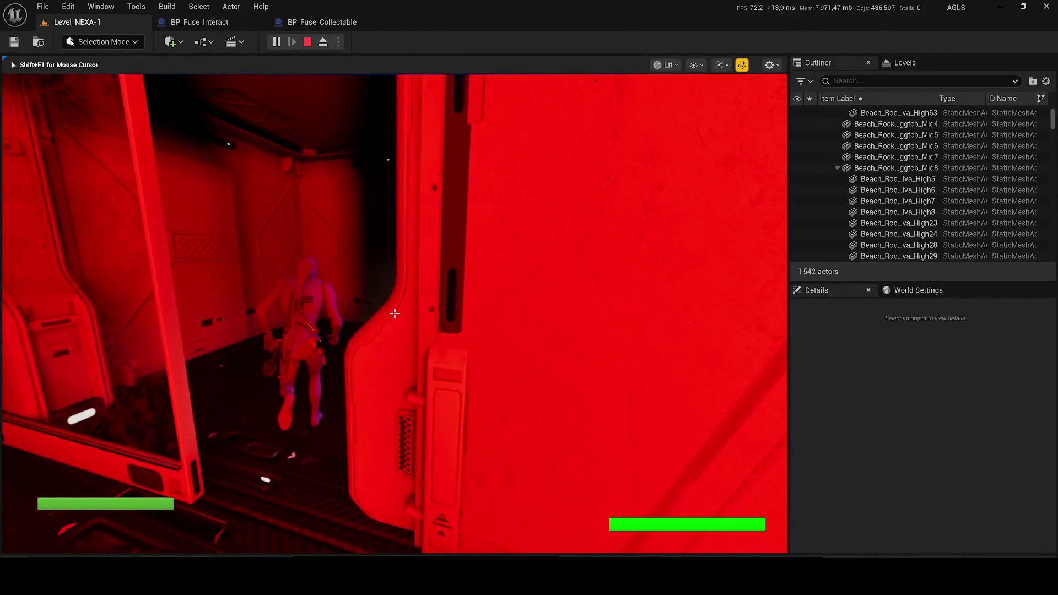
pyautogui.press('w')
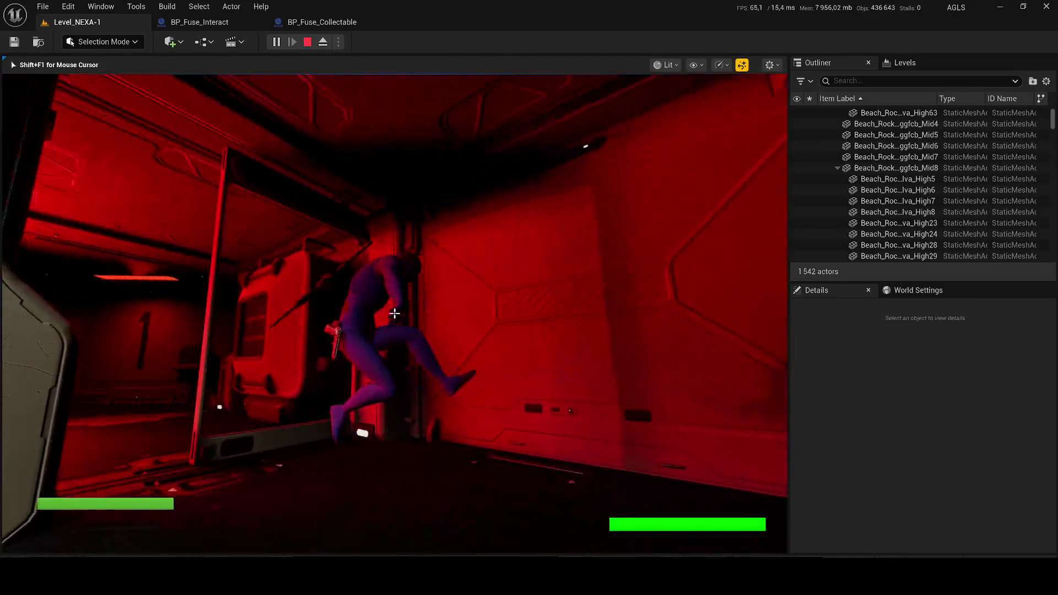
pyautogui.press('Escape')
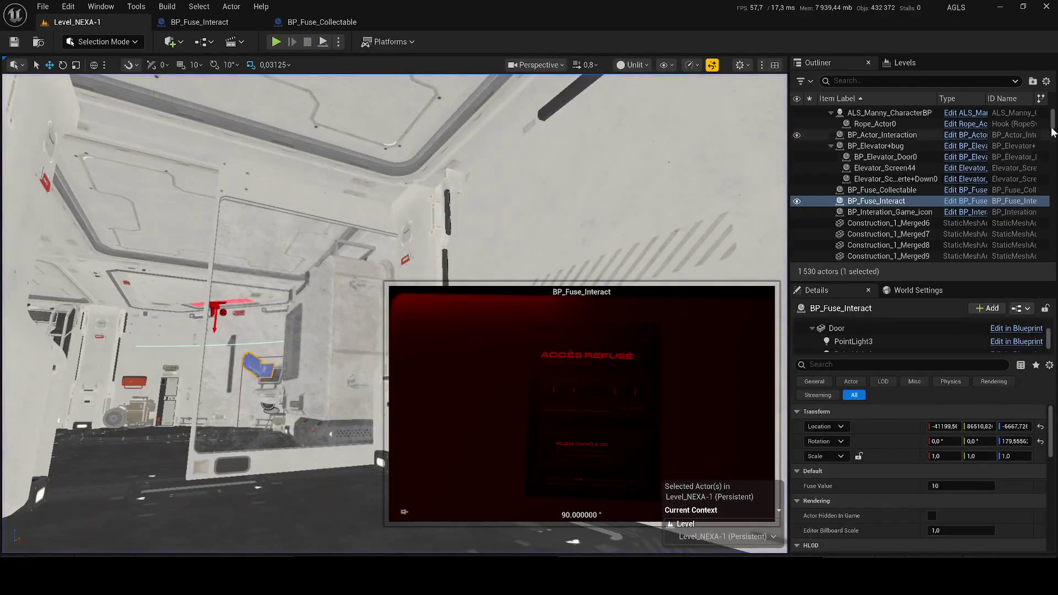
pyautogui.doubleClick(903, 114)
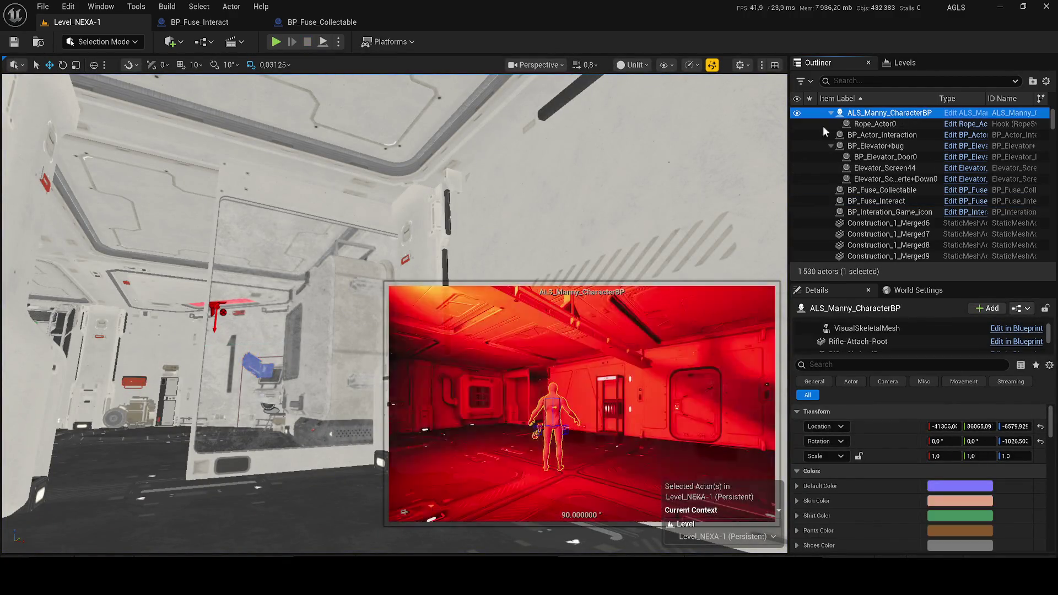
# From Branch True, add a Set Visibility node targeting a Fusible_Manquant_hide getter
pyautogui.click(207, 22)
pyautogui.scroll(-5, 355, 184)
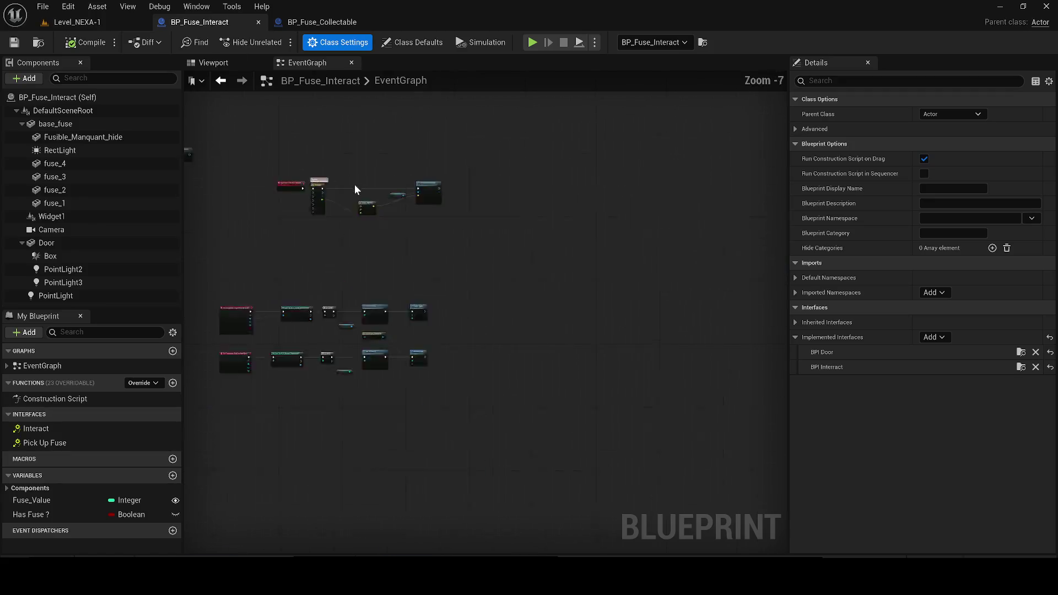
pyautogui.scroll(3, 456, 283)
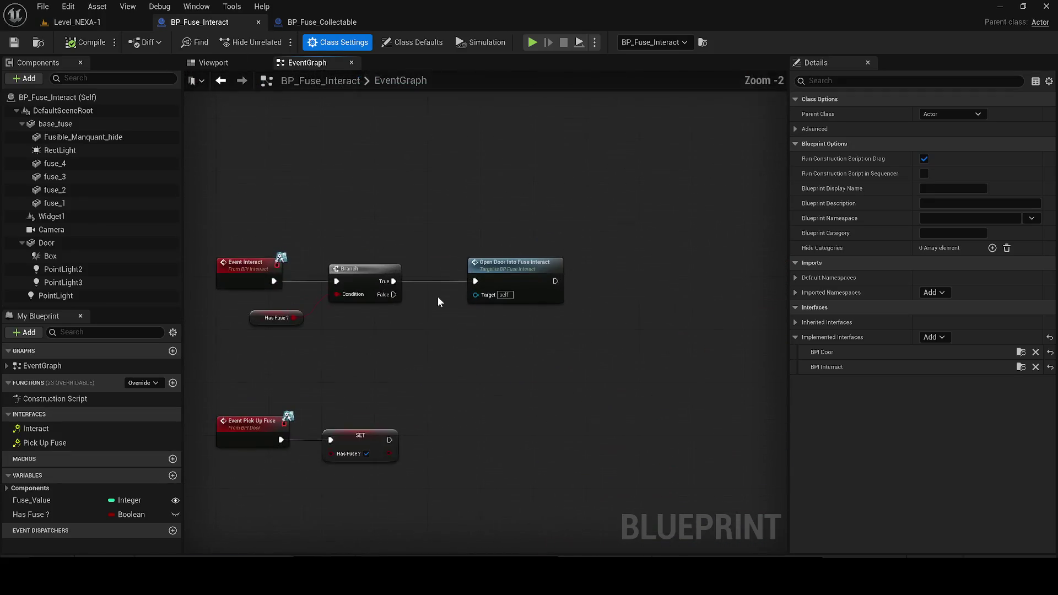
pyautogui.moveTo(394, 281); pyautogui.dragTo(480, 371)
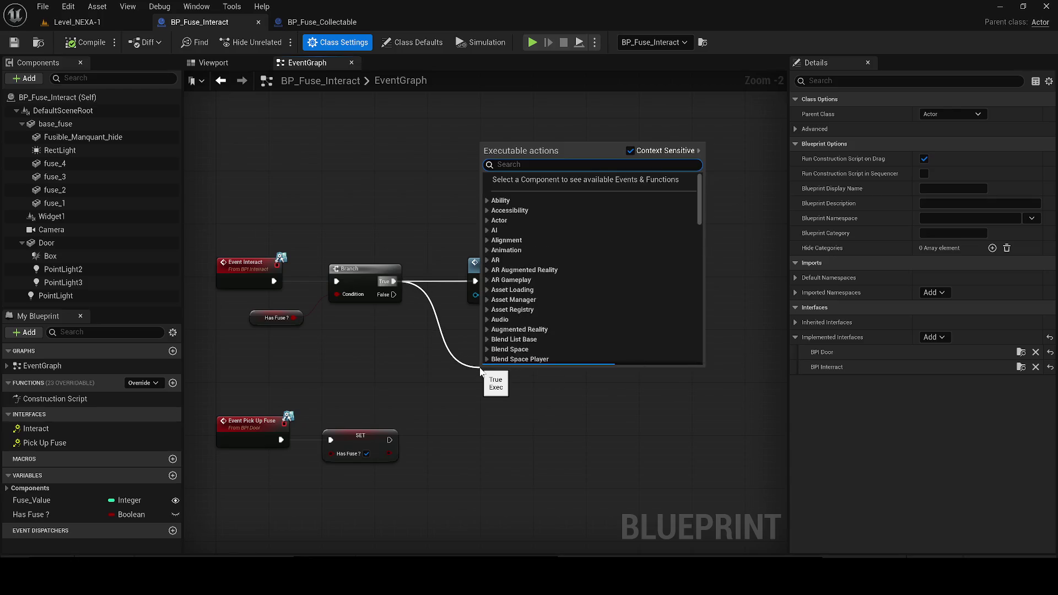
pyautogui.moveTo(70, 138)
pyautogui.mouseDown()
pyautogui.moveTo(494, 350)
pyautogui.moveTo(562, 369)
pyautogui.mouseUp()
pyautogui.write('set vis')
pyautogui.press('Return')
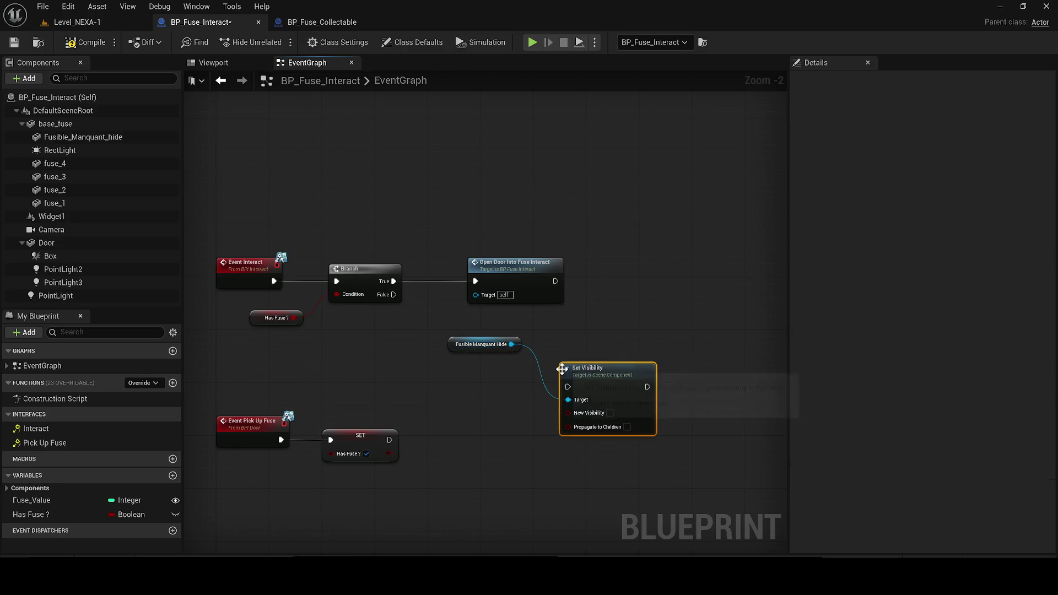
# Place Set Visibility between Branch and Open Door and wire the execution flow through it
pyautogui.moveTo(515, 263); pyautogui.dragTo(747, 263)
pyautogui.moveTo(558, 383); pyautogui.dragTo(505, 251)
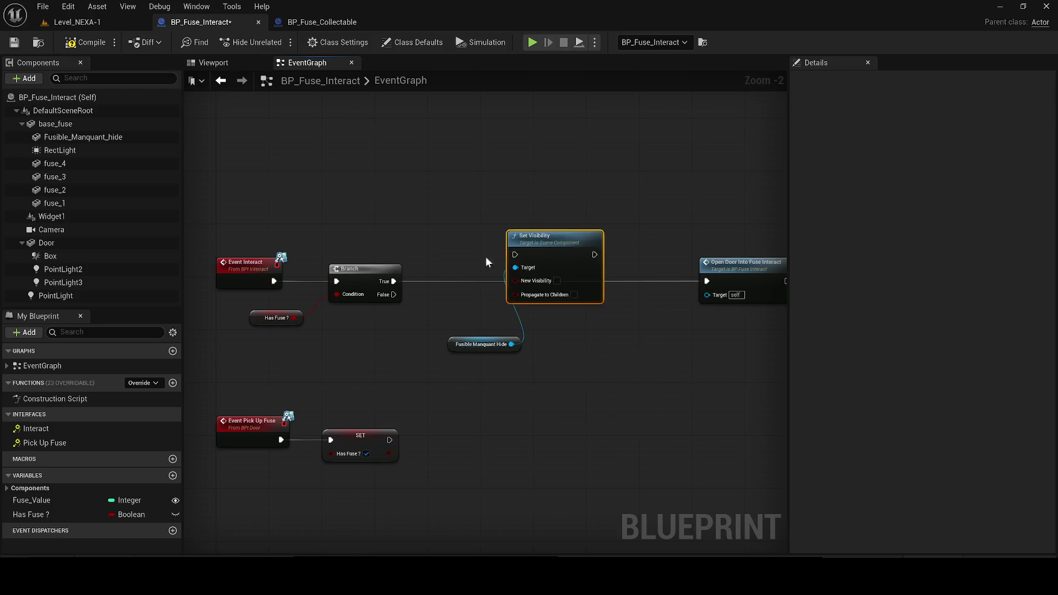
pyautogui.scroll(2, 435, 273)
pyautogui.moveTo(380, 283)
pyautogui.mouseDown()
pyautogui.moveTo(557, 259)
pyautogui.moveTo(541, 248)
pyautogui.moveTo(578, 214)
pyautogui.mouseUp()
pyautogui.click(378, 349)
pyautogui.moveTo(375, 309); pyautogui.dragTo(562, 303)
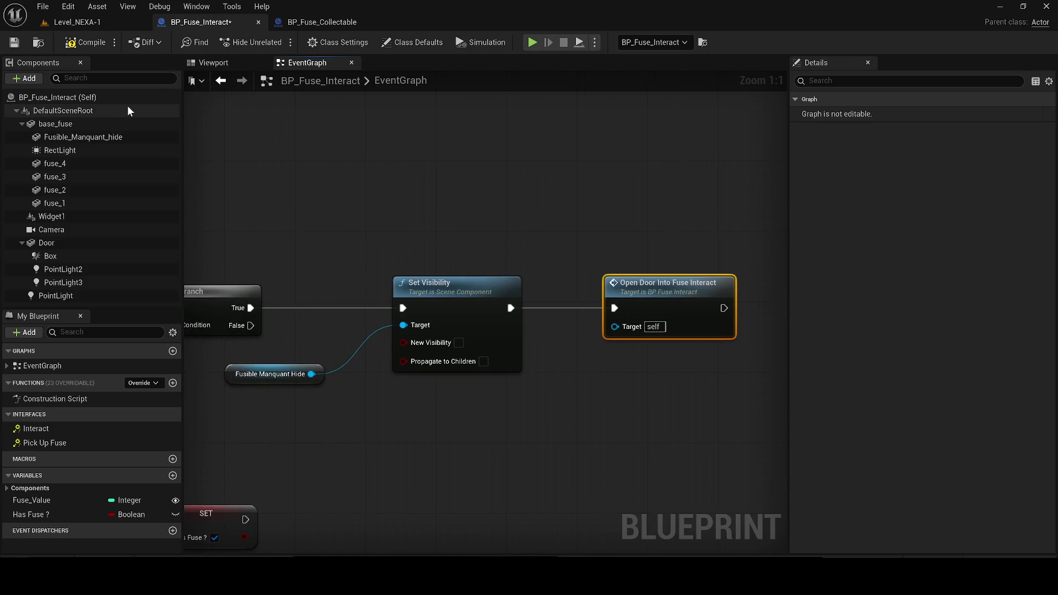
# Wrap the visibility nodes in a 'Fusible visible' comment and shift Event Interact, Has Fuse and Branch left
pyautogui.moveTo(498, 378); pyautogui.dragTo(313, 279)
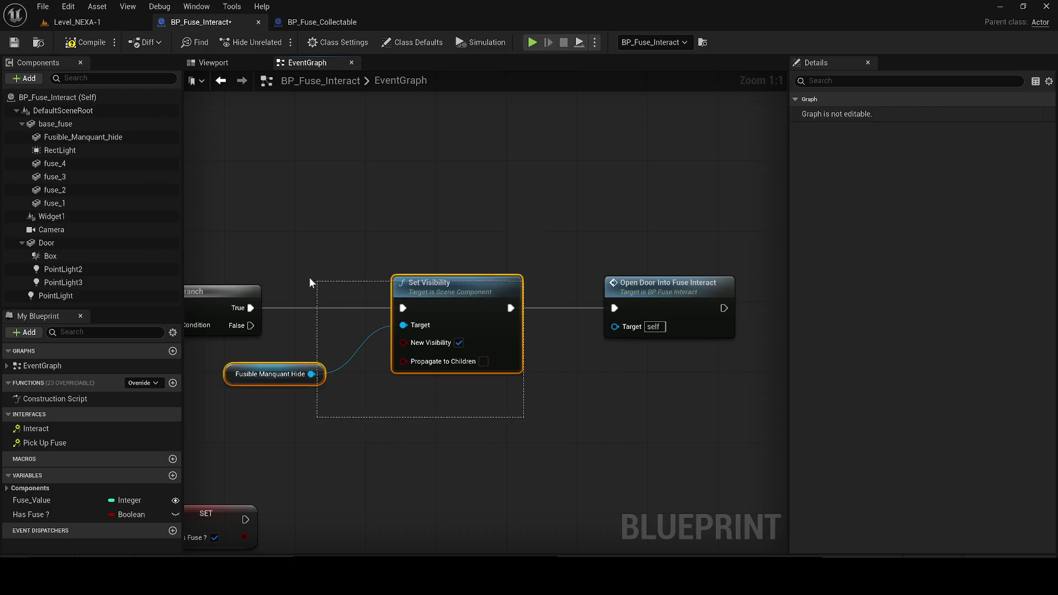
pyautogui.write('cf')
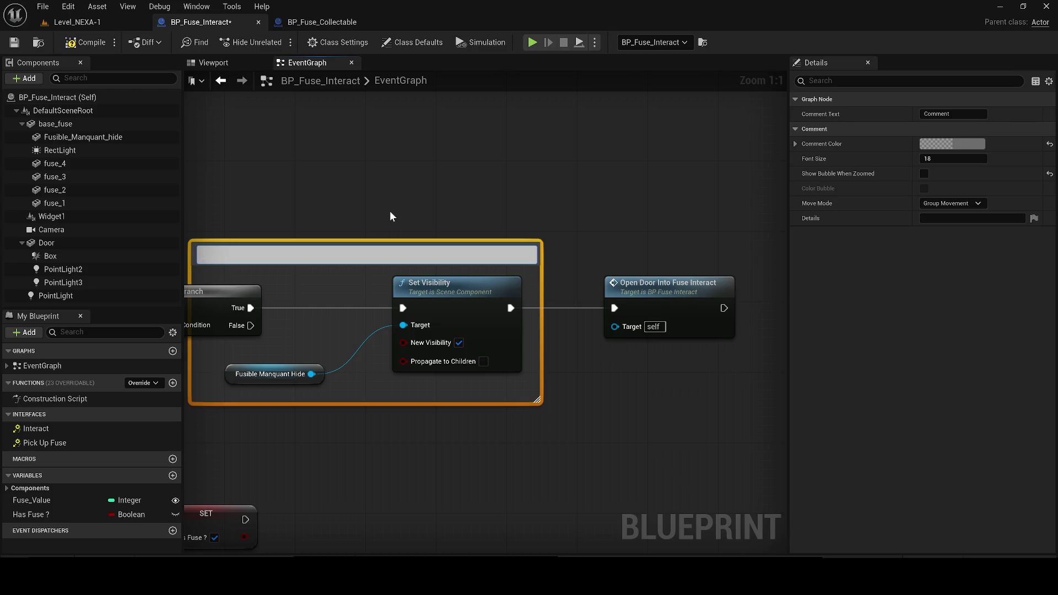
pyautogui.write('ble vis')
pyautogui.write('ible')
pyautogui.press('Return')
pyautogui.moveTo(344, 188); pyautogui.dragTo(469, 411)
pyautogui.moveTo(410, 370); pyautogui.dragTo(323, 371)
# Compile BP_Fuse_Interact and start playing Level_NEXA-1
pyautogui.click(62, 43)
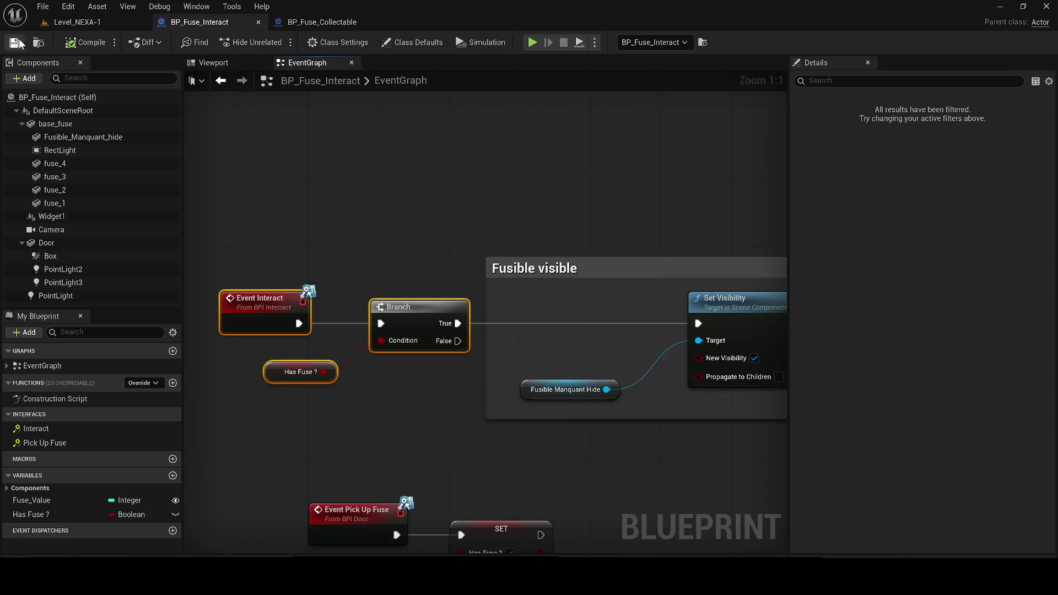
pyautogui.click(77, 22)
pyautogui.click(276, 42)
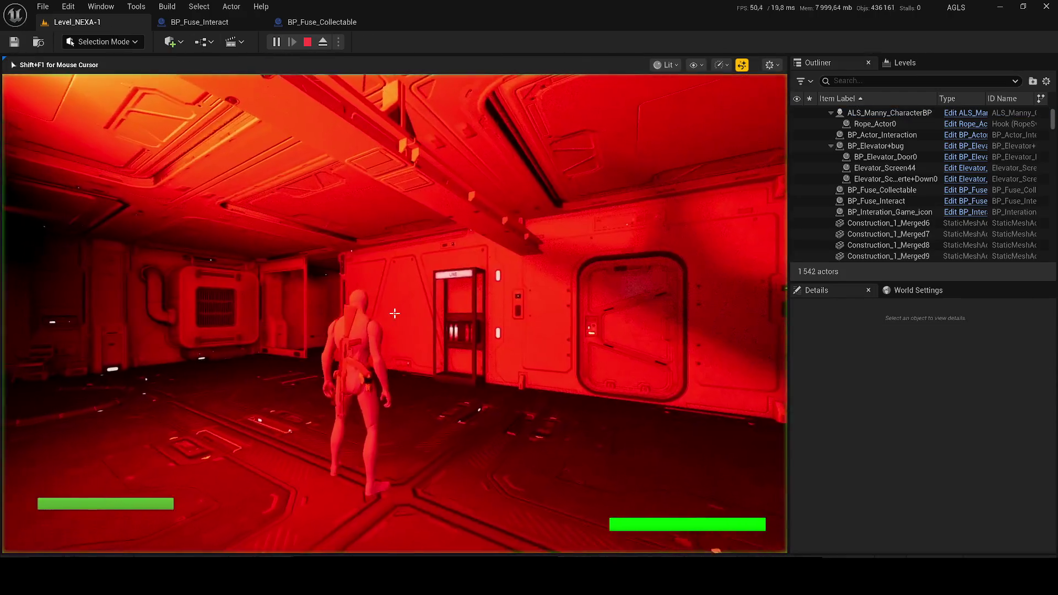
# Run down the red corridor to the LINE fuse panel, interact with E, then return to BP_Fuse_Interact
pyautogui.press('w')
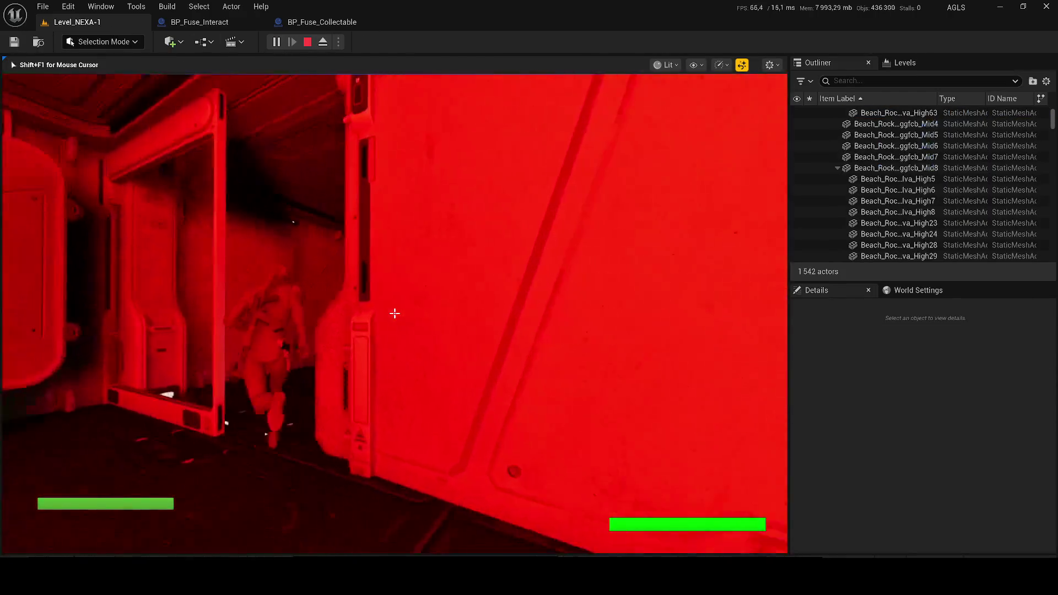
pyautogui.press('w')
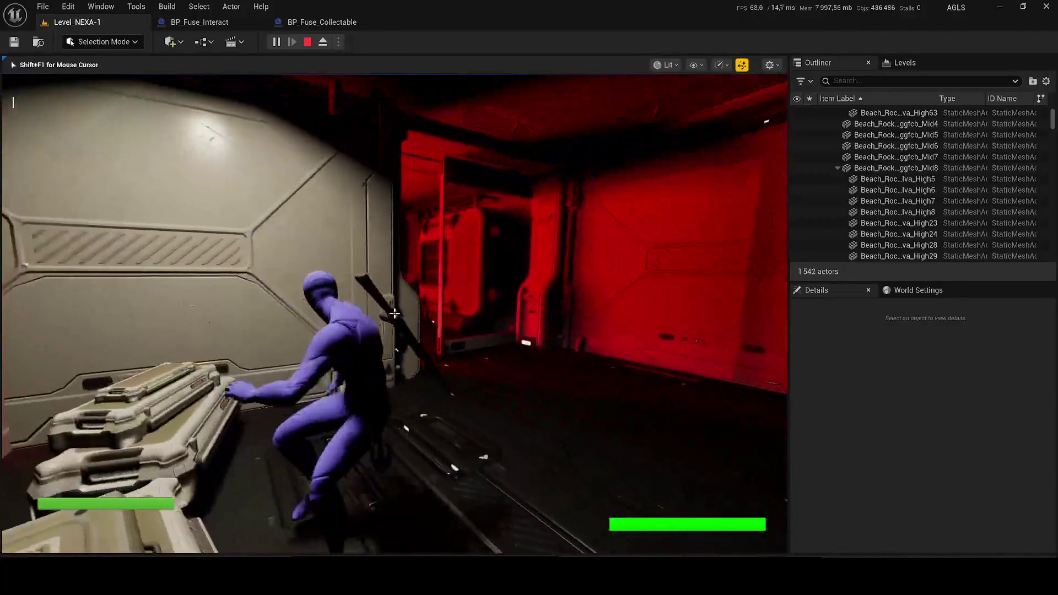
pyautogui.press('w')
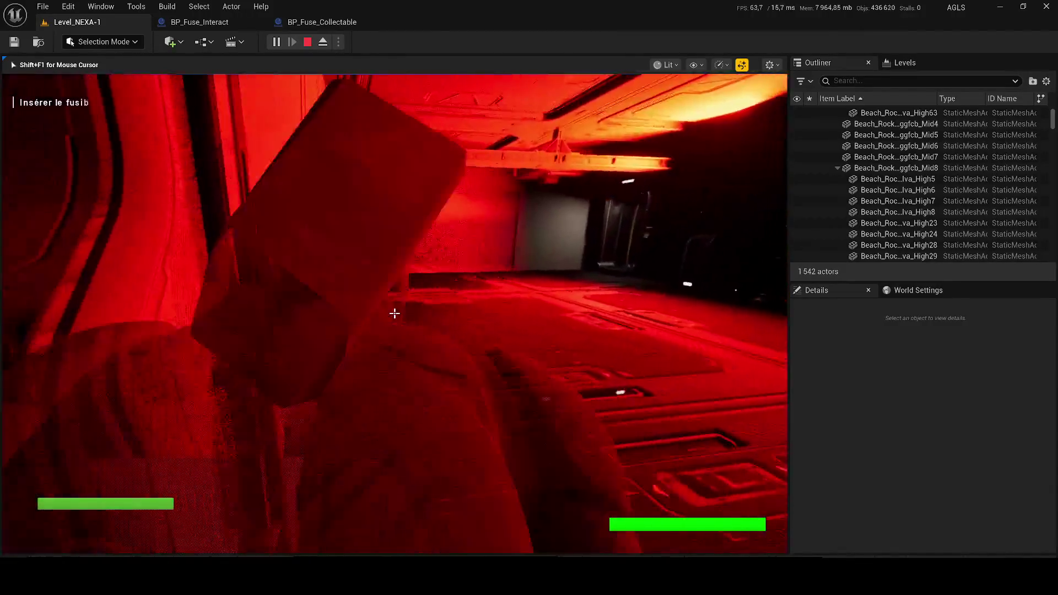
pyautogui.press('w')
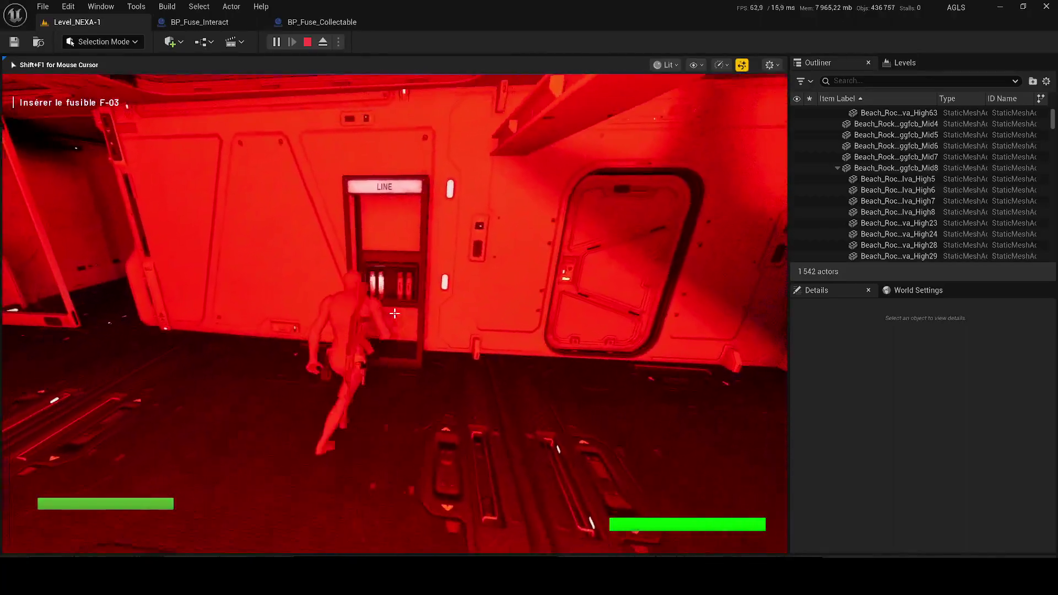
pyautogui.press('e')
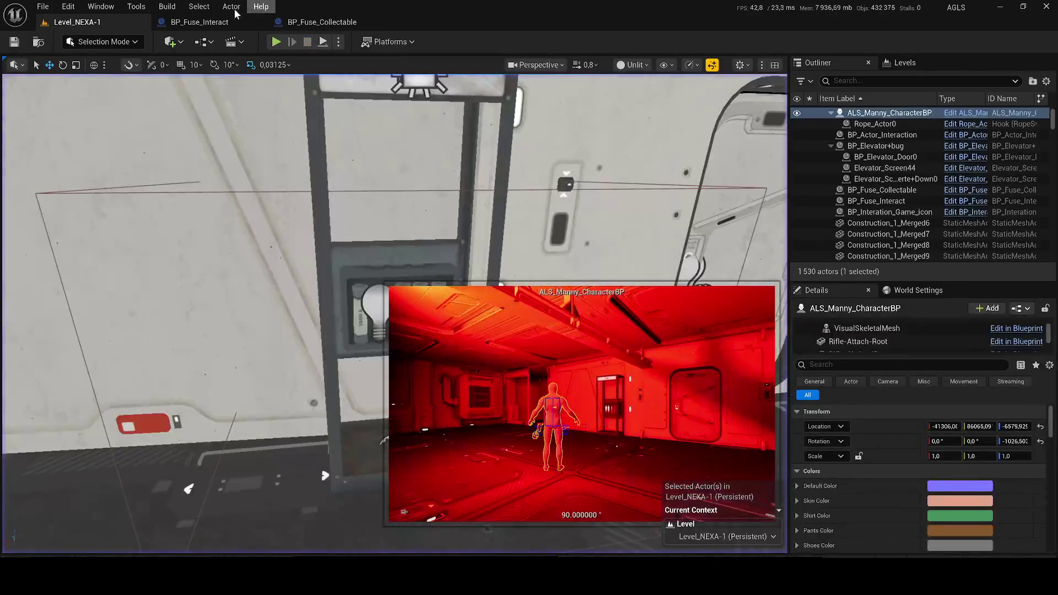
pyautogui.click(205, 22)
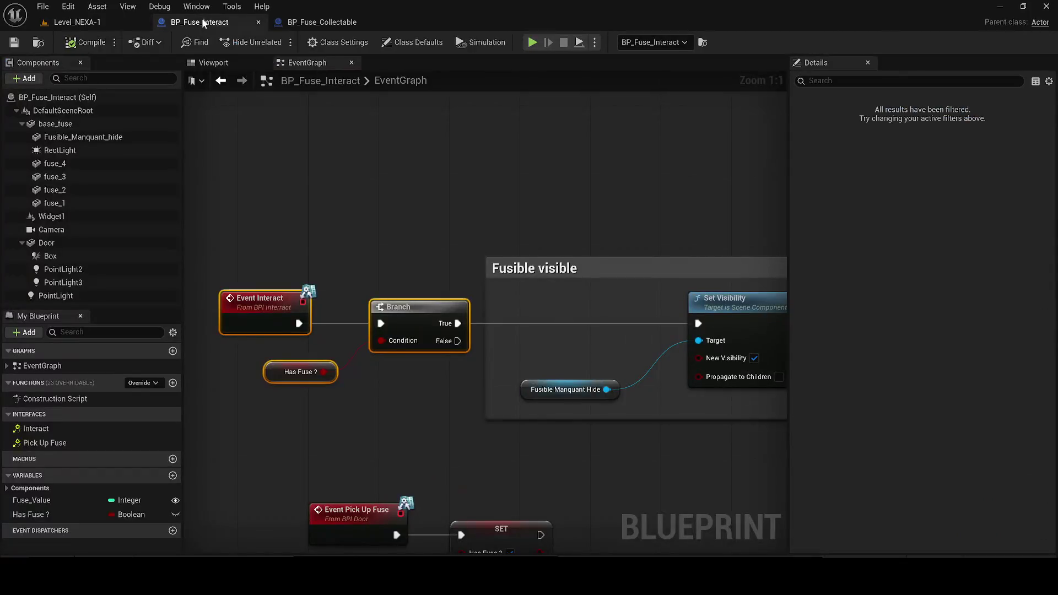
# Check the BP_Fuse_Collectable preview, then view BP_Fuse_Interact's fuses up close in its viewport
pyautogui.click(322, 22)
pyautogui.click(214, 63)
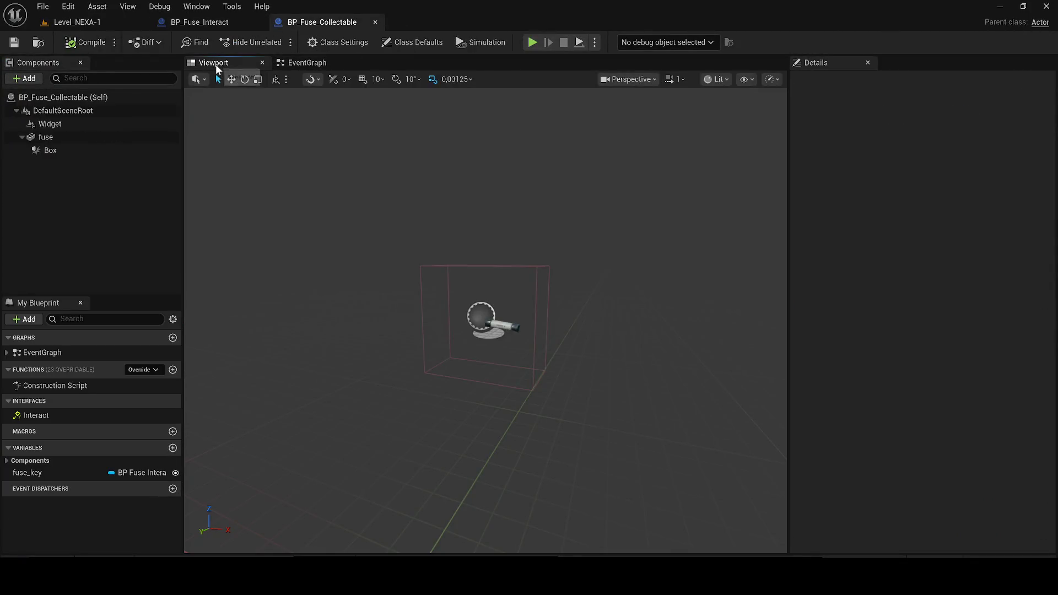
pyautogui.click(88, 22)
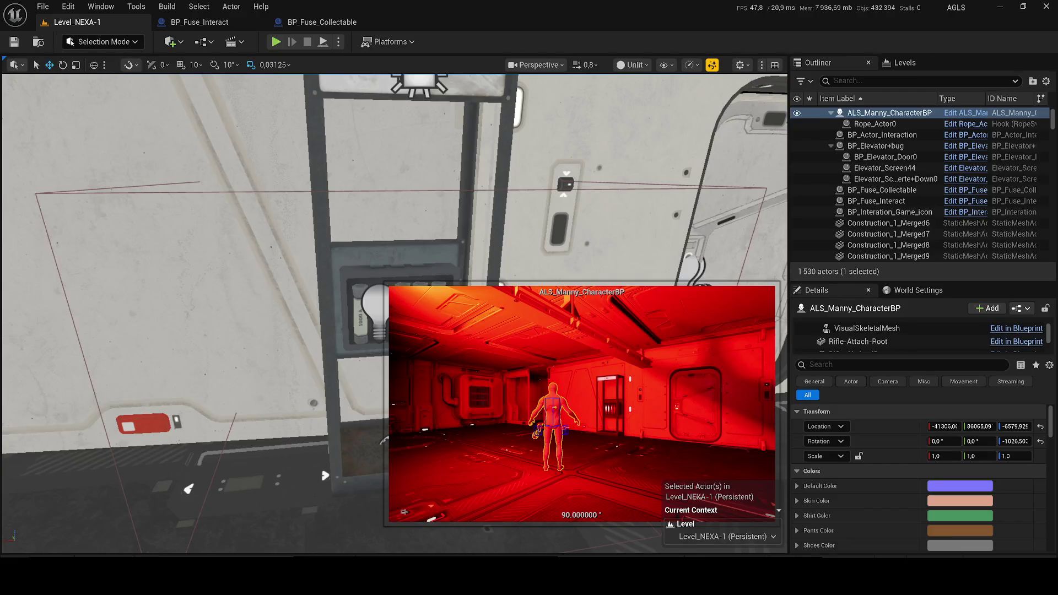
pyautogui.click(216, 21)
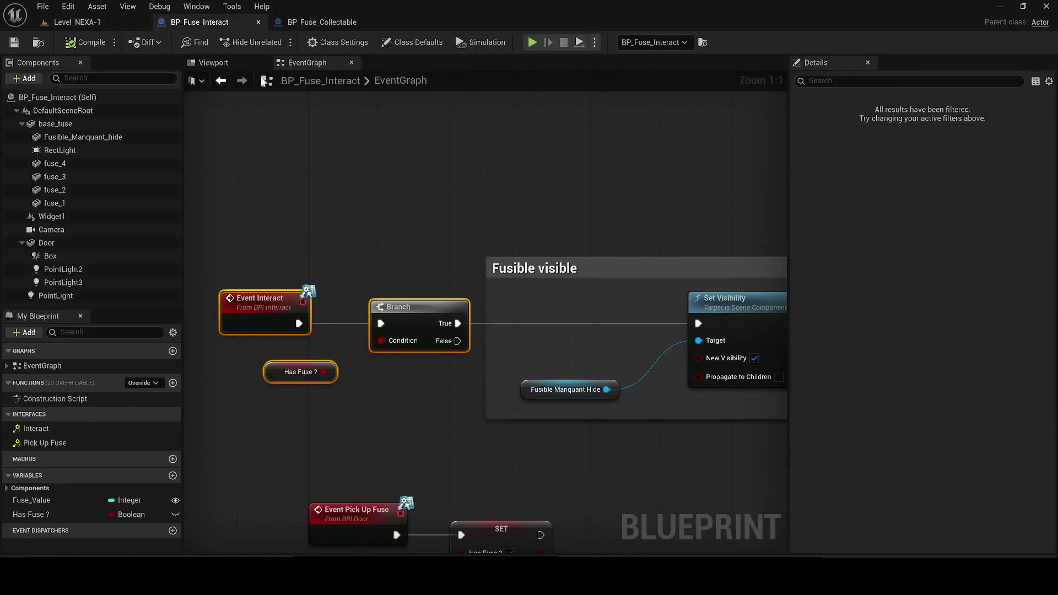
pyautogui.click(225, 63)
pyautogui.moveTo(355, 113); pyautogui.dragTo(397, 295)
# Duplicate the fuse point light over a right-hand fuse and compile
pyautogui.click(320, 283)
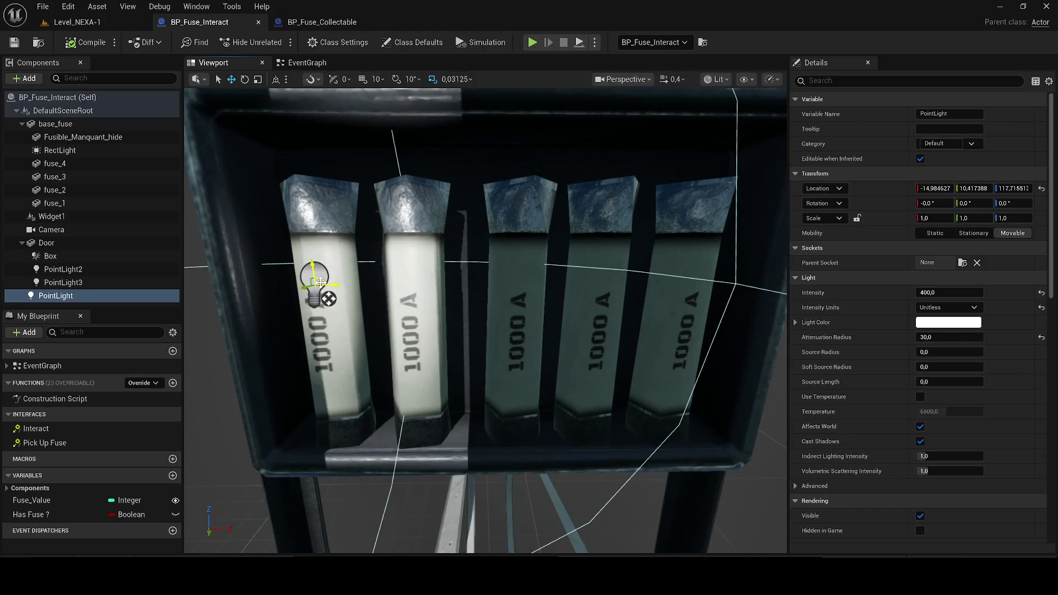
pyautogui.hotkey('ctrl', 'd')
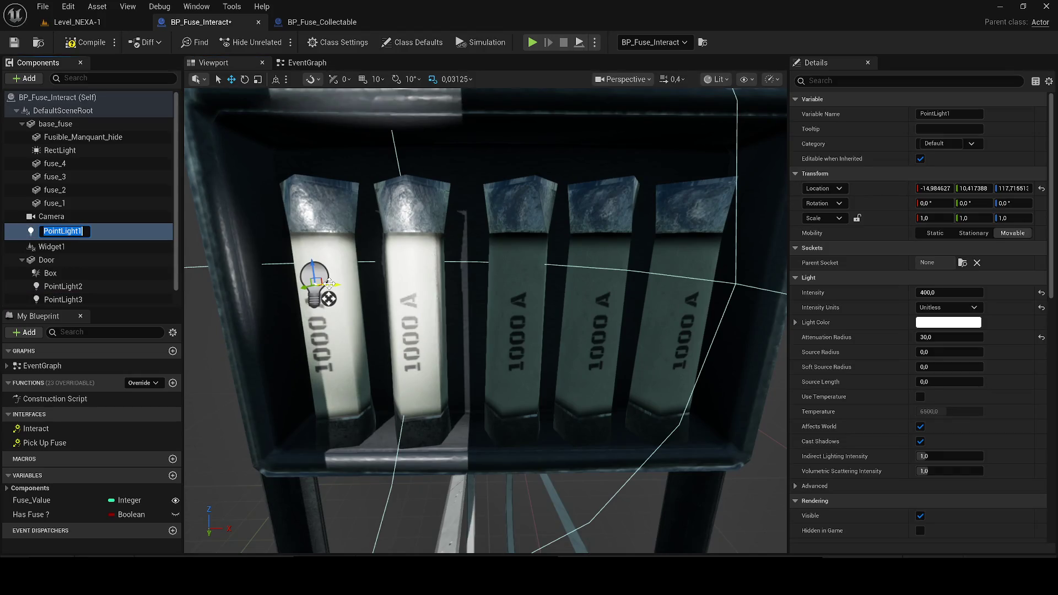
pyautogui.moveTo(329, 284); pyautogui.dragTo(665, 285)
pyautogui.click(80, 42)
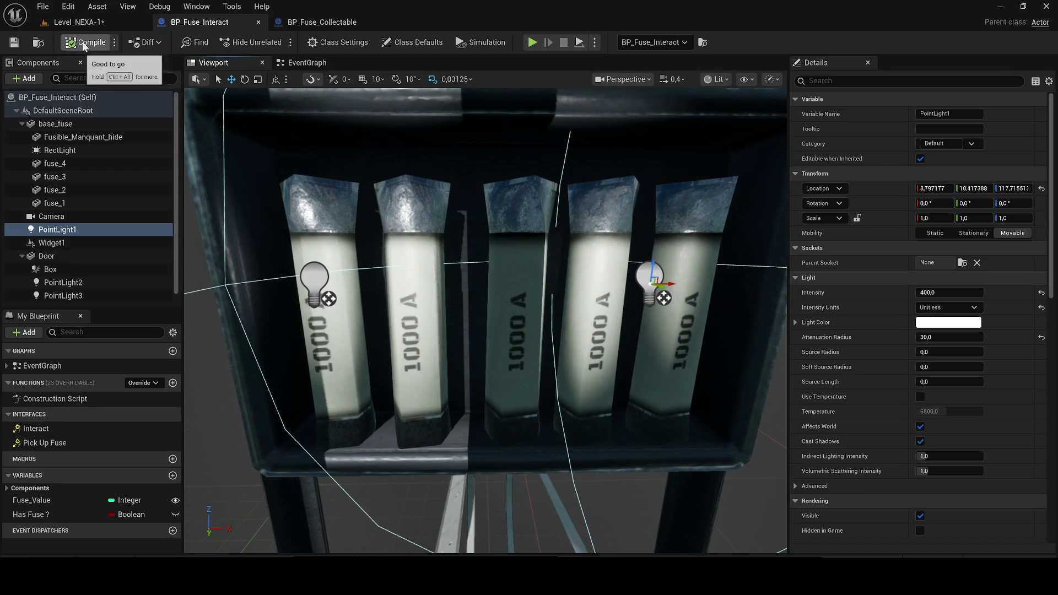
# Make another light copy for the middle fuse and add a Point Light 4 node to the event graph
pyautogui.moveTo(660, 285); pyautogui.dragTo(518, 285)
pyautogui.hotkey('ctrl', 'd')
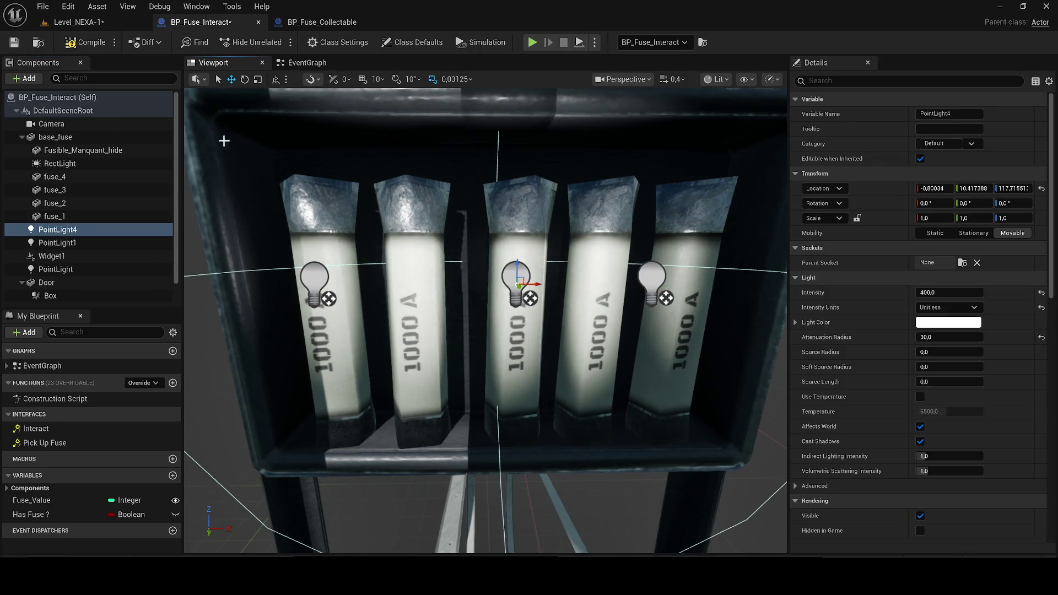
pyautogui.click(306, 62)
pyautogui.moveTo(67, 231)
pyautogui.mouseDown()
pyautogui.moveTo(215, 264)
pyautogui.moveTo(411, 355)
pyautogui.moveTo(568, 412)
pyautogui.moveTo(570, 437)
pyautogui.moveTo(715, 345)
pyautogui.mouseUp()
# Wire Point Light 4 into the Set Visibility target and untick PointLight4's Visible
pyautogui.moveTo(570, 442); pyautogui.dragTo(554, 372)
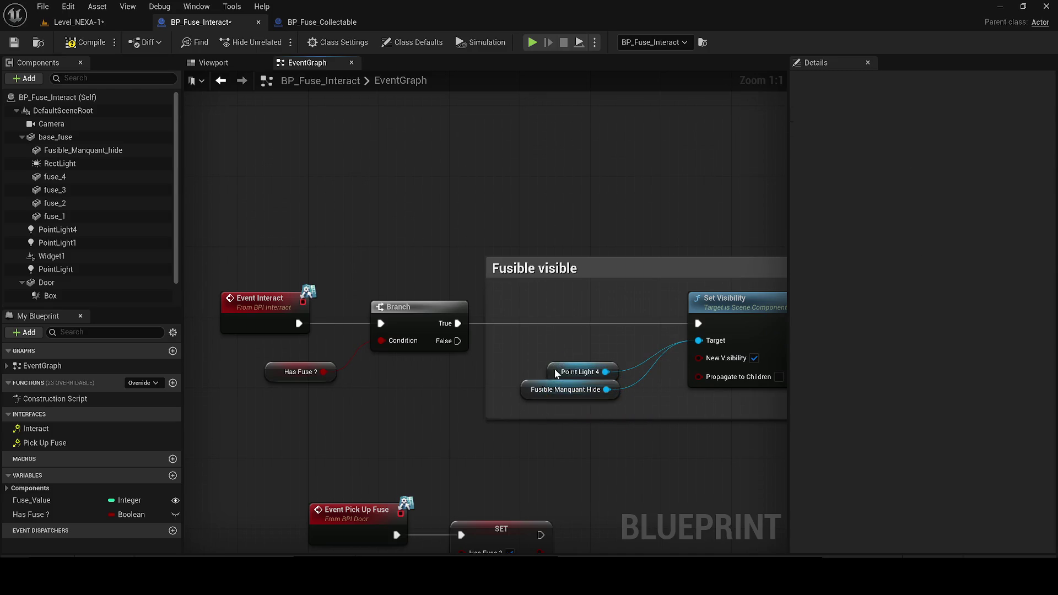
pyautogui.click(213, 63)
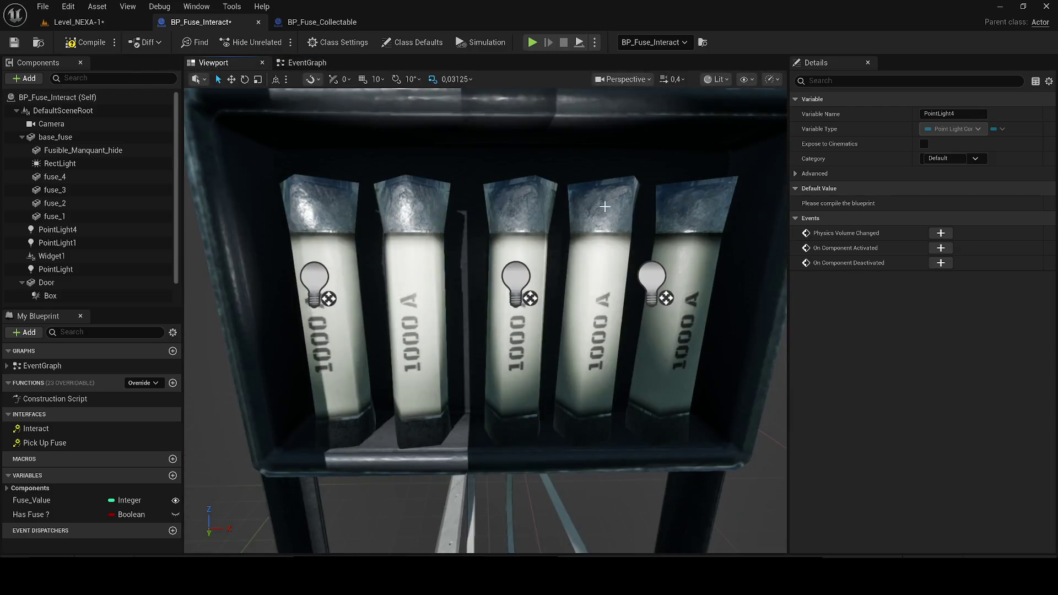
pyautogui.click(529, 284)
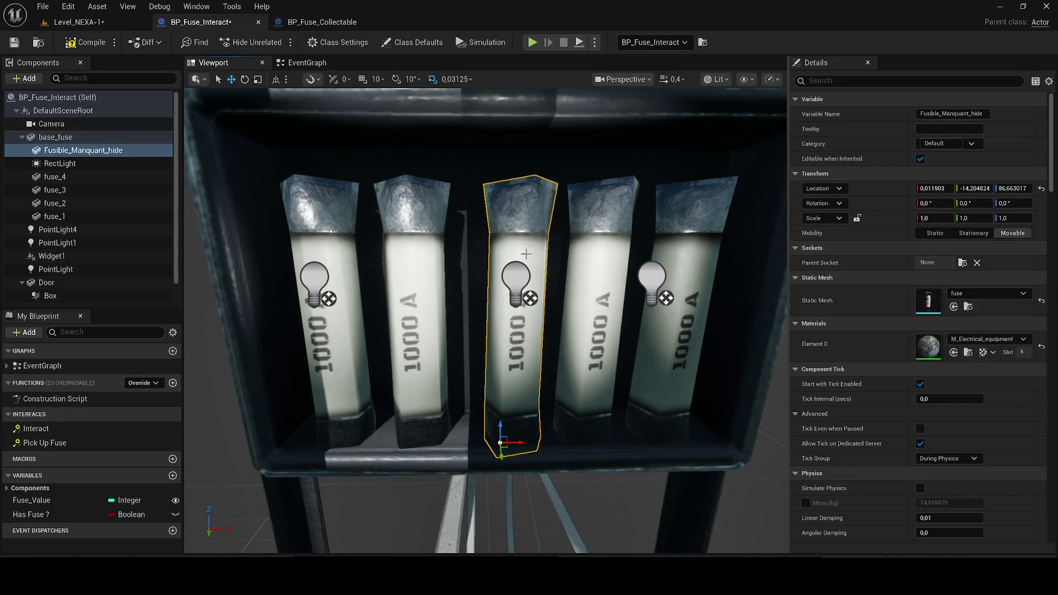
pyautogui.click(517, 279)
pyautogui.write('visi')
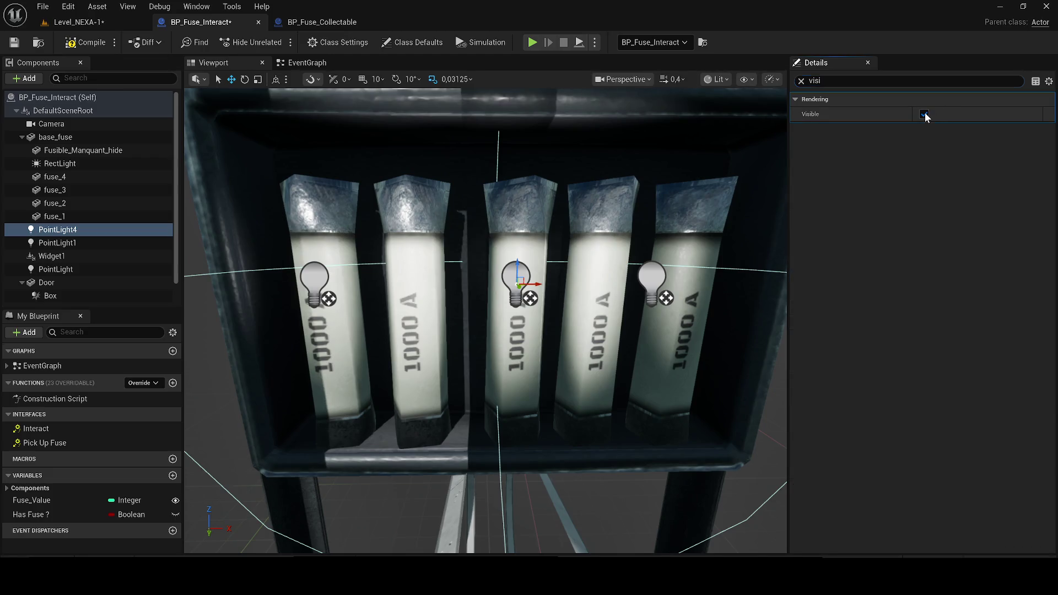
pyautogui.click(925, 115)
pyautogui.click(802, 81)
# Untick Visible on the middle fuse Fusible_Manquant_hide, then compile and save the Blueprint
pyautogui.click(61, 47)
pyautogui.click(522, 202)
pyautogui.click(869, 81)
pyautogui.write('VISI')
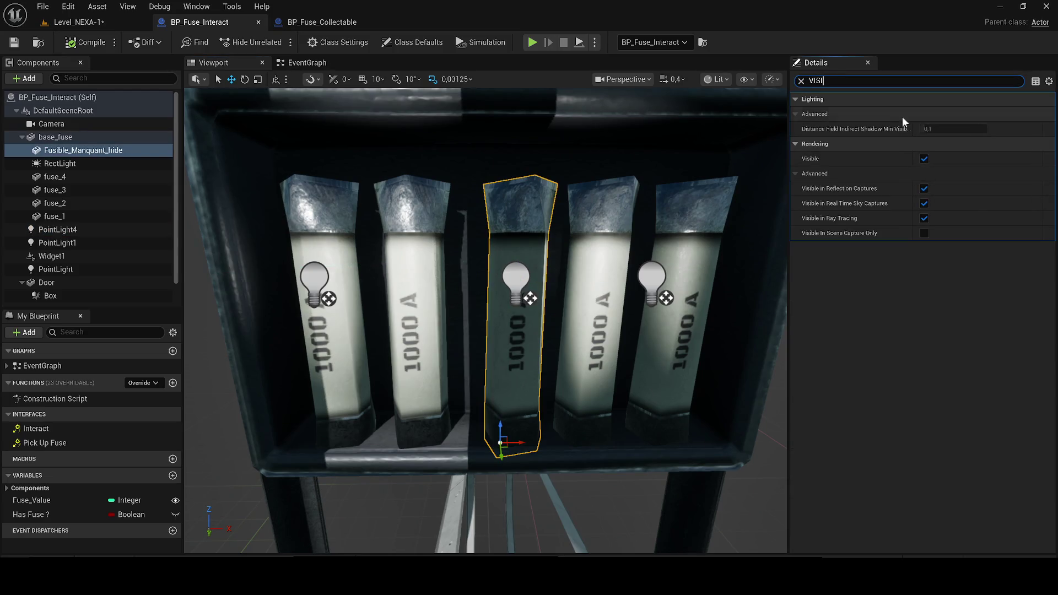
pyautogui.click(924, 159)
pyautogui.click(85, 42)
pyautogui.click(14, 43)
# Go back to the Level_NEXA-1 editor and save all modified assets
pyautogui.click(302, 62)
pyautogui.scroll(-2, 403, 198)
pyautogui.click(77, 22)
pyautogui.click(14, 42)
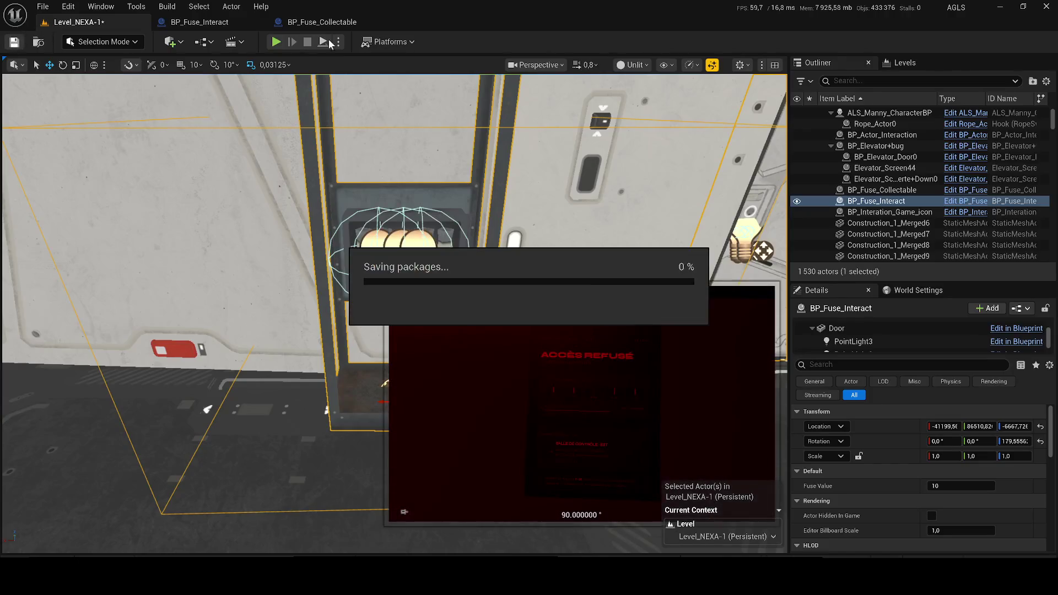
# Start and stop a quick play test, then set the viewport view mode to Lit
pyautogui.click(276, 42)
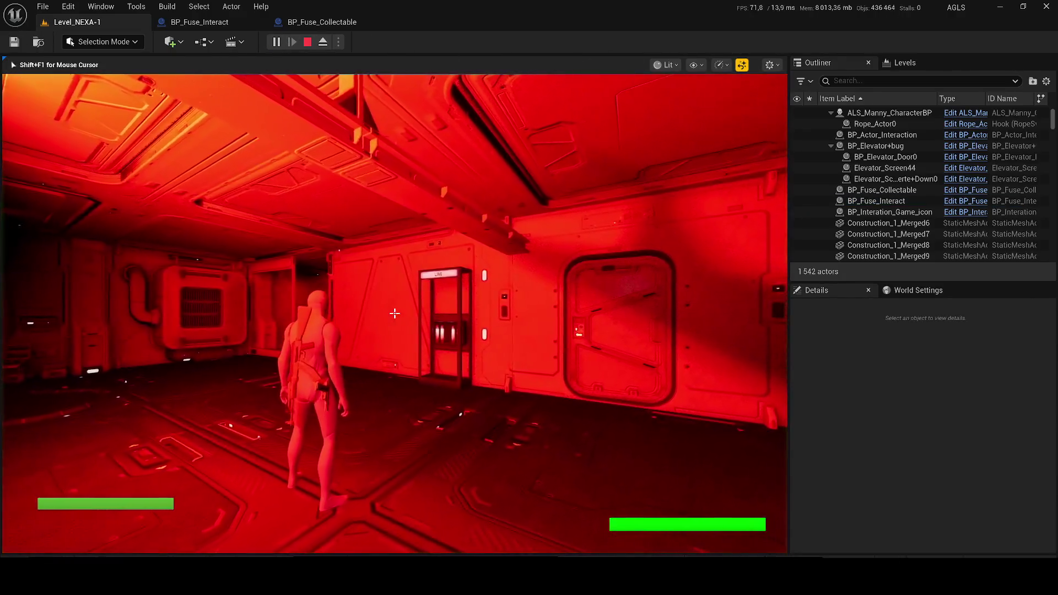
pyautogui.press('Escape')
pyautogui.click(634, 64)
pyautogui.click(650, 88)
# Select ALS_Manny_CharacterBP and the elevator screen actor in the Outliner, then clear the selection
pyautogui.click(882, 113)
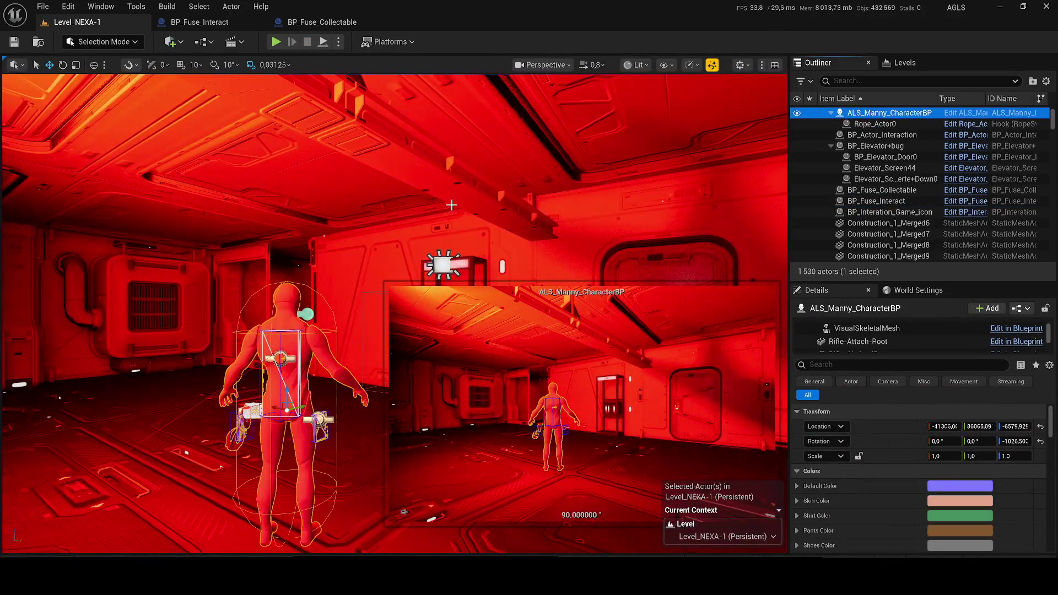
pyautogui.press('1')
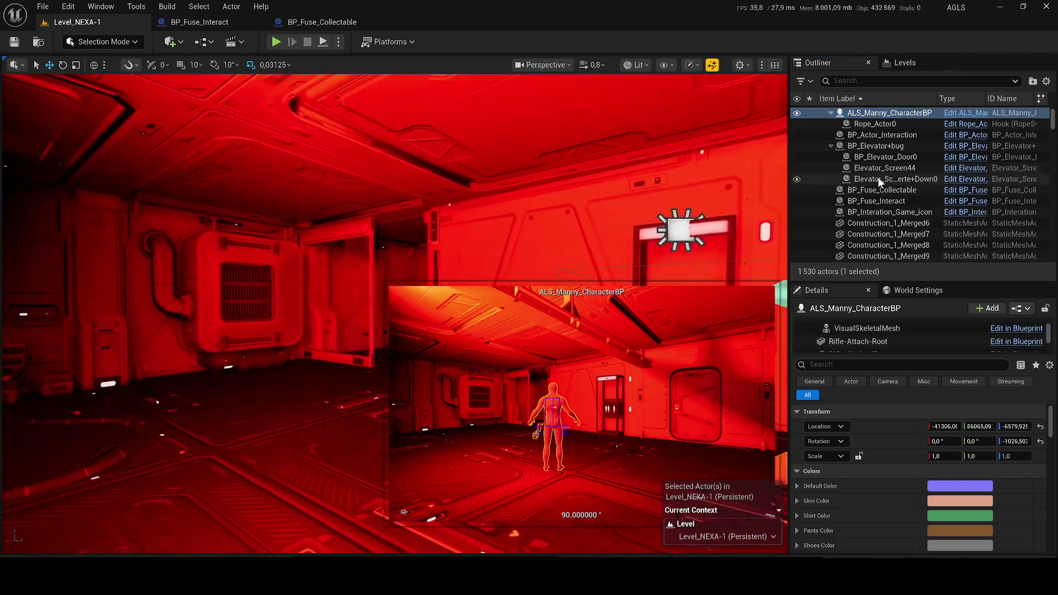
pyautogui.click(881, 182)
pyautogui.scroll(5, 904, 119)
pyautogui.click(901, 113)
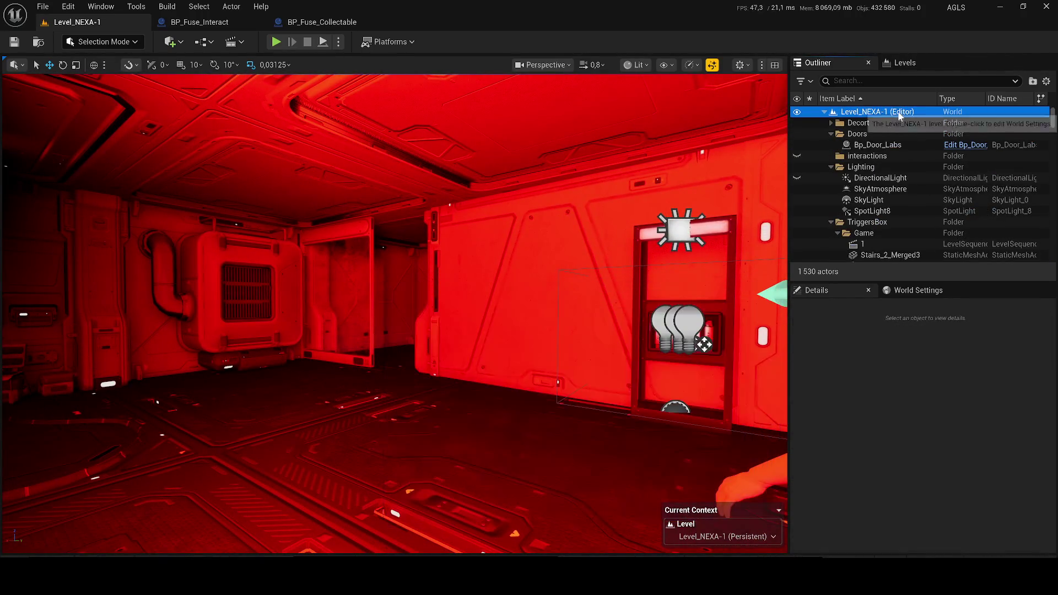
pyautogui.scroll(-3, 394, 314)
# Fly through the red corridor past the grille machine and select the RectLight144 spotlight
pyautogui.press('w')
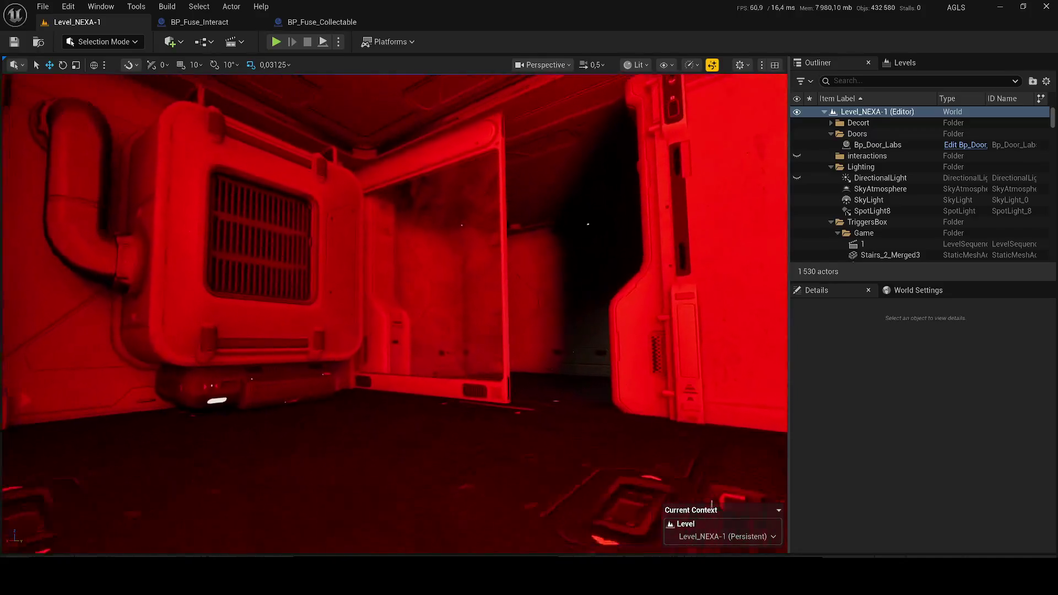
pyautogui.press('w')
pyautogui.scroll(2, 394, 314)
pyautogui.press('w')
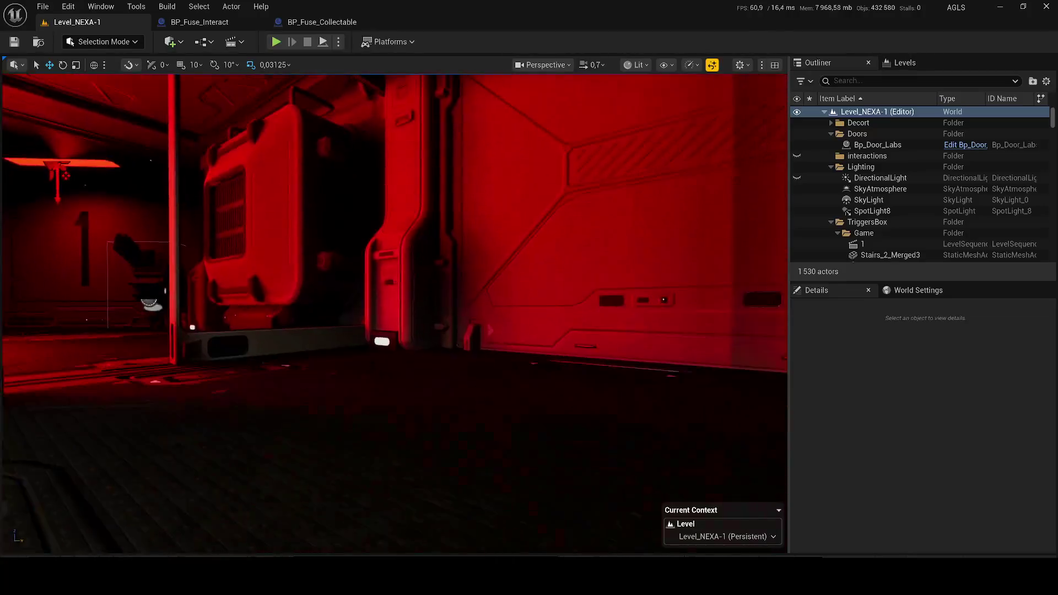
pyautogui.press('s')
pyautogui.press('w')
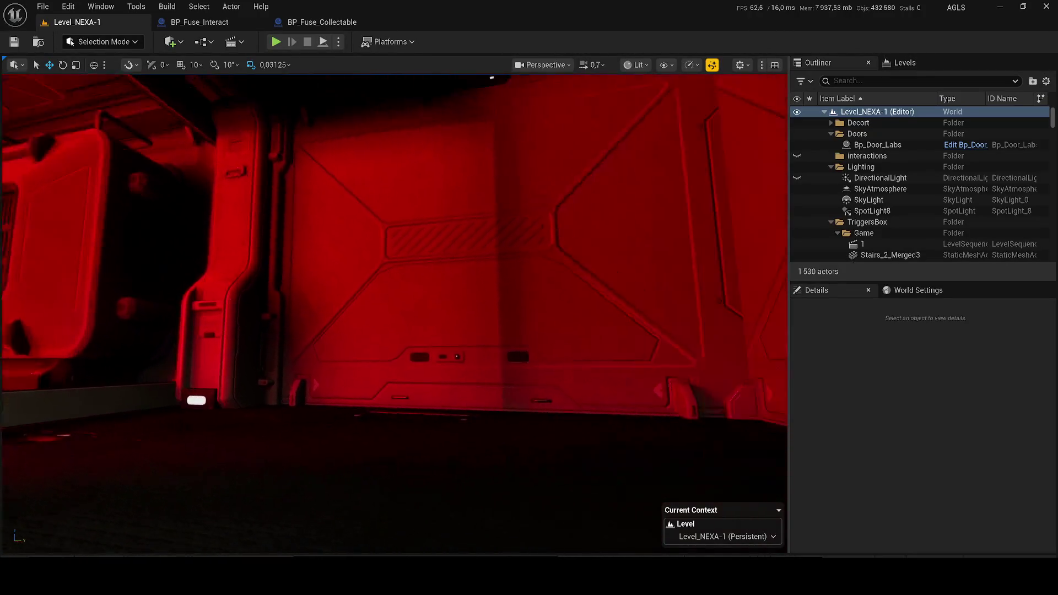
pyautogui.press('w')
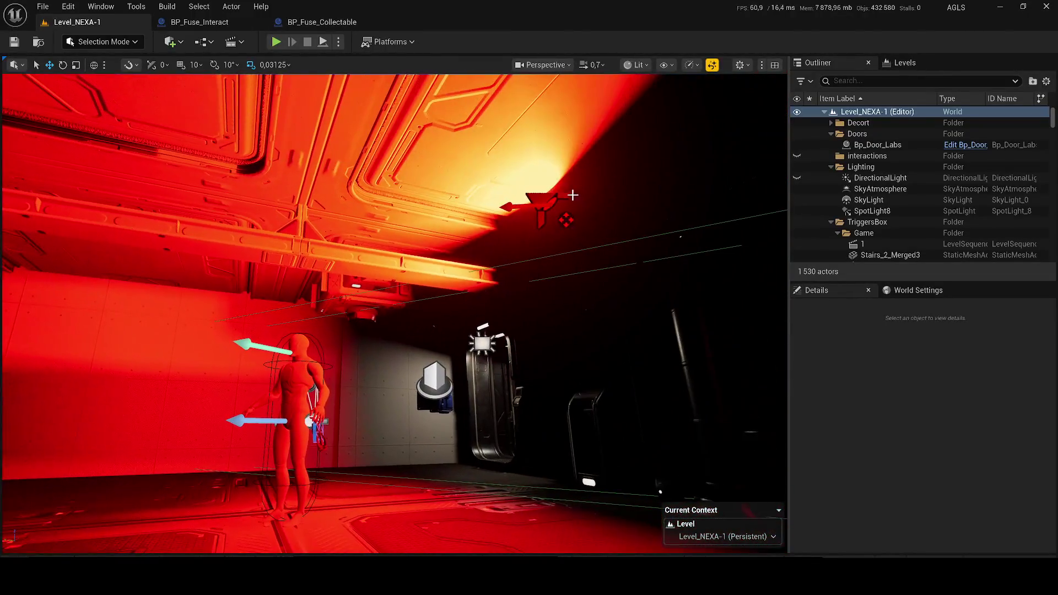
pyautogui.click(561, 209)
# Focus on RectLight144, set its intensity to 160 cd, and save the level
pyautogui.press('f')
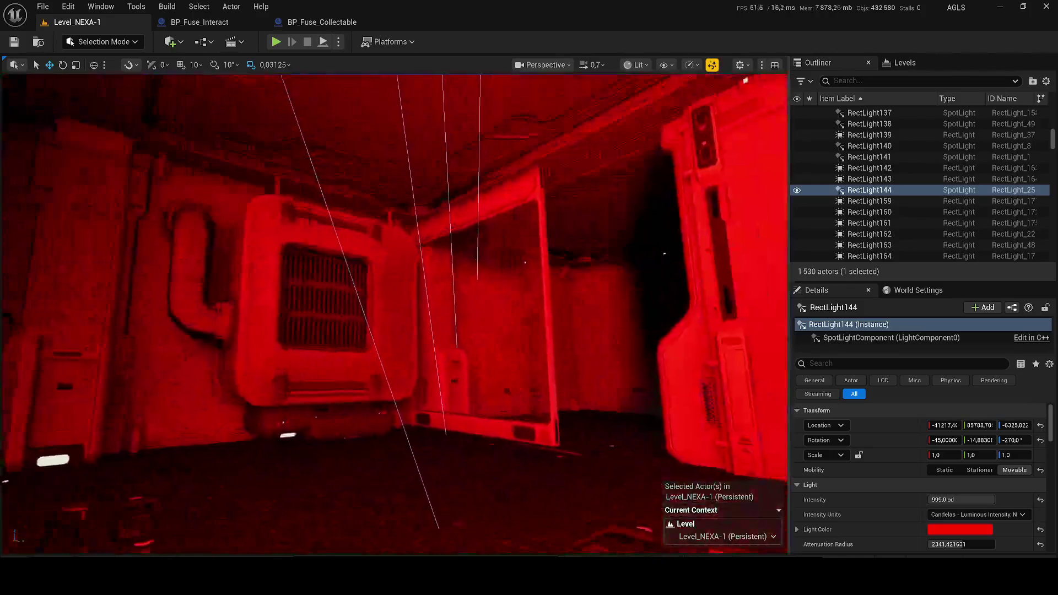
pyautogui.click(961, 499)
pyautogui.write('160')
pyautogui.press('Return')
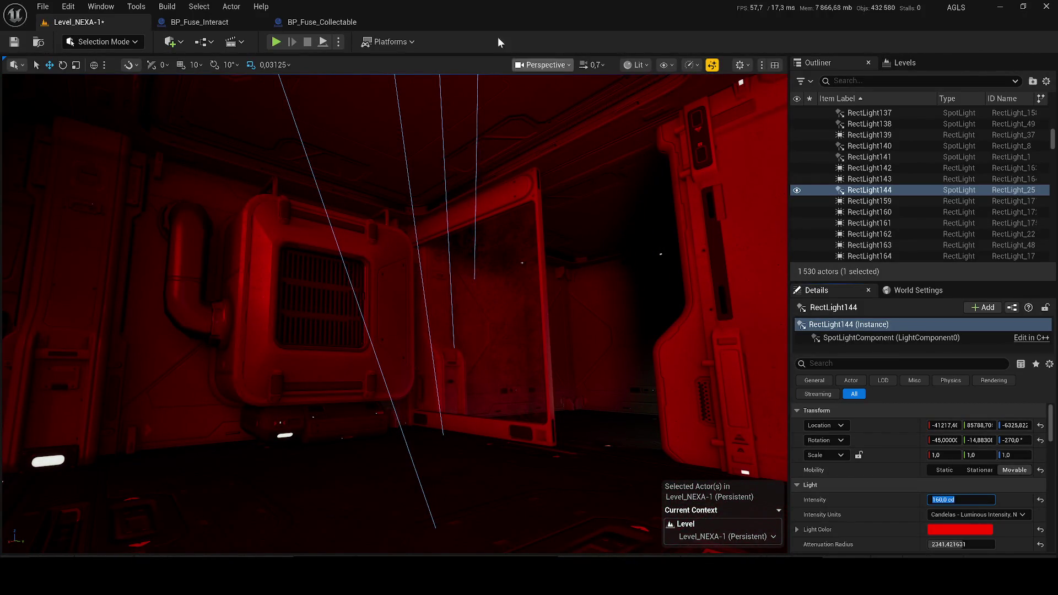
pyautogui.moveTo(1053, 137); pyautogui.dragTo(1053, 108)
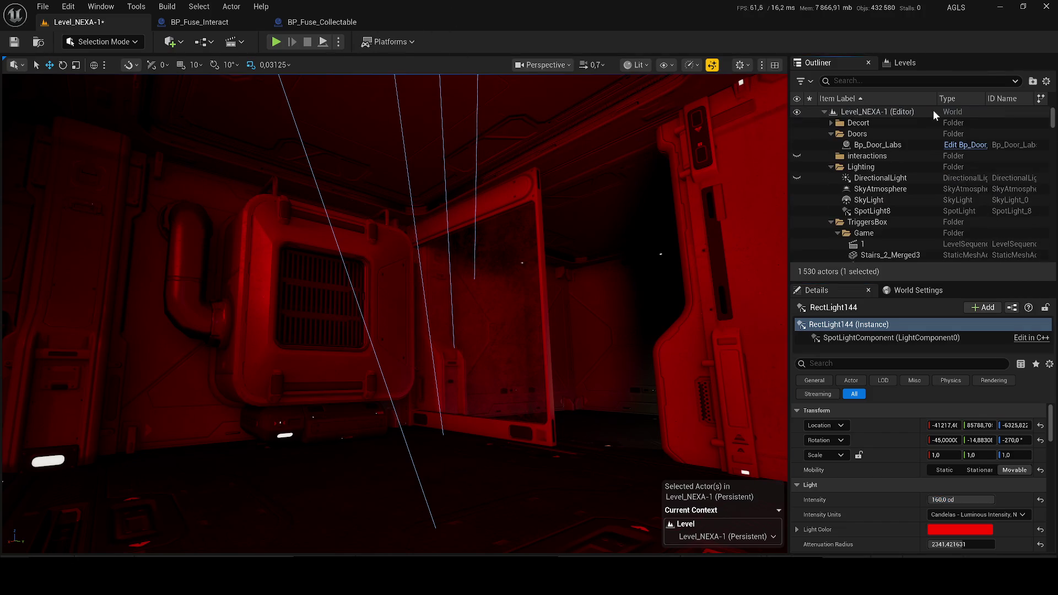
pyautogui.click(933, 111)
pyautogui.hotkey('ctrl', 's')
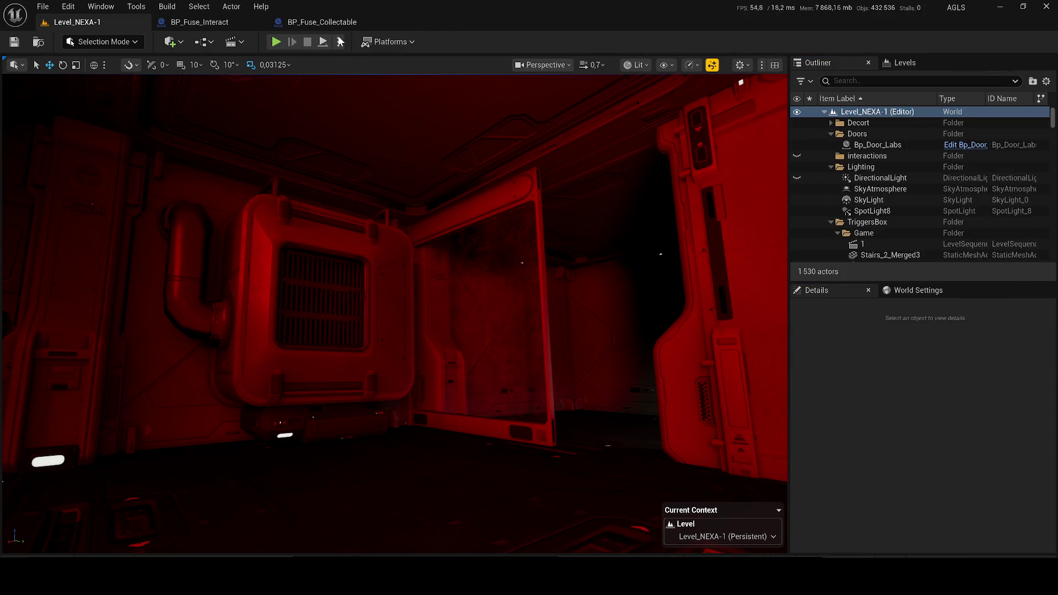
pyautogui.click(339, 42)
pyautogui.click(533, 53)
pyautogui.click(42, 6)
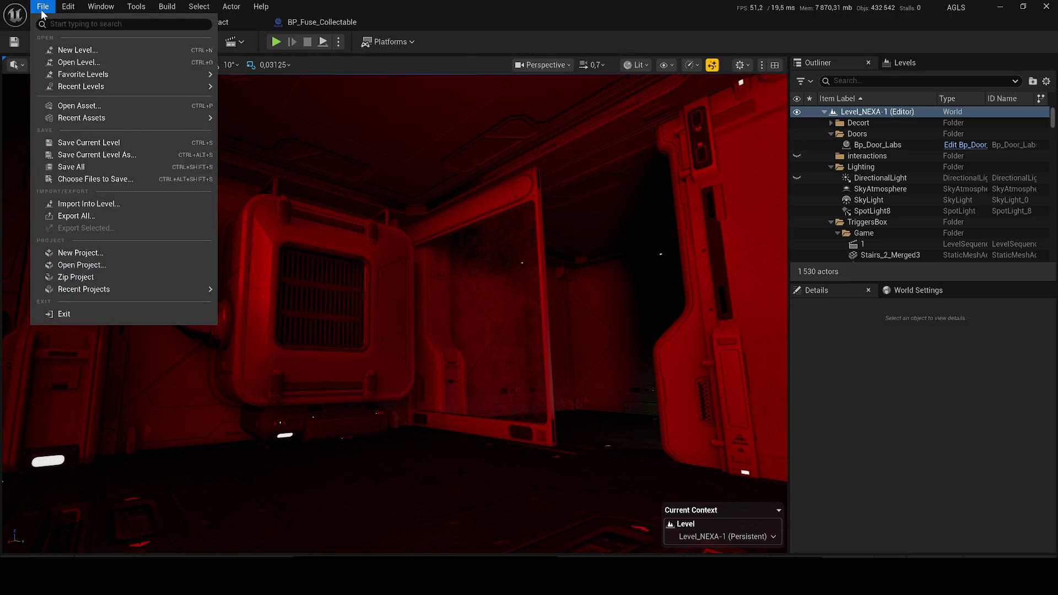
pyautogui.click(68, 6)
pyautogui.moveTo(101, 6)
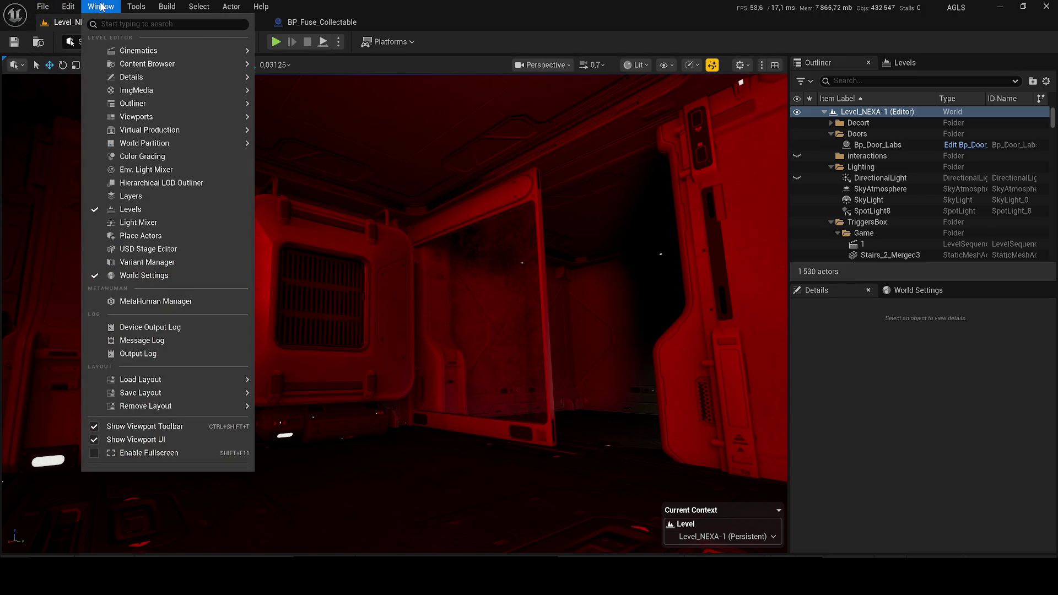
pyautogui.moveTo(136, 6)
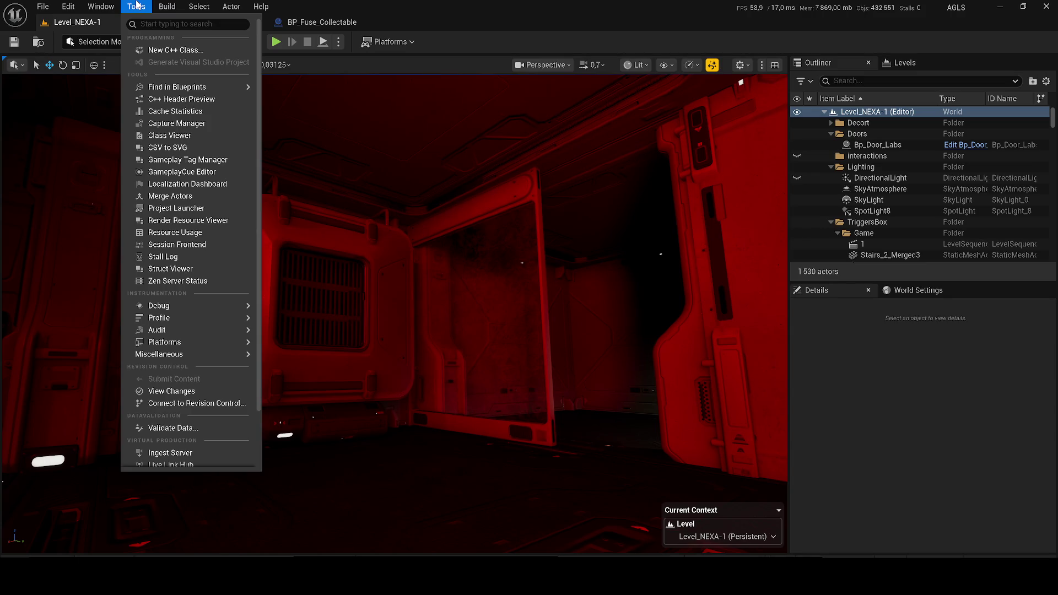
pyautogui.moveTo(168, 5)
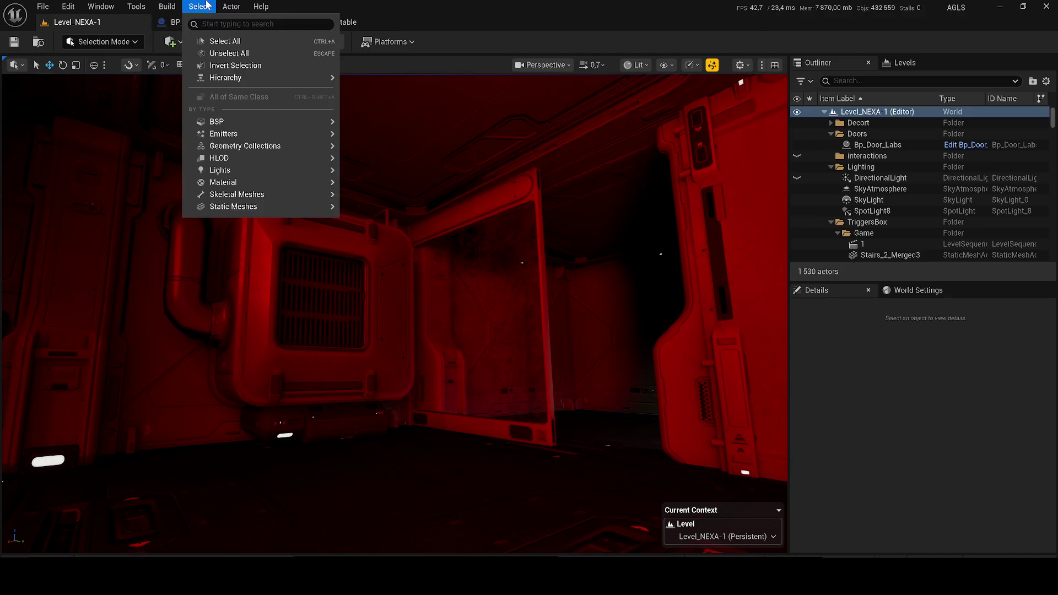
pyautogui.moveTo(231, 6)
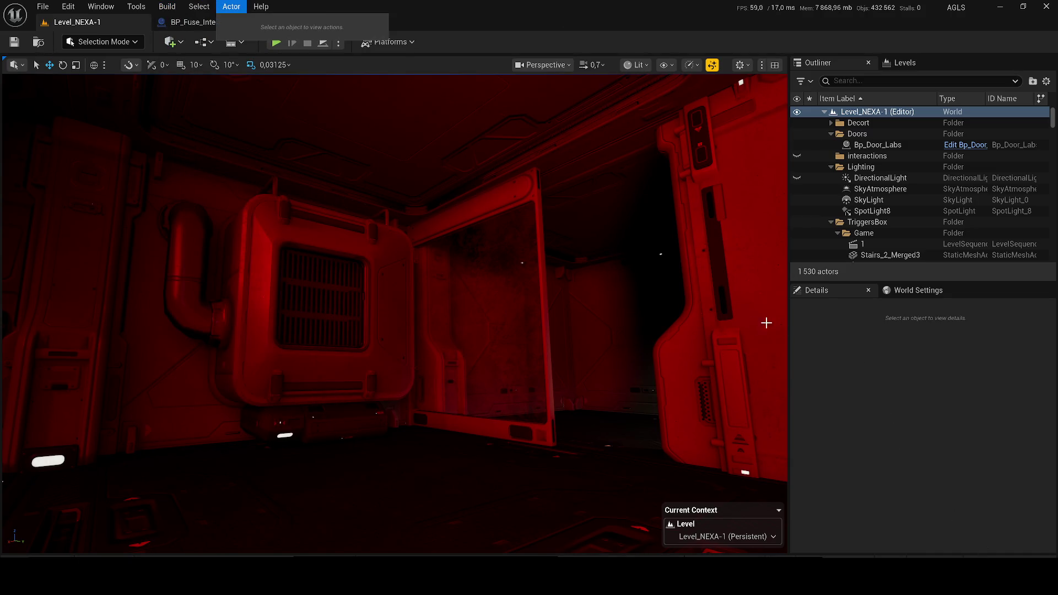
pyautogui.moveTo(667, 266); pyautogui.dragTo(675, 258)
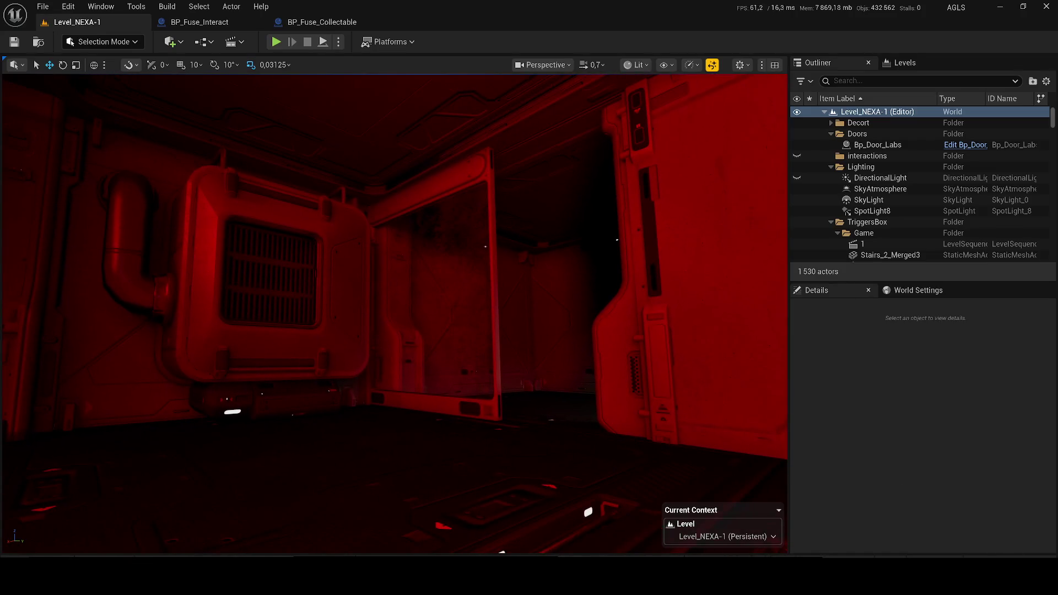
pyautogui.click(1043, 576)
# Snip the Unreal viewport region and open the captured image
pyautogui.click(1038, 551)
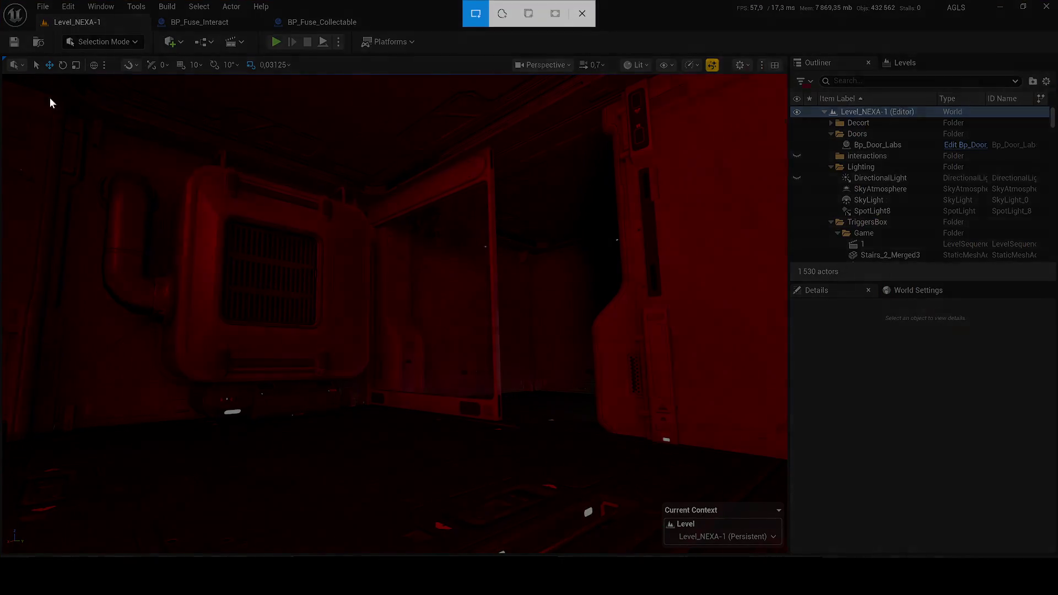
pyautogui.moveTo(8, 77)
pyautogui.mouseDown()
pyautogui.moveTo(506, 275)
pyautogui.moveTo(619, 369)
pyautogui.moveTo(725, 496)
pyautogui.moveTo(768, 512)
pyautogui.moveTo(783, 501)
pyautogui.mouseUp()
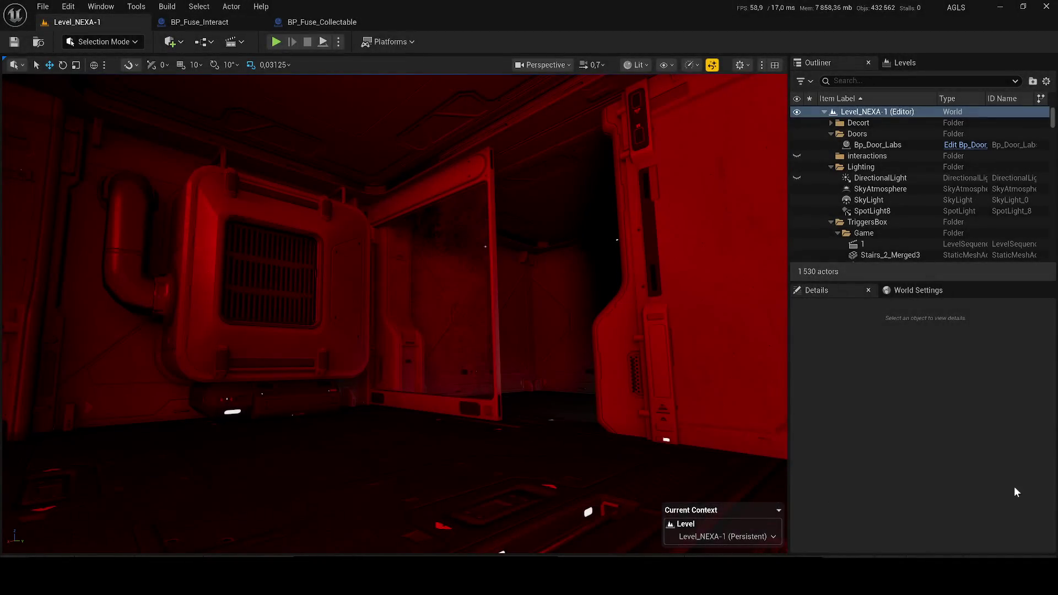
pyautogui.click(961, 490)
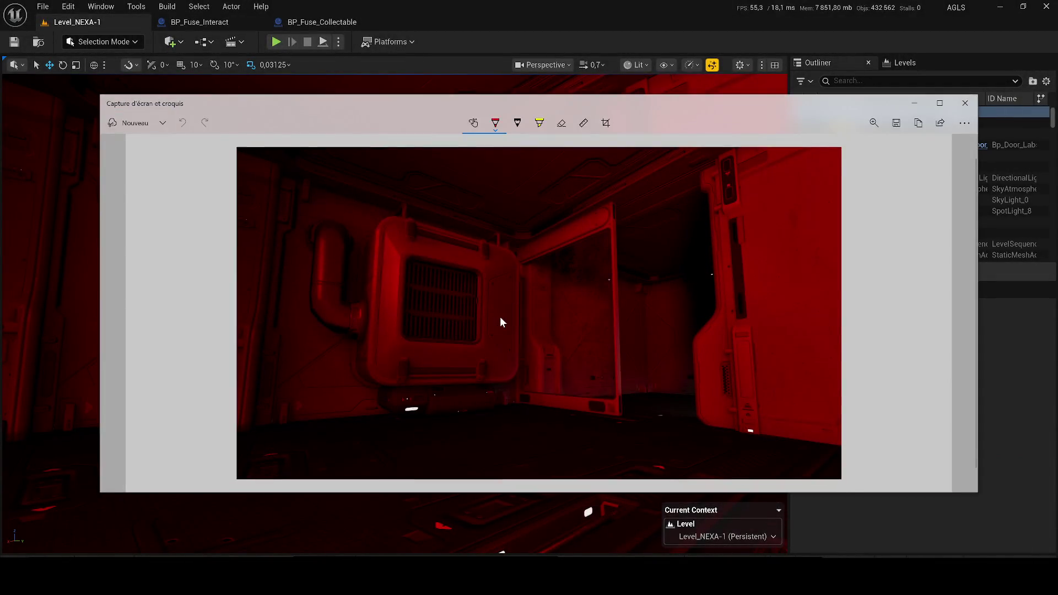
# Save the snip as 'nexa image website 4.jpg' and close the Snipping Tool window
pyautogui.hotkey('ctrl', 's')
pyautogui.scroll(-1, 334, 317)
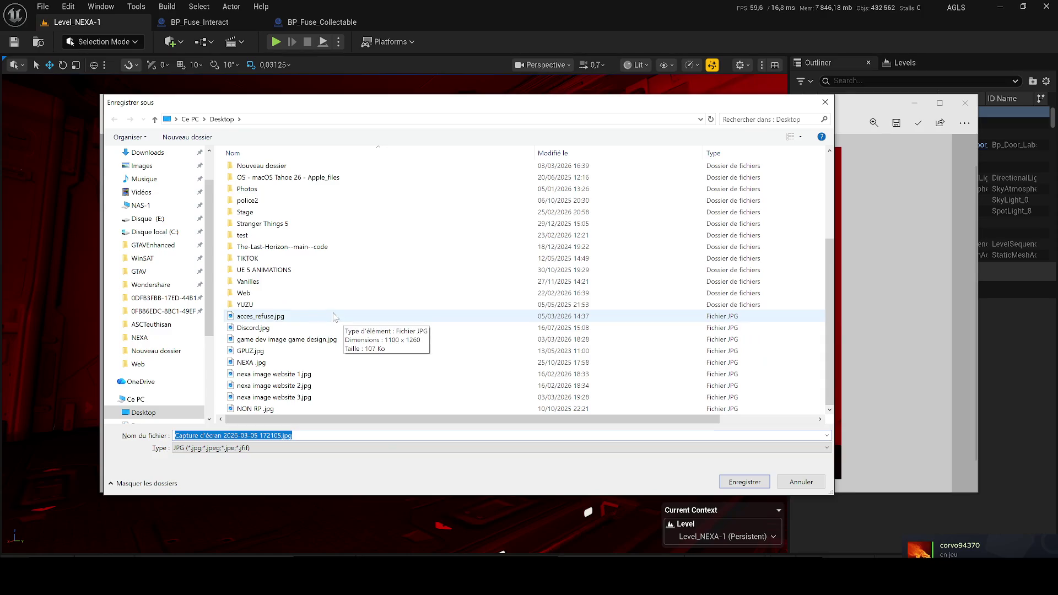
pyautogui.click(293, 398)
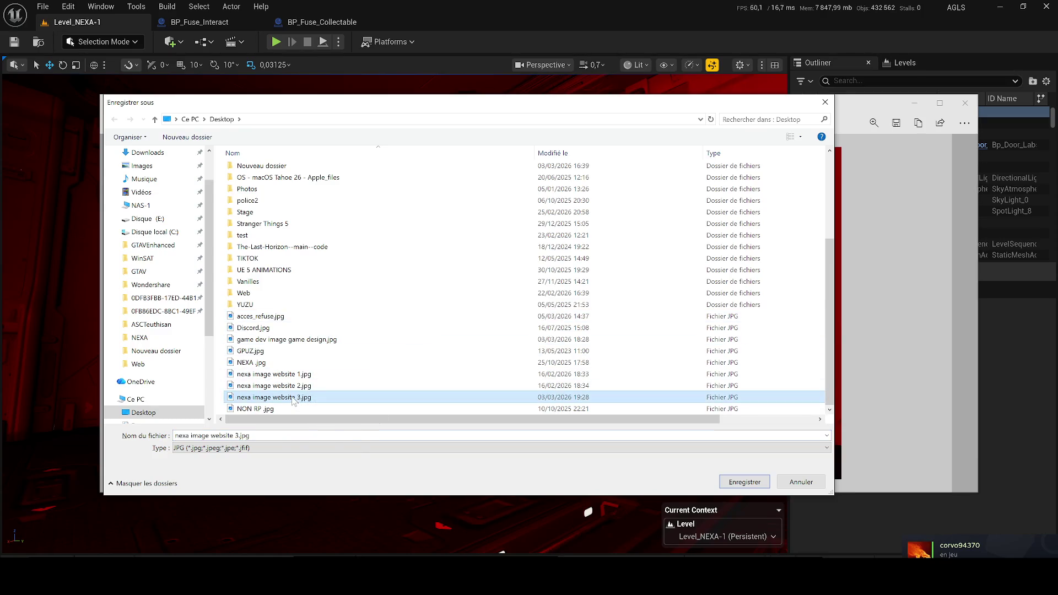
pyautogui.click(242, 435)
pyautogui.doubleClick(237, 436)
pyautogui.write('4')
pyautogui.press('Return')
pyautogui.hotkey('alt', 'F4')
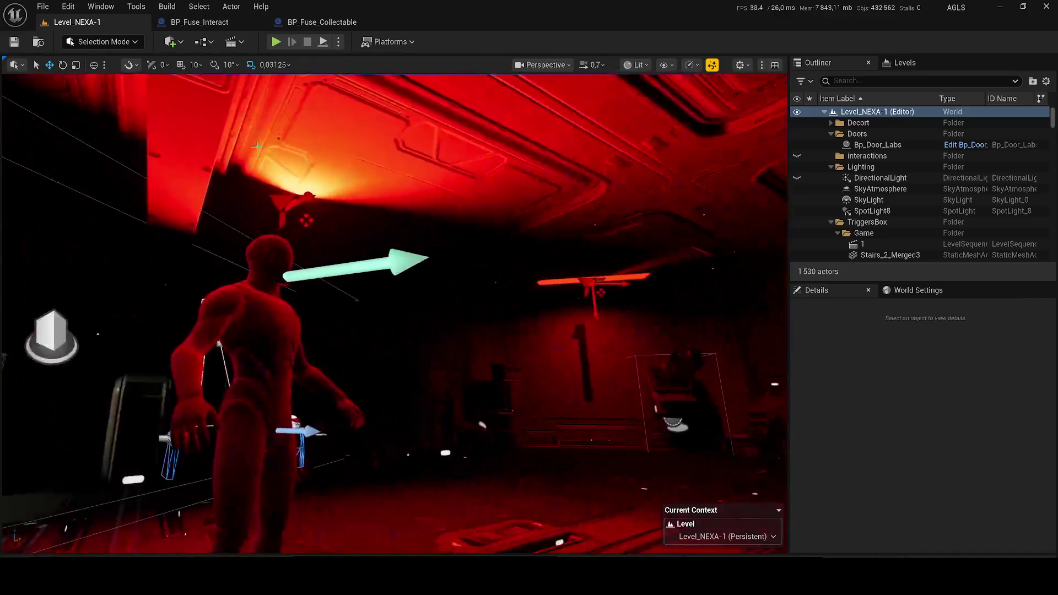
# Delete the red ceiling light, save the level, and fly the view forward
pyautogui.click(287, 204)
pyautogui.press('Delete')
pyautogui.hotkey('ctrl', 's')
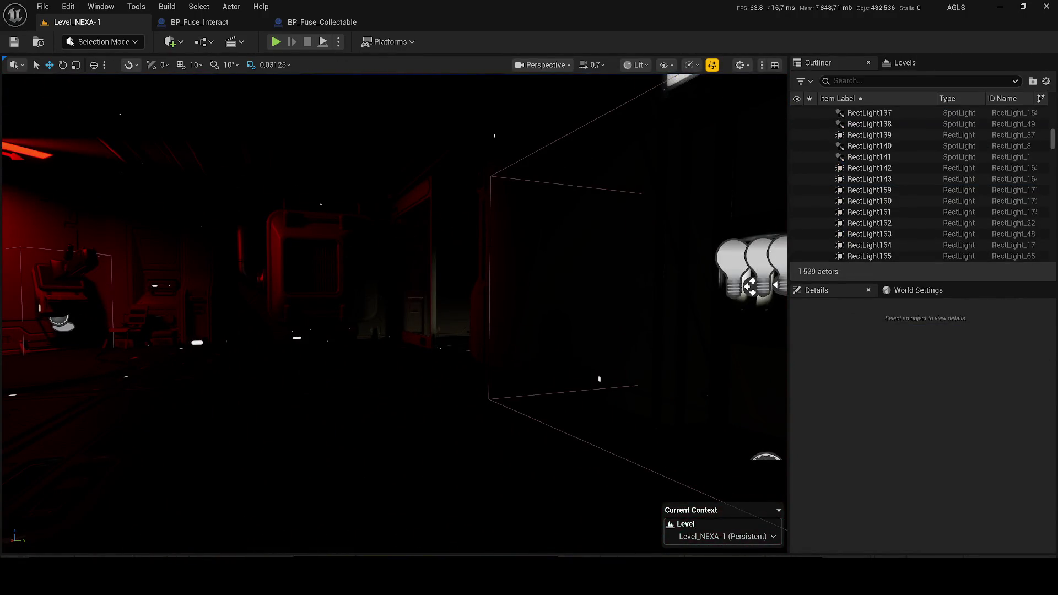
pyautogui.moveTo(342, 168); pyautogui.dragTo(386, 144)
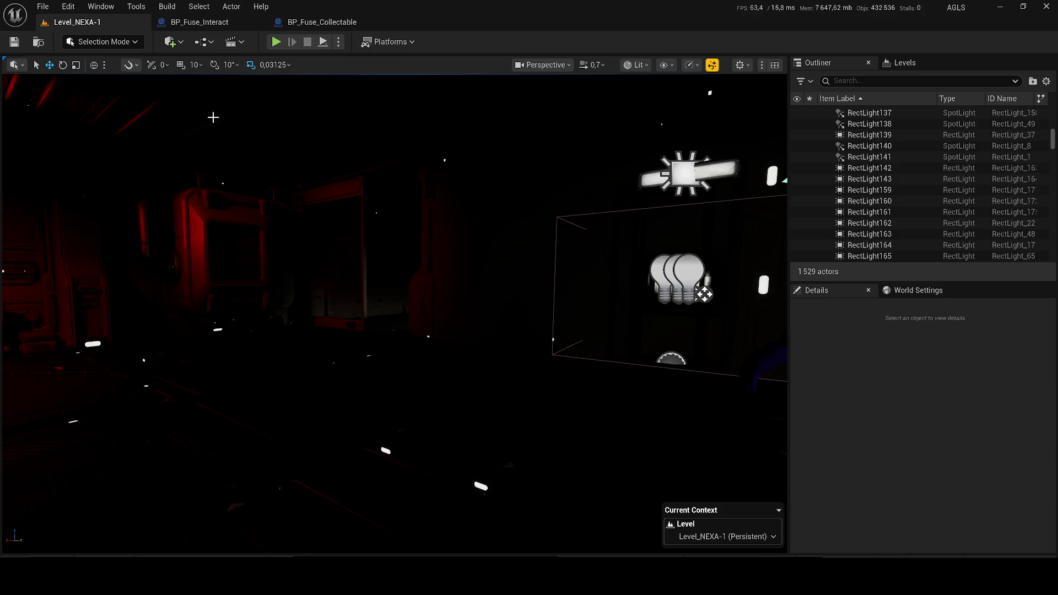
# Run a play test of Level_NEXA-1, then stop it and return to editing
pyautogui.click(276, 42)
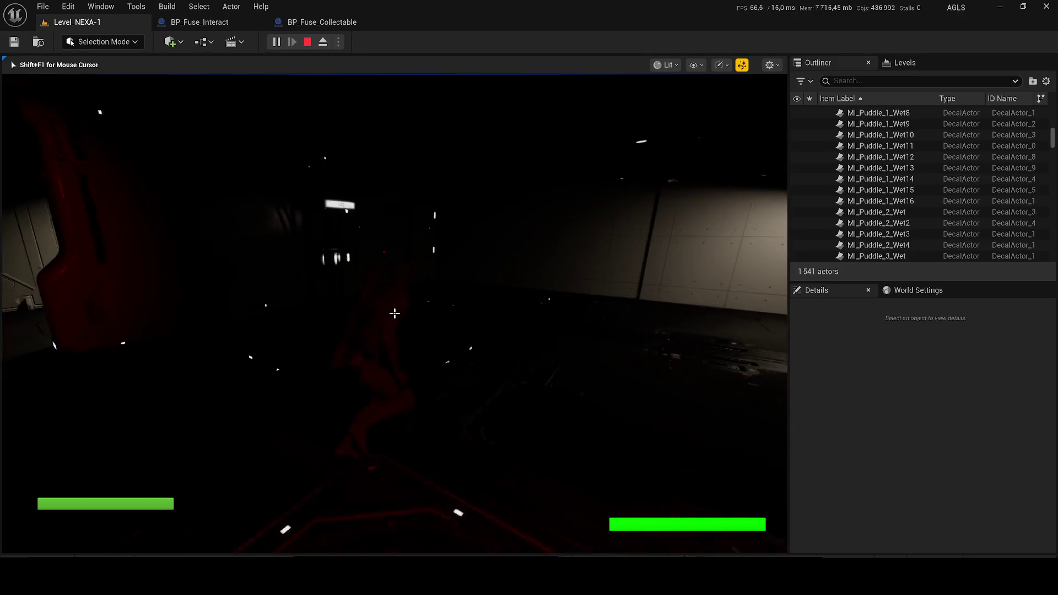
pyautogui.press('Escape')
# Switch the viewport from Lit to Unlit and fly the camera toward the character in the room
pyautogui.click(635, 64)
pyautogui.click(649, 116)
pyautogui.moveTo(538, 179)
pyautogui.mouseDown()
pyautogui.moveTo(617, 179)
pyautogui.moveTo(617, 138)
pyautogui.moveTo(468, 144)
pyautogui.moveTo(441, 127)
pyautogui.moveTo(330, 143)
pyautogui.mouseUp()
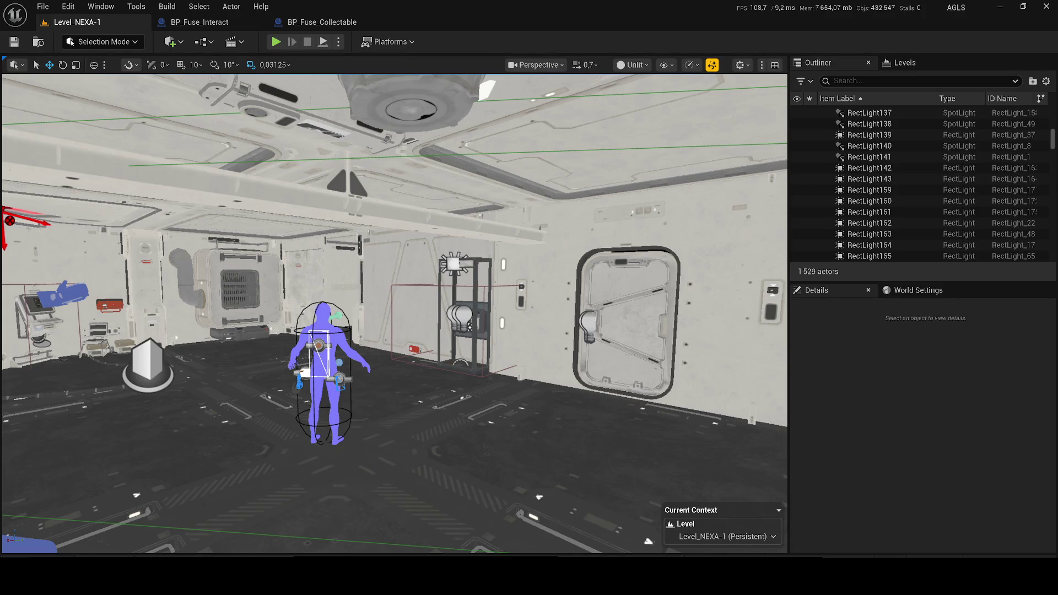
# Fly to the room's ceiling lamp, select it with its light, and copy them
pyautogui.press('w')
pyautogui.scroll(1, 395, 313)
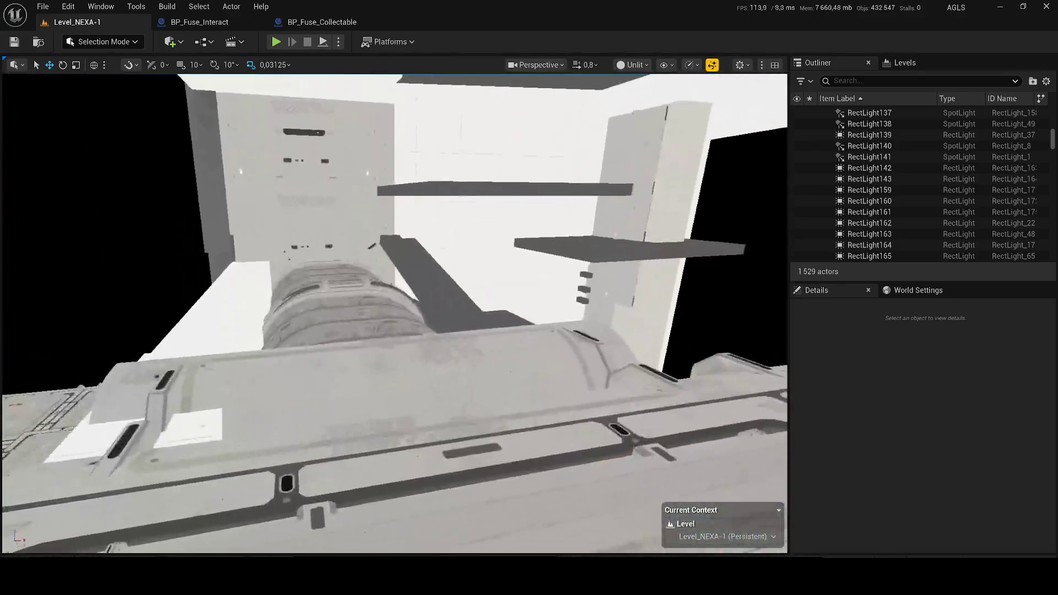
pyautogui.press('s')
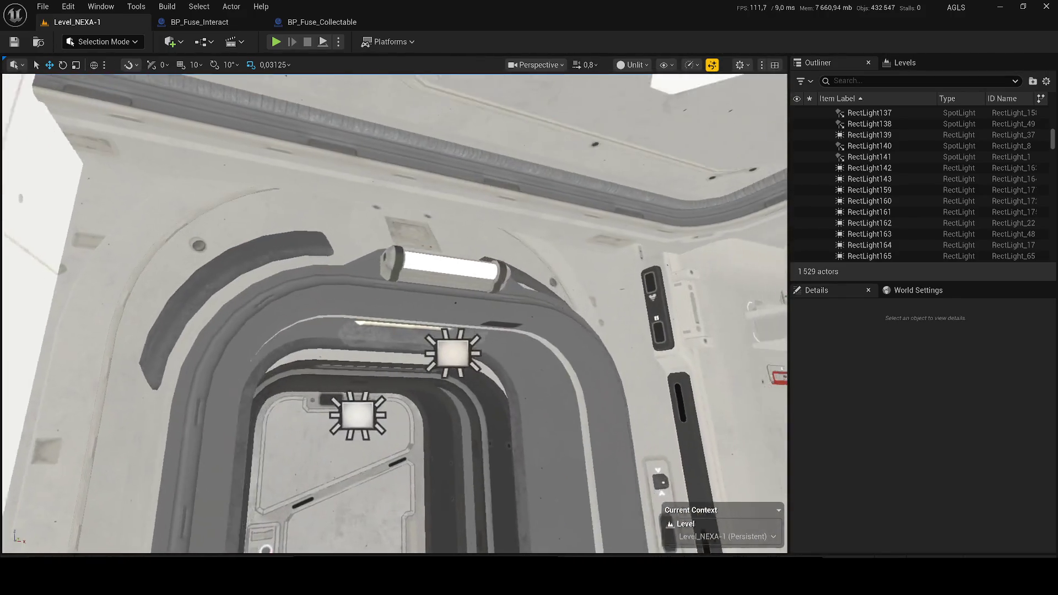
pyautogui.press('s')
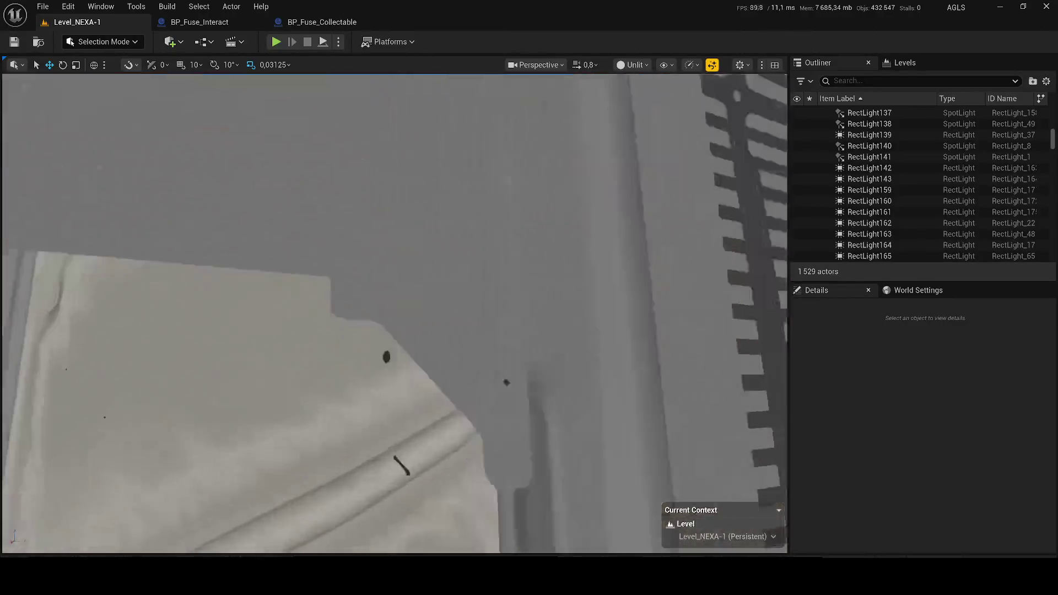
pyautogui.press('s')
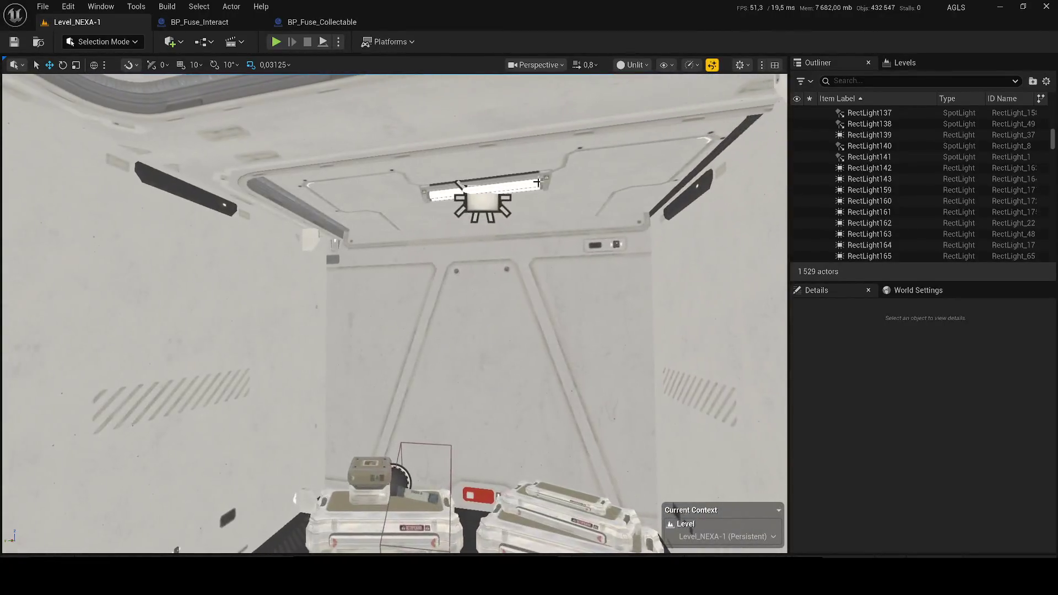
pyautogui.click(483, 205)
pyautogui.press('s')
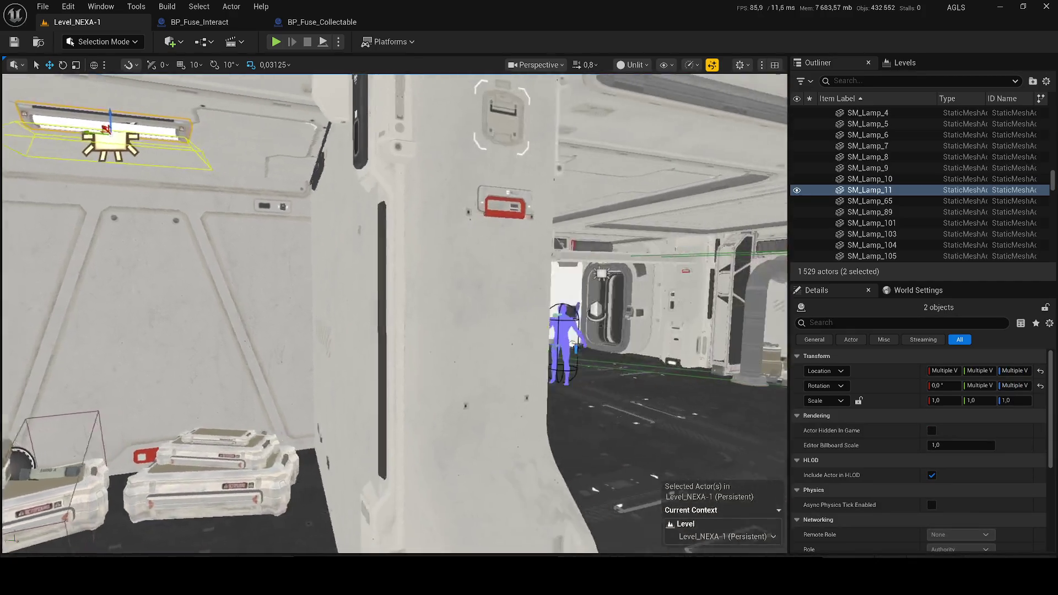
# Bring up BP_Fuse_Interact's Viewport preview of the fuse box
pyautogui.press('w')
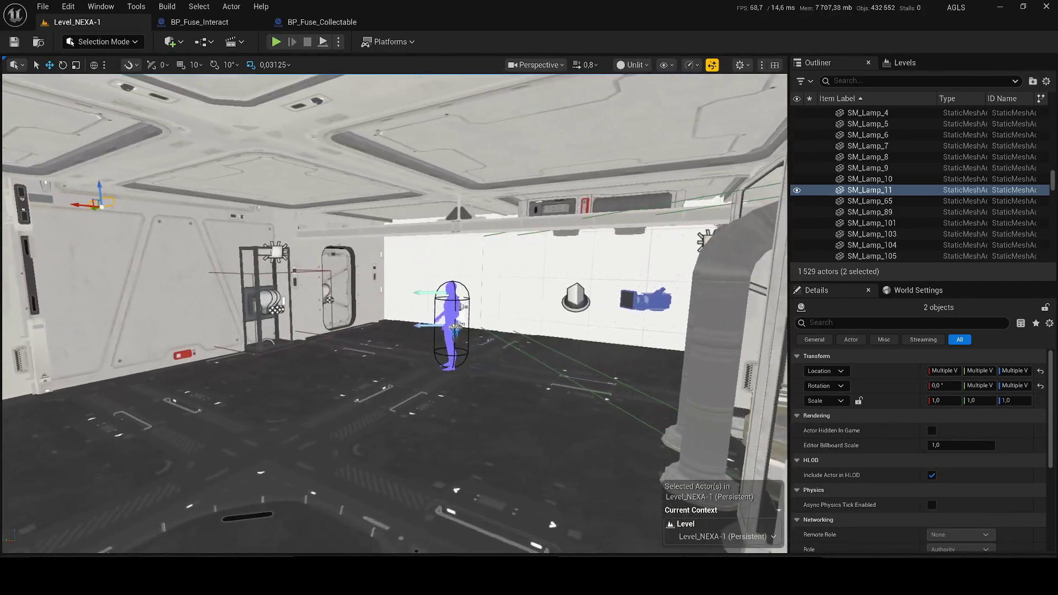
pyautogui.click(216, 25)
pyautogui.click(214, 62)
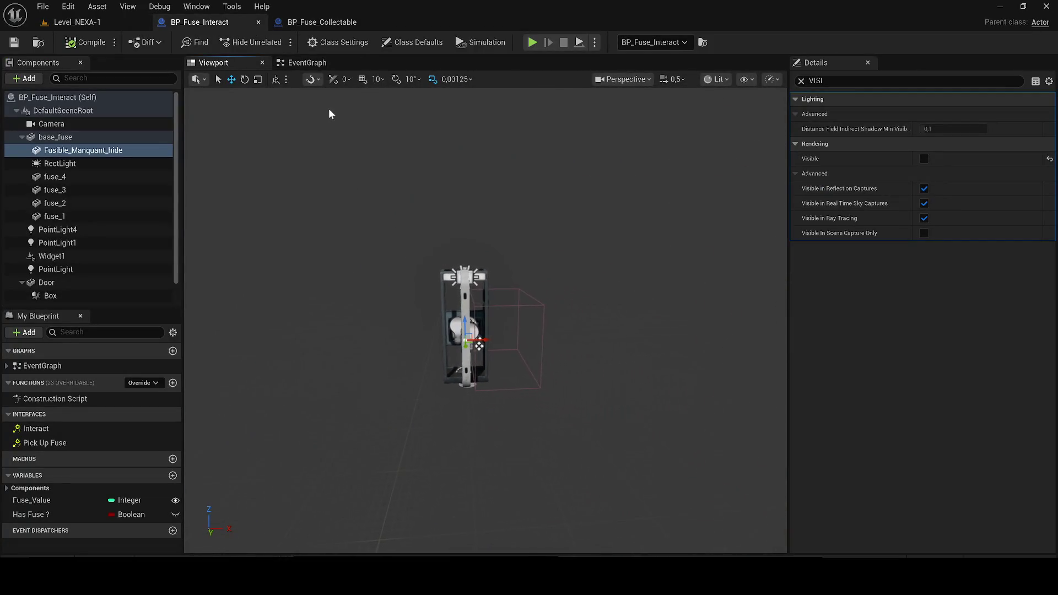
# Paste the copied lamp and light into the blueprint, rotate them, and select the StaticMesh
pyautogui.hotkey('ctrl', 'v')
pyautogui.scroll(5, 469, 316)
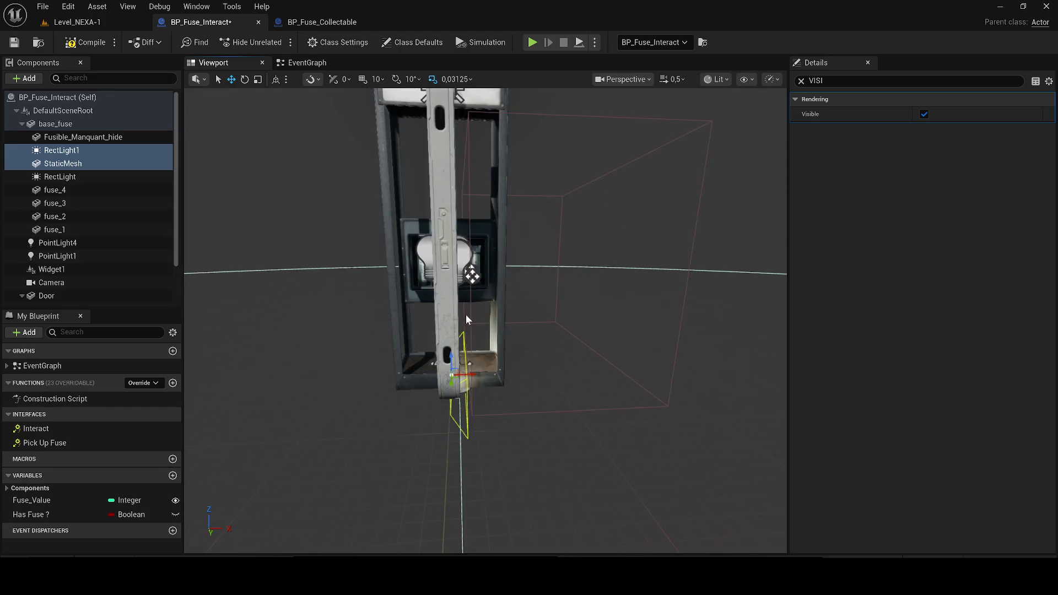
pyautogui.moveTo(449, 358); pyautogui.dragTo(519, 297)
pyautogui.scroll(-5, 520, 298)
pyautogui.scroll(3, 492, 474)
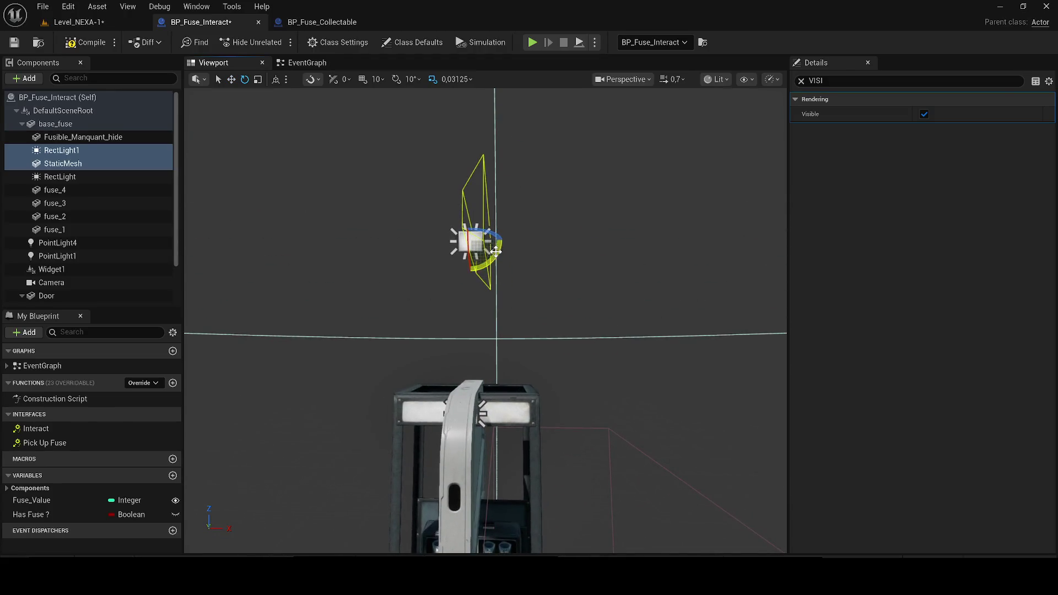
pyautogui.moveTo(503, 284)
pyautogui.mouseDown()
pyautogui.moveTo(475, 259)
pyautogui.moveTo(483, 353)
pyautogui.moveTo(481, 286)
pyautogui.mouseUp()
pyautogui.click(63, 163)
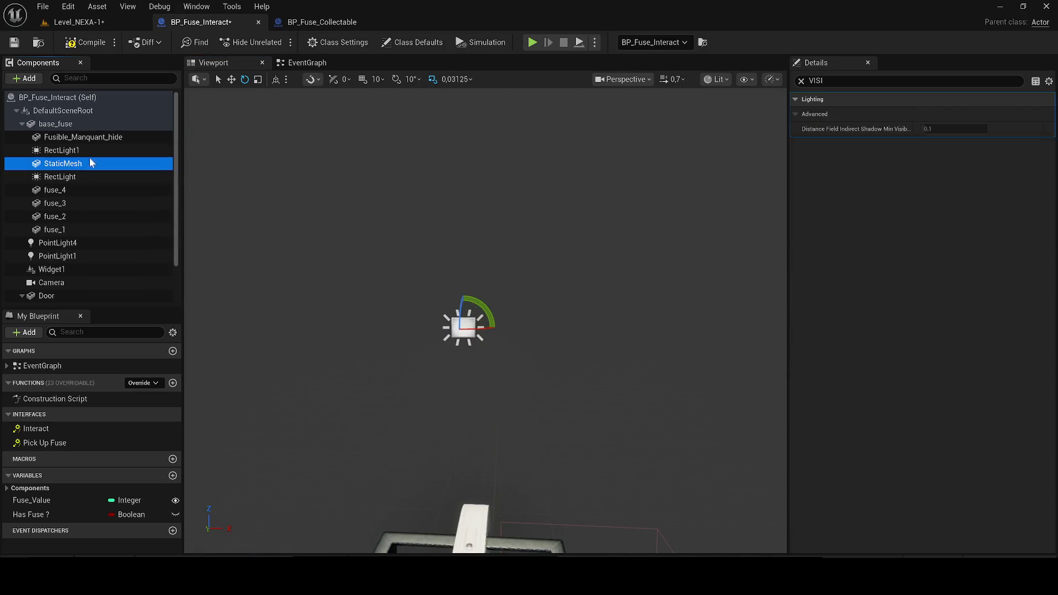
pyautogui.click(801, 80)
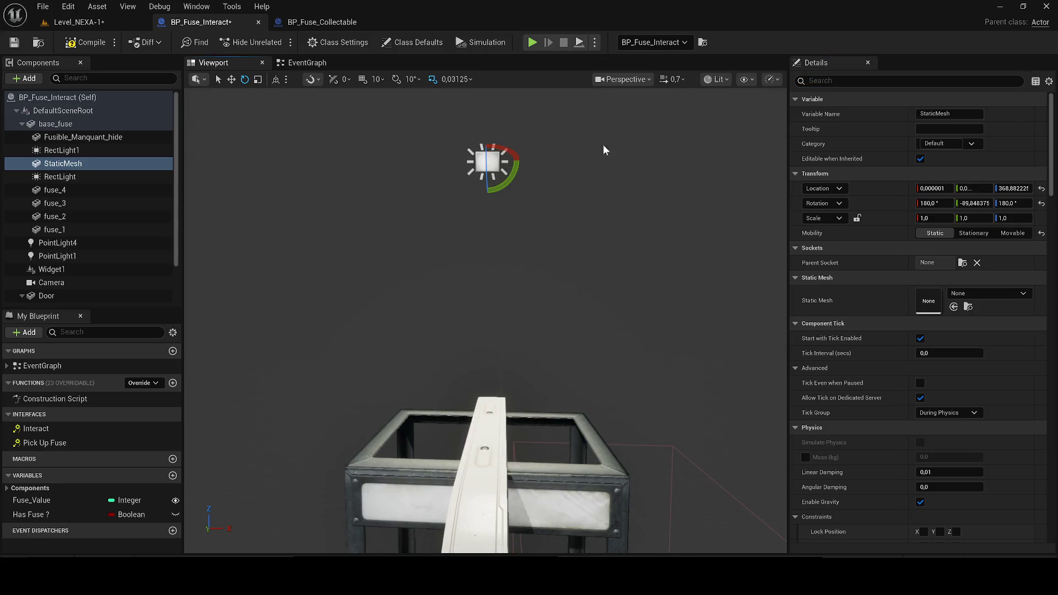
# Select SM_Lamp_11 in the level to locate its SM_Lamp_3 mesh asset
pyautogui.click(66, 22)
pyautogui.moveTo(394, 313); pyautogui.dragTo(393, 221)
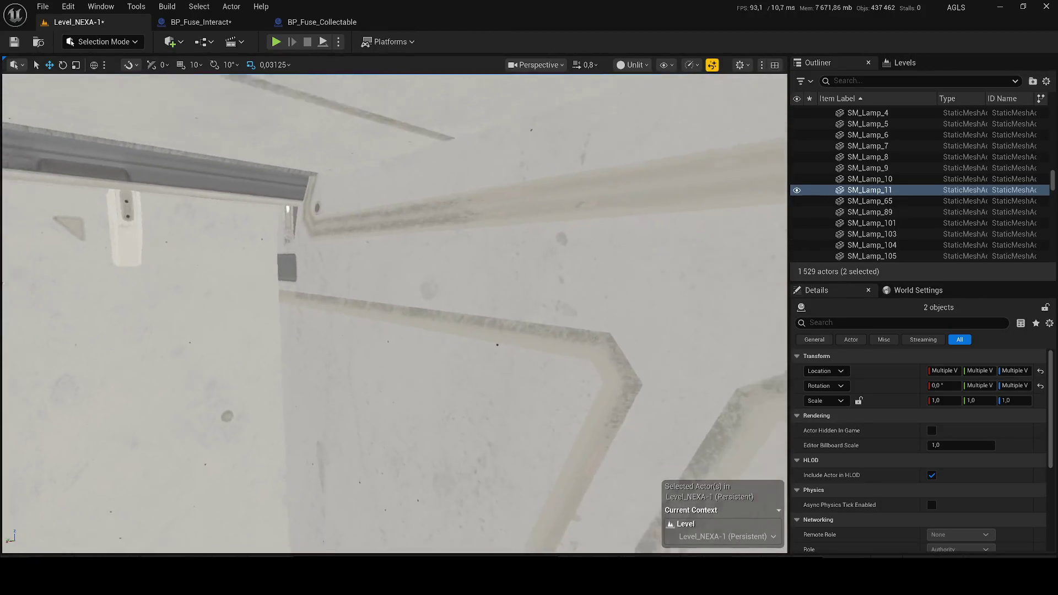
pyautogui.press('f')
pyautogui.scroll(-3, 977, 514)
pyautogui.scroll(-1, 970, 467)
pyautogui.scroll(2, 931, 415)
pyautogui.scroll(-2, 334, 305)
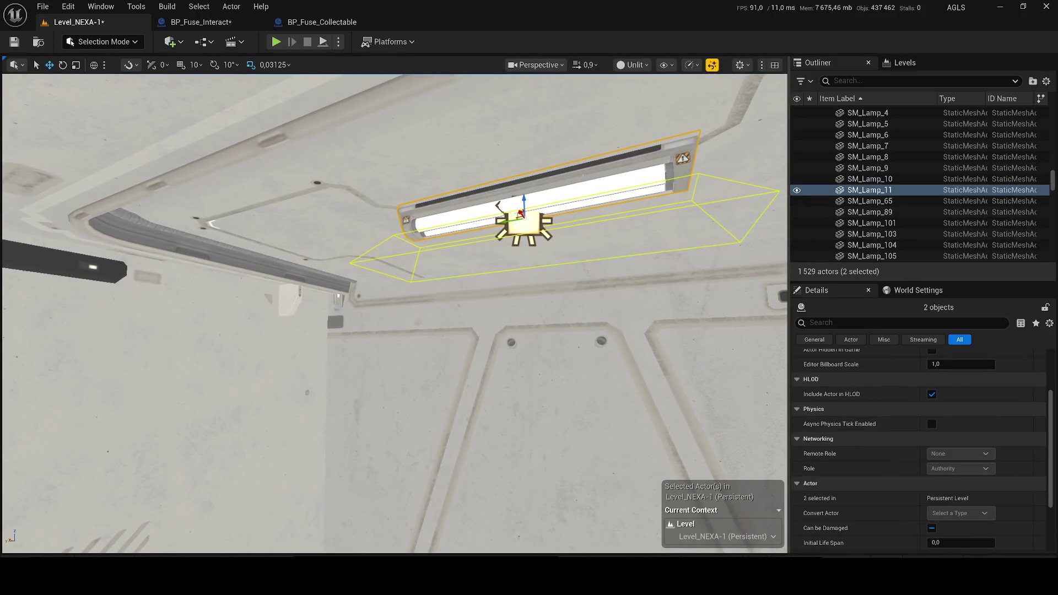
pyautogui.click(870, 190)
pyautogui.click(982, 439)
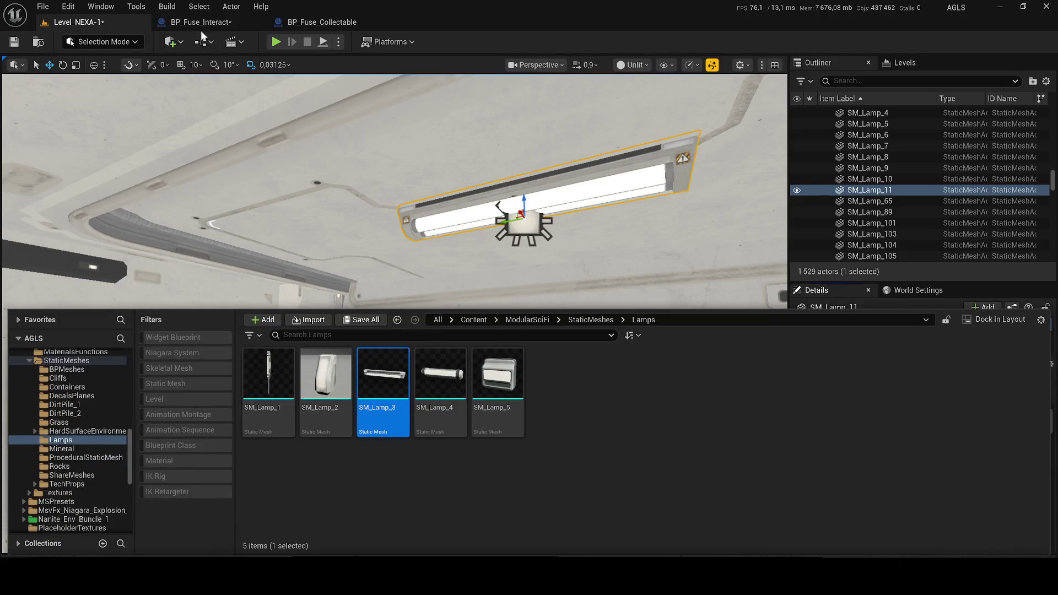
# Assign SM_Lamp_3 to the blueprint's StaticMesh and tilt the lamp into place
pyautogui.click(201, 22)
pyautogui.hotkey('ctrl', 'space')
pyautogui.moveTo(383, 375)
pyautogui.mouseDown()
pyautogui.moveTo(563, 379)
pyautogui.moveTo(937, 291)
pyautogui.mouseUp()
pyautogui.moveTo(451, 247); pyautogui.dragTo(433, 243)
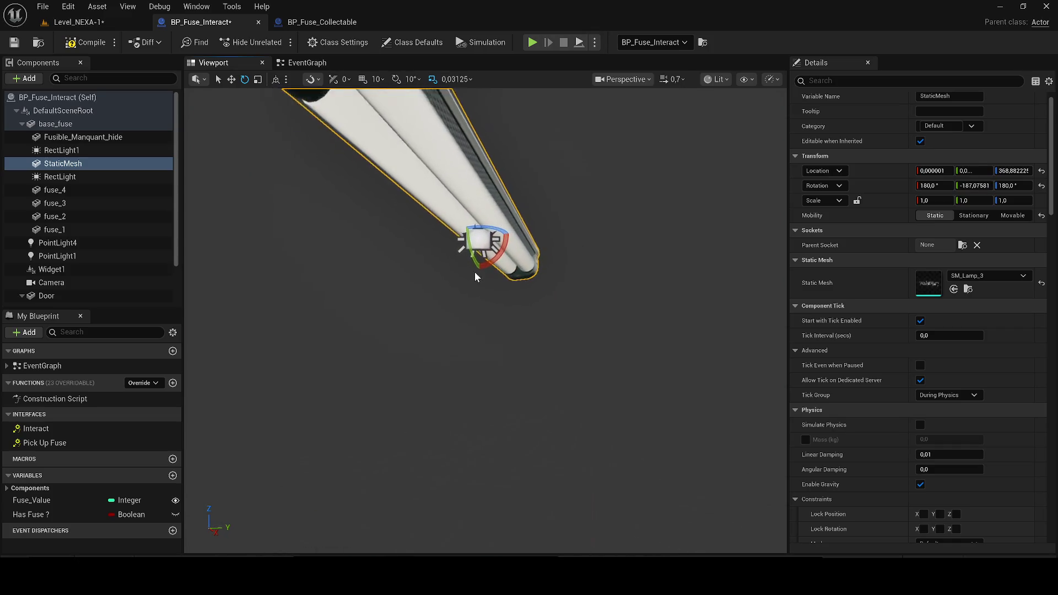
pyautogui.moveTo(477, 277); pyautogui.dragTo(485, 238)
pyautogui.scroll(-5, 474, 248)
pyautogui.scroll(5, 451, 302)
pyautogui.moveTo(397, 253); pyautogui.dragTo(399, 234)
# Save BP_Fuse_Interact and switch the level viewport to Lit
pyautogui.click(16, 43)
pyautogui.click(77, 22)
pyautogui.click(632, 65)
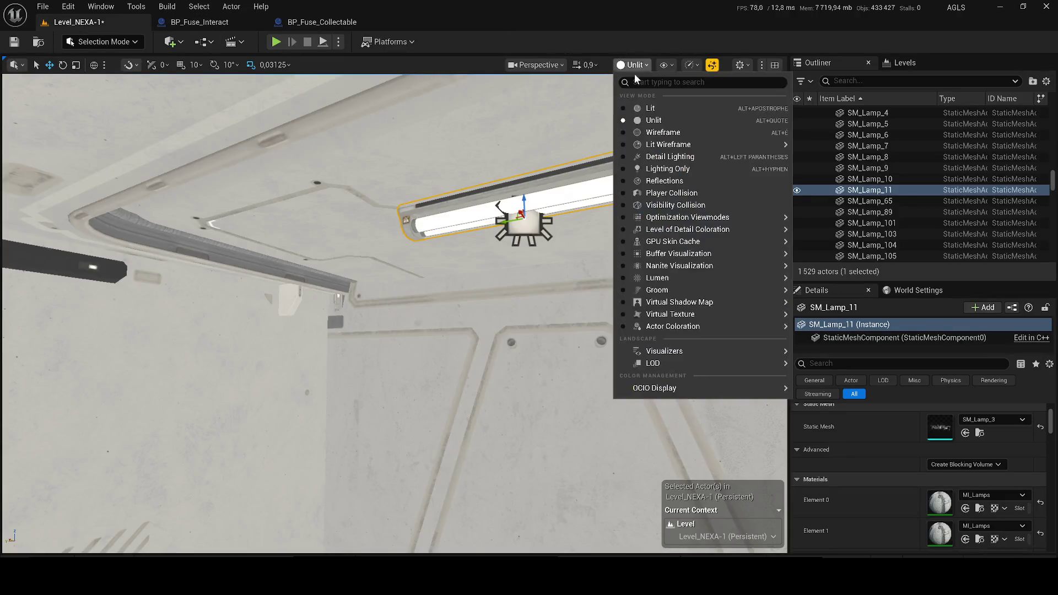
pyautogui.click(651, 108)
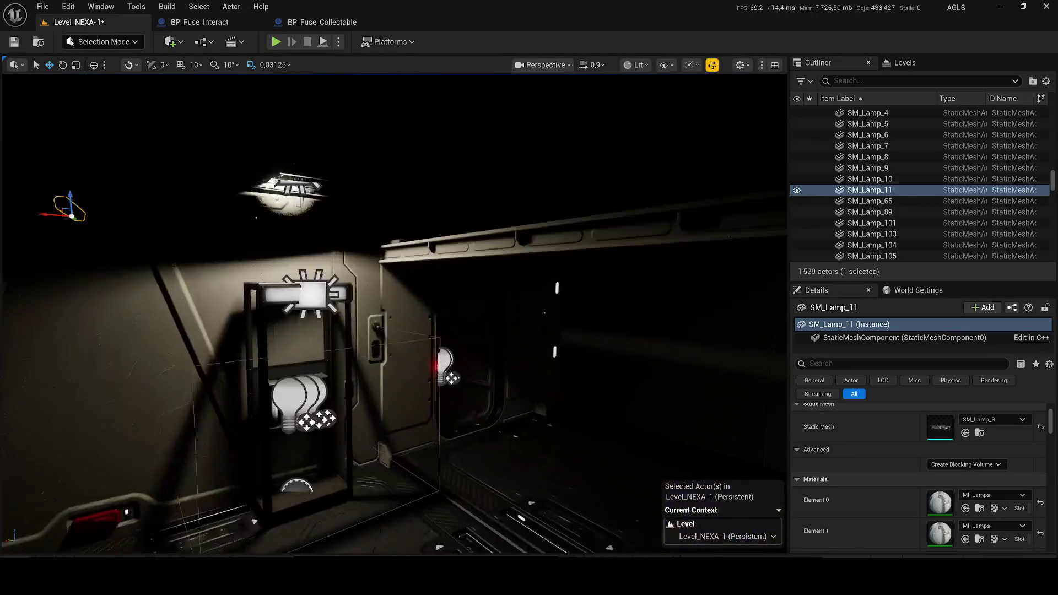
# Inspect the level's ceiling lamp, then readjust the blueprint lamp's rotation X to about 182.39
pyautogui.moveTo(347, 186); pyautogui.dragTo(347, 186)
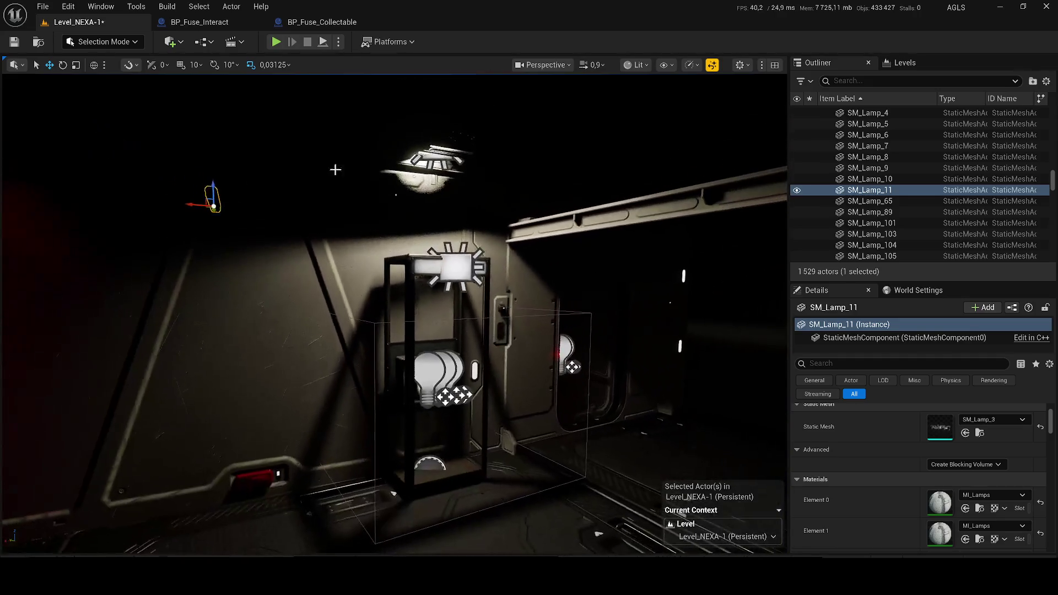
pyautogui.moveTo(575, 253); pyautogui.dragTo(557, 192)
pyautogui.moveTo(264, 99); pyautogui.dragTo(264, 99)
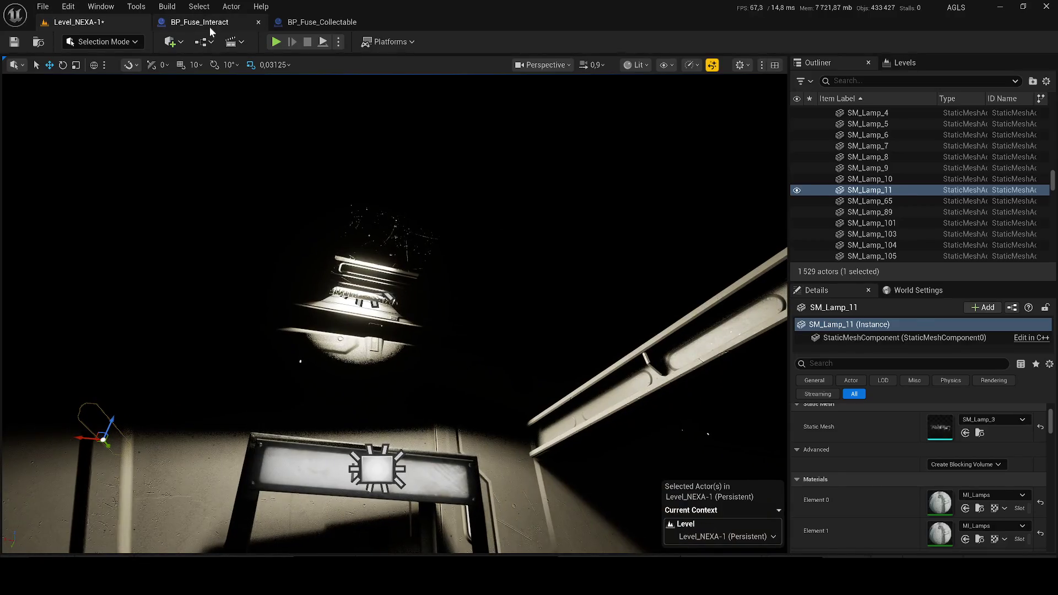
pyautogui.click(199, 22)
pyautogui.moveTo(414, 284); pyautogui.dragTo(415, 300)
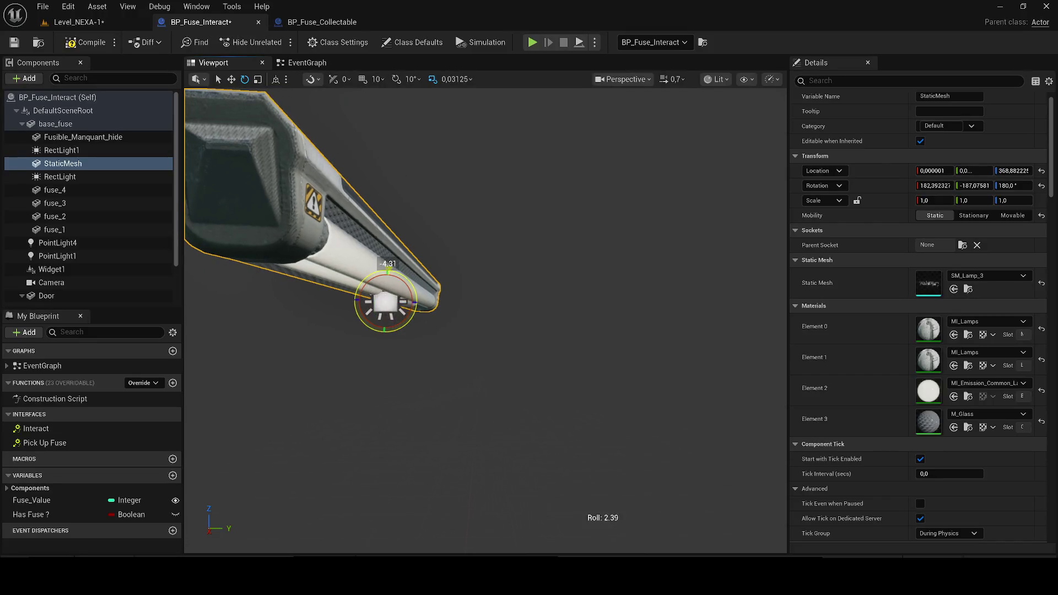
# Try parenting RectLight under the StaticMesh, then undo those component changes
pyautogui.click(81, 176)
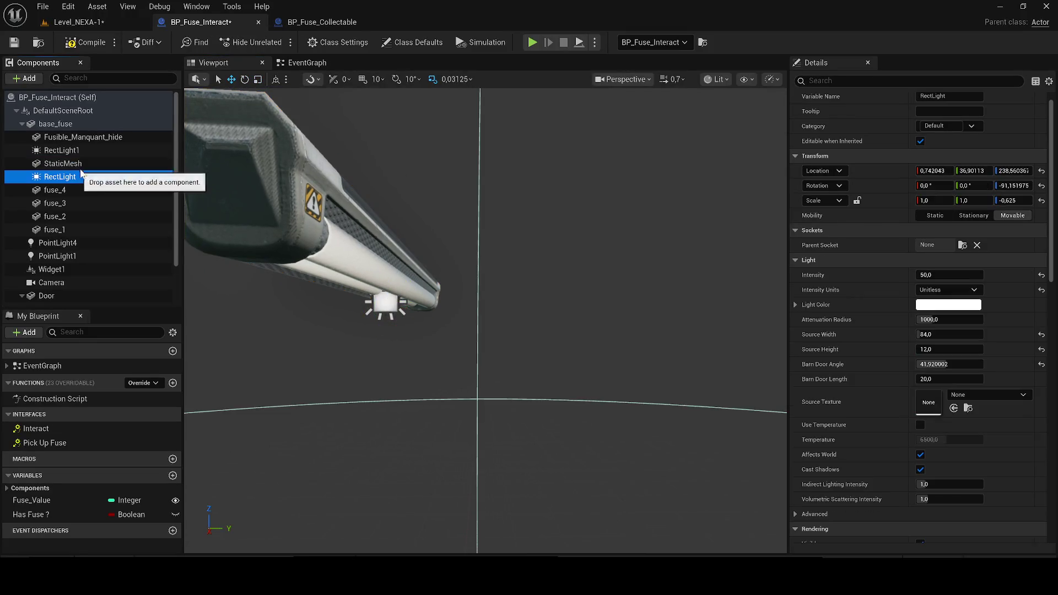
pyautogui.press('f')
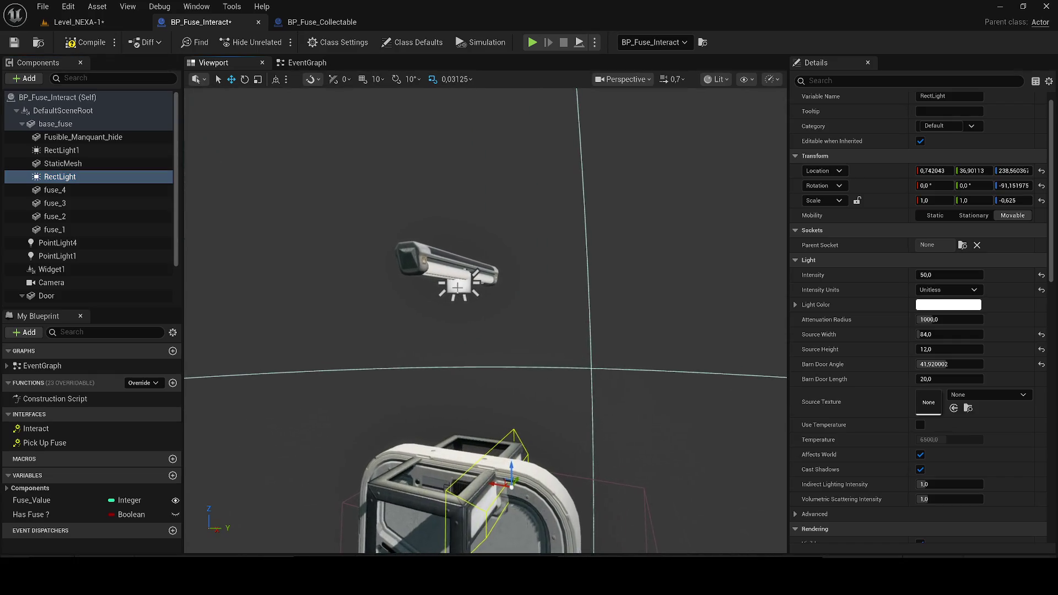
pyautogui.click(456, 286)
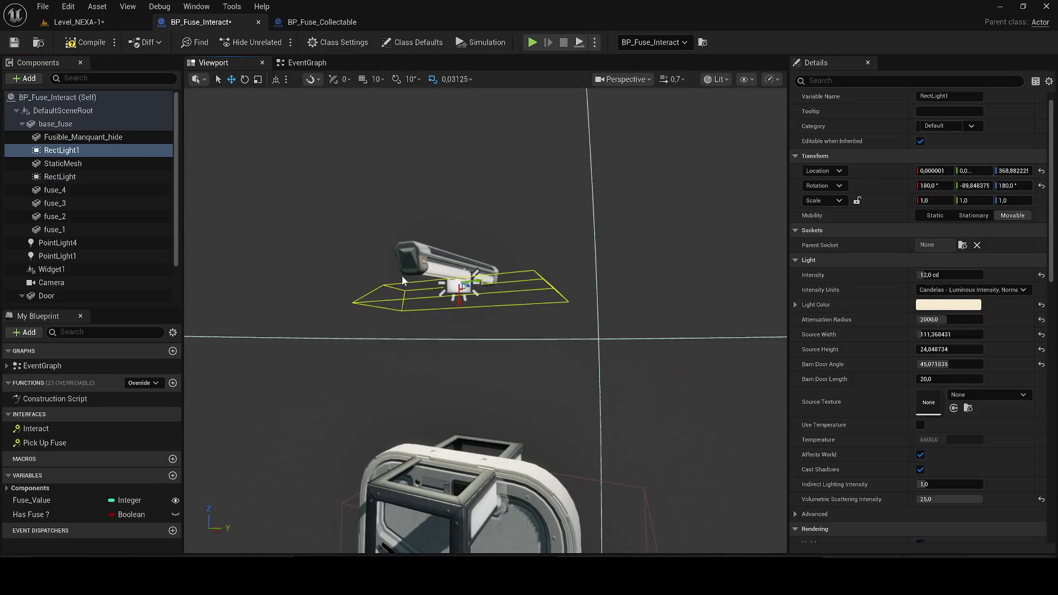
pyautogui.click(425, 257)
pyautogui.moveTo(60, 176); pyautogui.dragTo(65, 163)
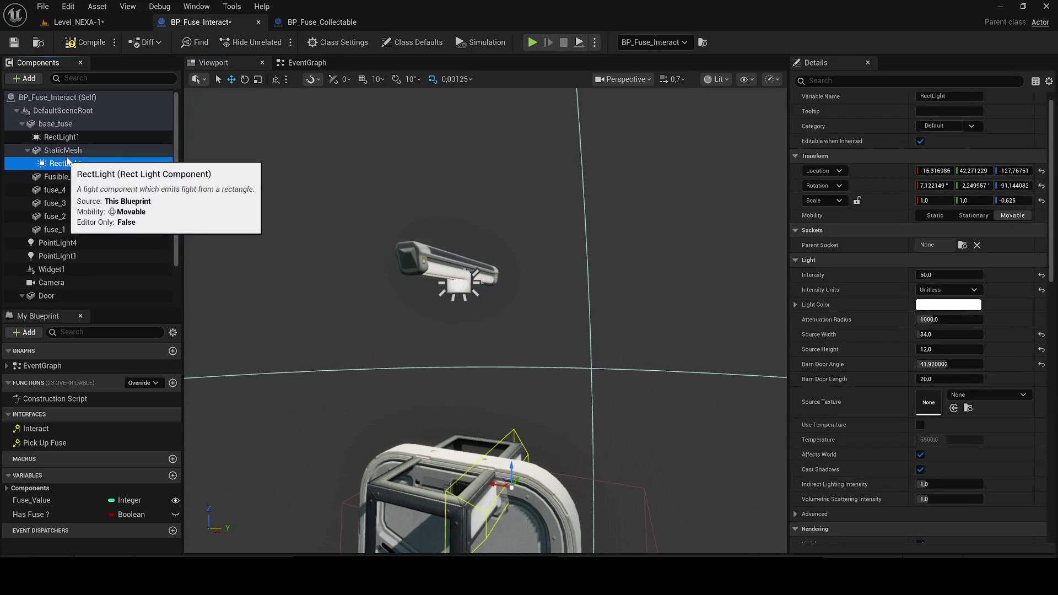
pyautogui.click(459, 255)
pyautogui.hotkey('ctrl', 'z')
pyautogui.hotkey('ctrl', 'z')
pyautogui.hotkey('ctrl', 'z')
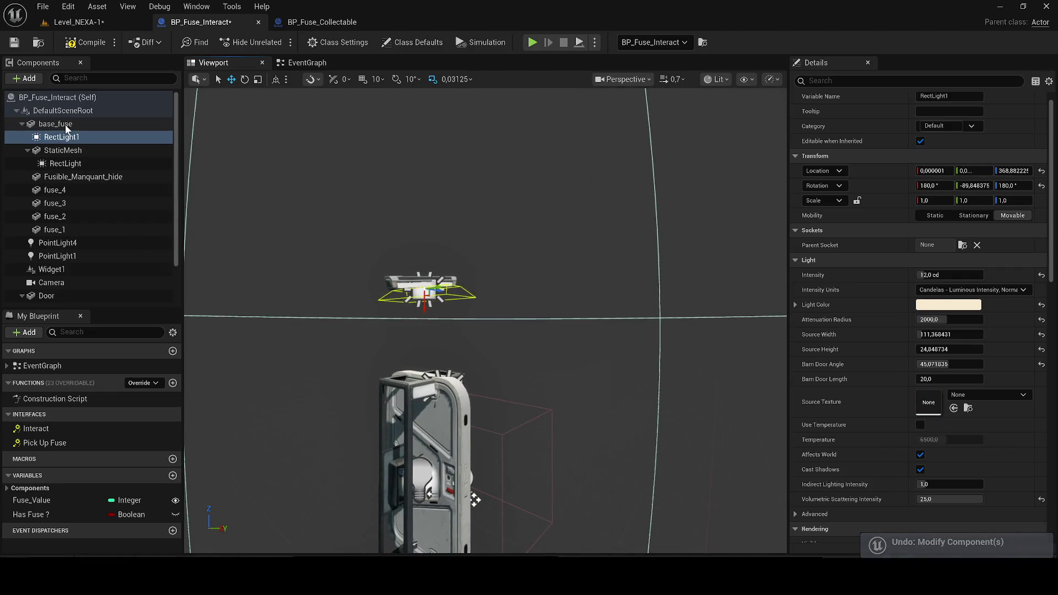
pyautogui.hotkey('ctrl', 'z')
pyautogui.hotkey('ctrl', 'z')
pyautogui.hotkey('ctrl', 'z')
pyautogui.hotkey('ctrl', 'z')
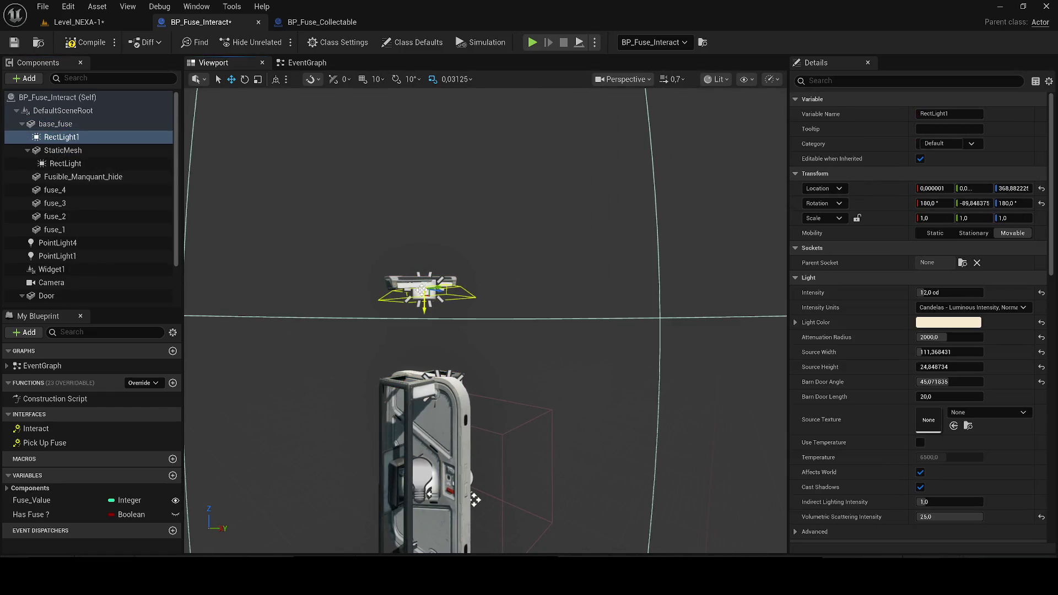
pyautogui.hotkey('ctrl', 'z')
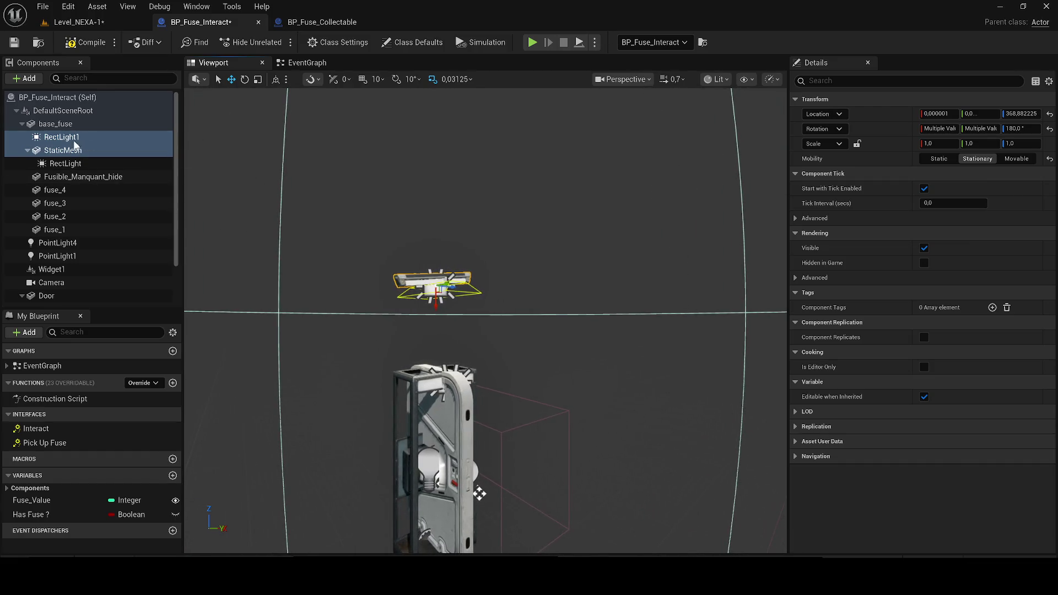
# Parent RectLight1 under the StaticMesh, delete the extra RectLight, and save
pyautogui.click(102, 138)
pyautogui.moveTo(102, 138); pyautogui.dragTo(91, 150)
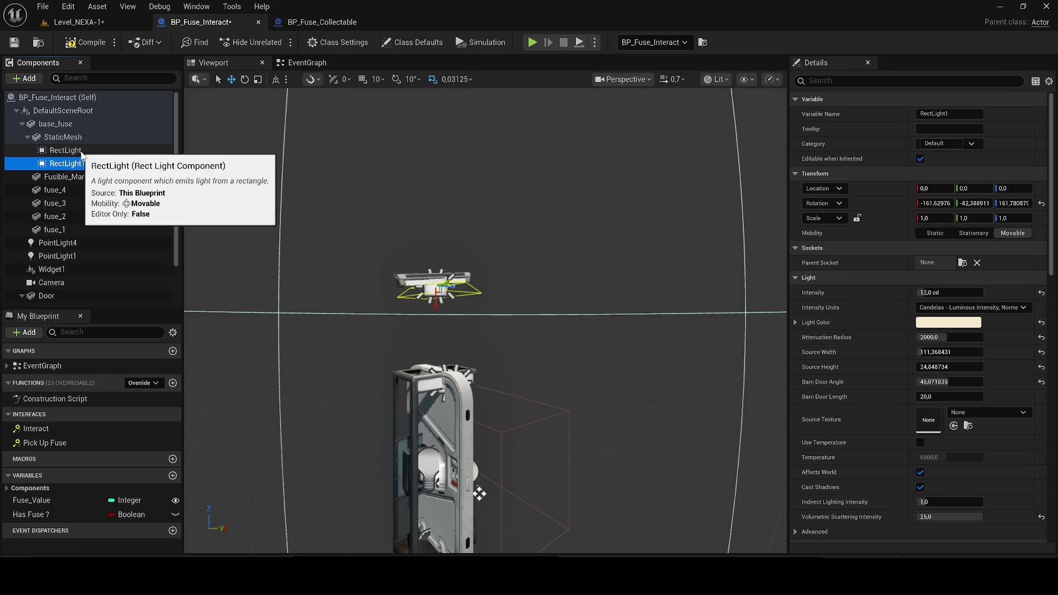
pyautogui.click(82, 153)
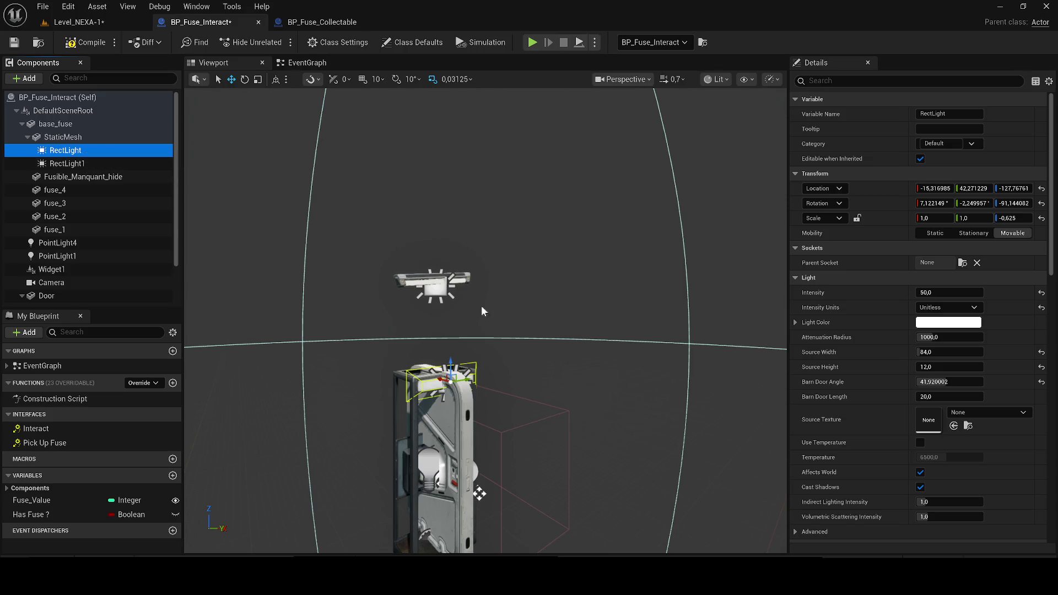
pyautogui.scroll(2, 474, 365)
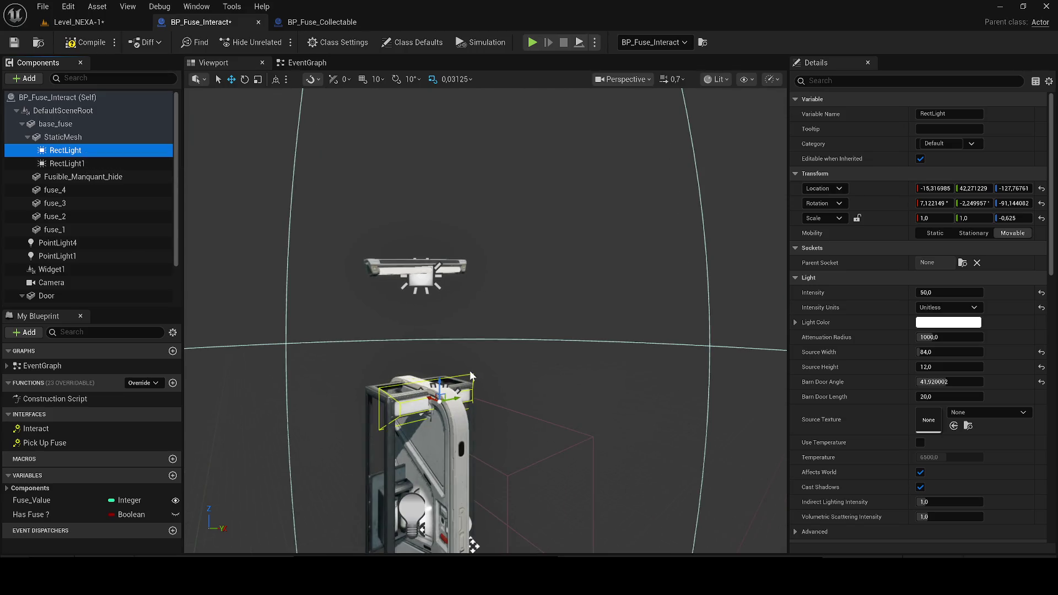
pyautogui.press('Delete')
pyautogui.click(14, 41)
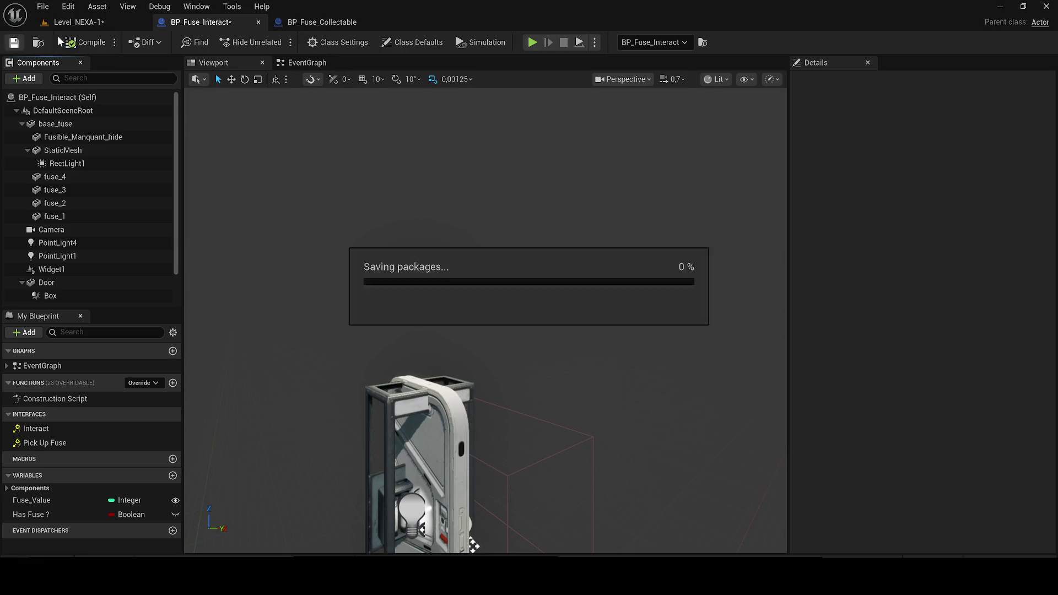
# Compare RectLight1 against the level's SM_Lamp_11 lamp
pyautogui.click(100, 22)
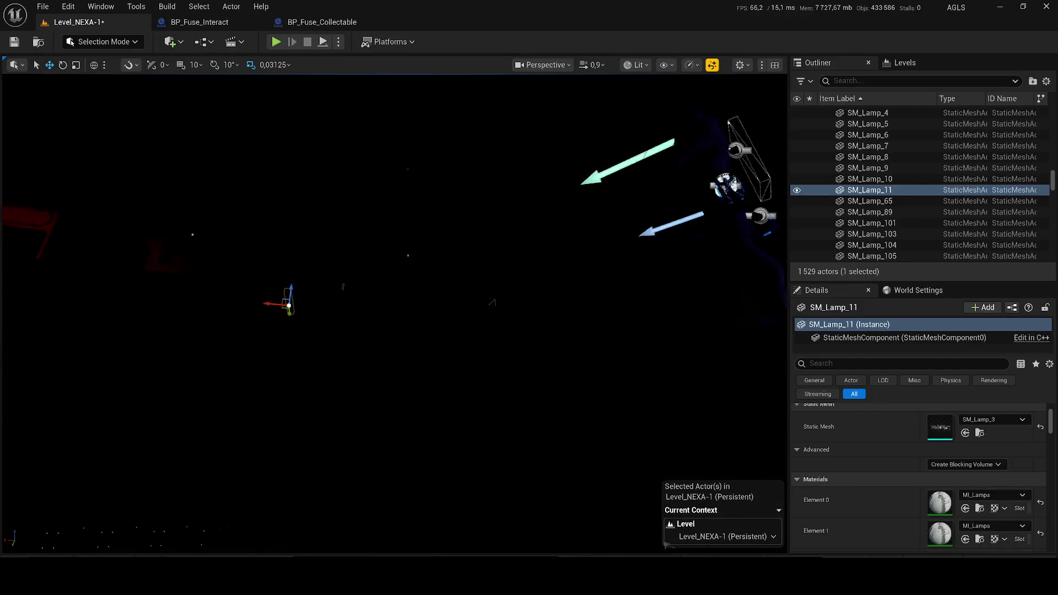
pyautogui.click(192, 24)
pyautogui.click(428, 277)
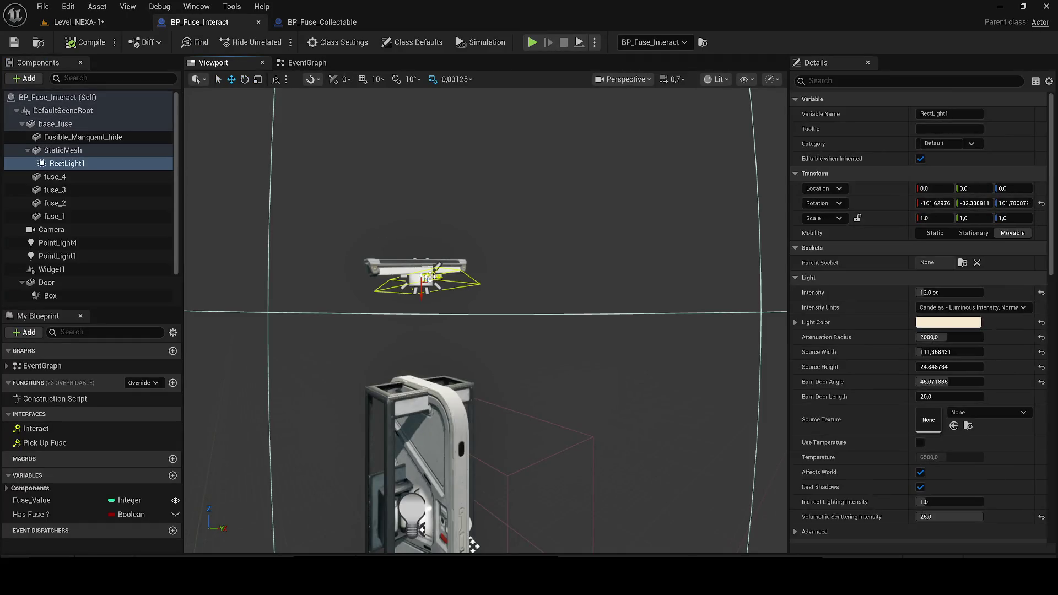
pyautogui.click(101, 20)
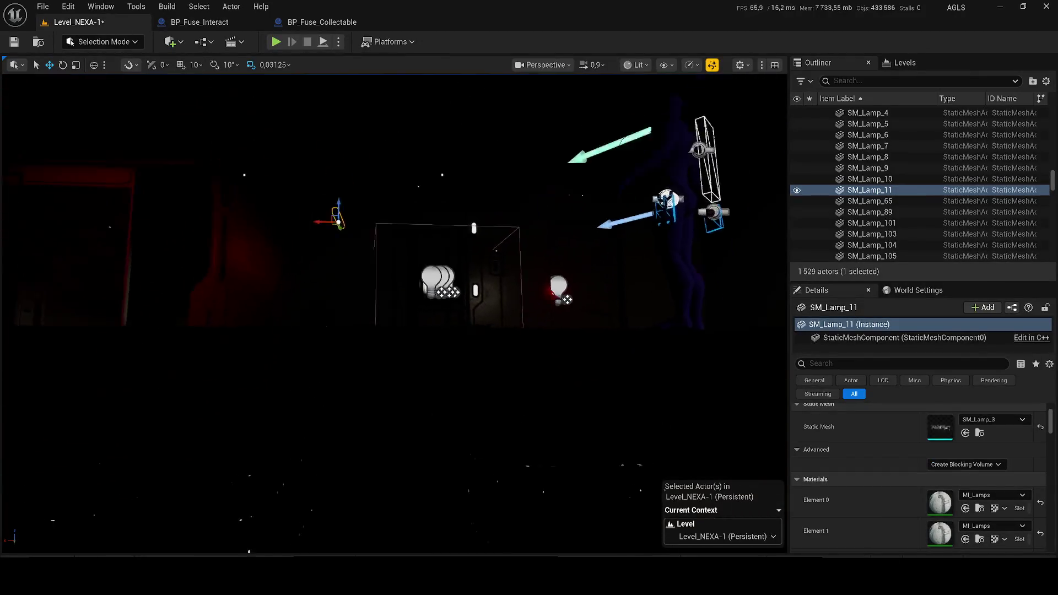
pyautogui.click(201, 22)
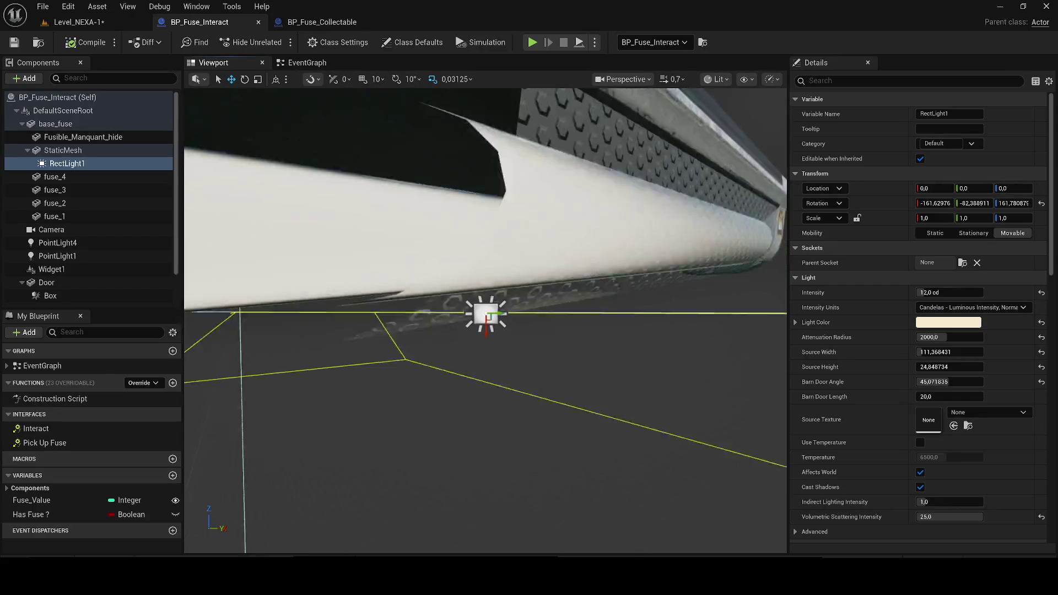
pyautogui.moveTo(455, 248); pyautogui.dragTo(468, 182)
# Set the level Unlit and rotate RectLight1 to point downward
pyautogui.press('e')
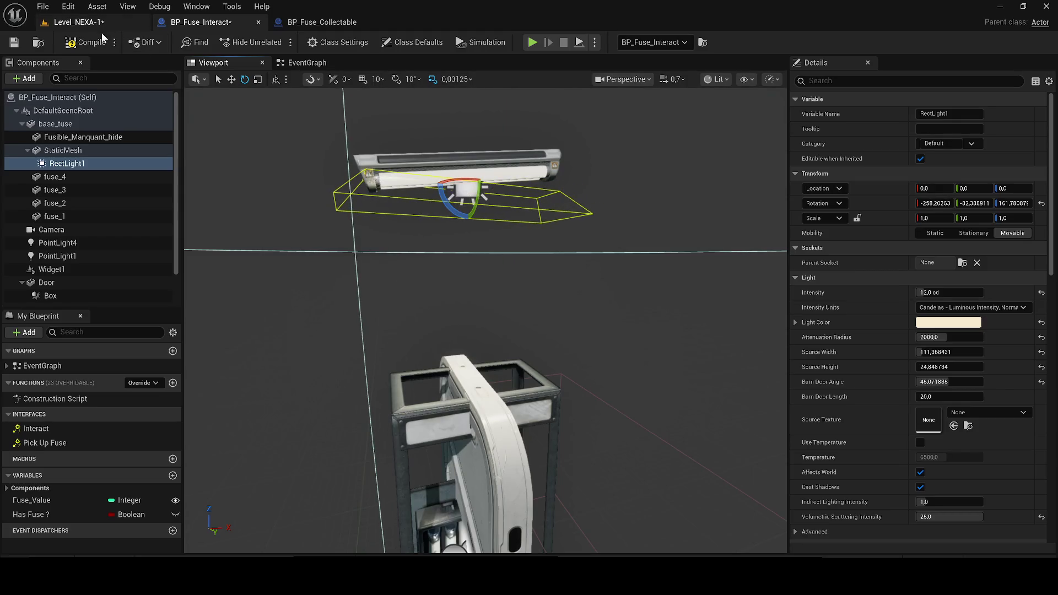
pyautogui.click(78, 21)
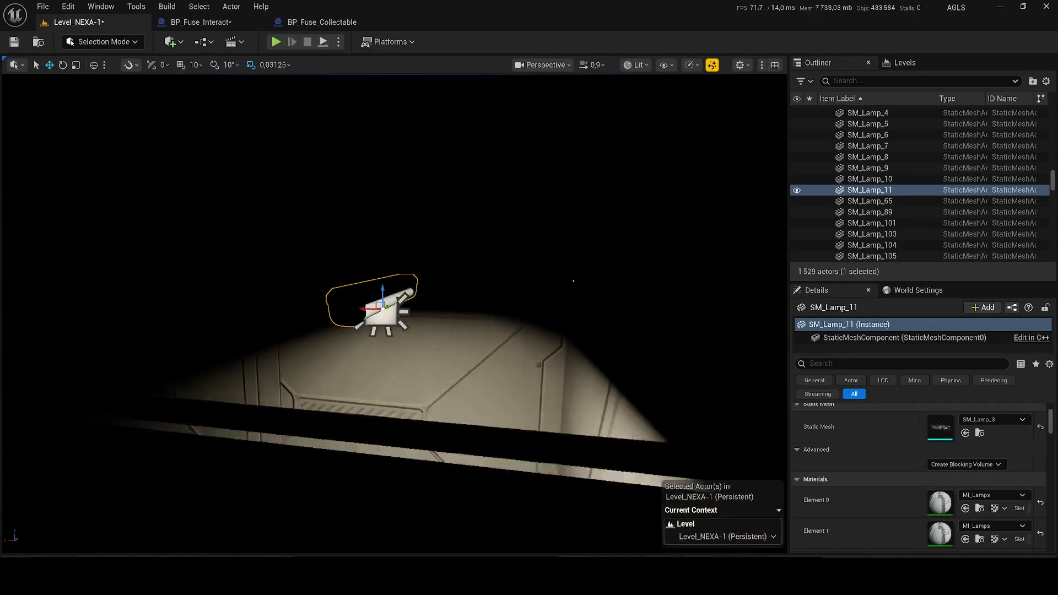
pyautogui.moveTo(330, 99); pyautogui.dragTo(330, 99)
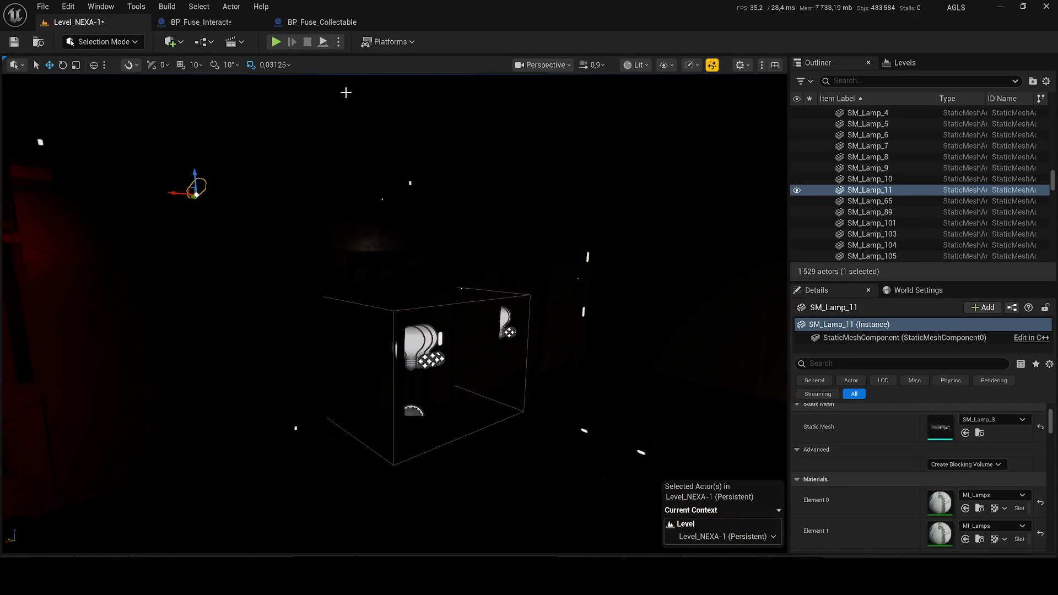
pyautogui.click(667, 65)
pyautogui.click(656, 122)
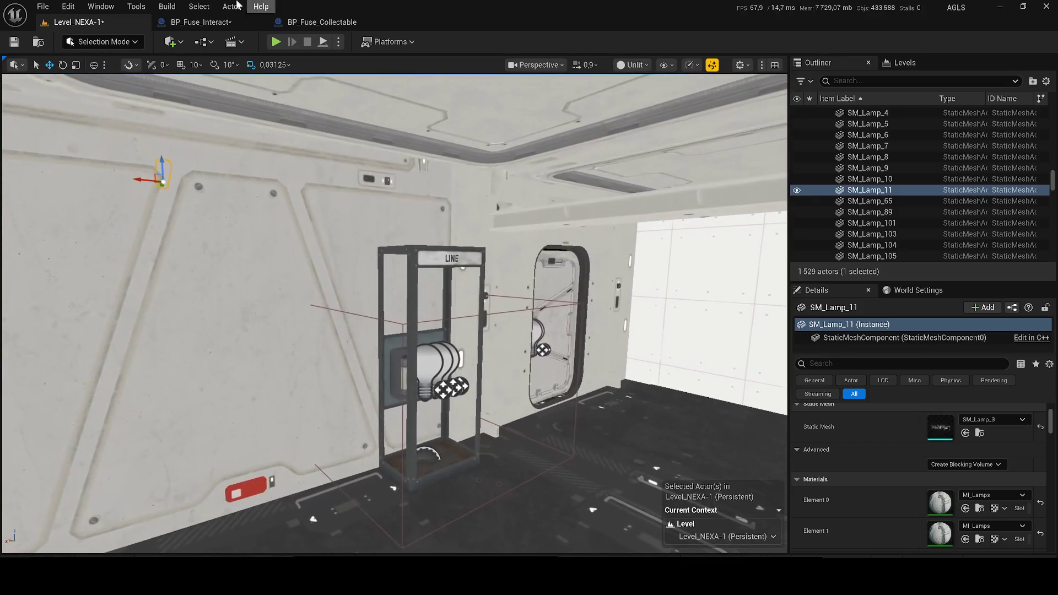
pyautogui.click(210, 22)
pyautogui.moveTo(436, 198); pyautogui.dragTo(472, 248)
# Set the level back to Lit and aim the rect light below the lamp fixture
pyautogui.press('w')
pyautogui.click(97, 20)
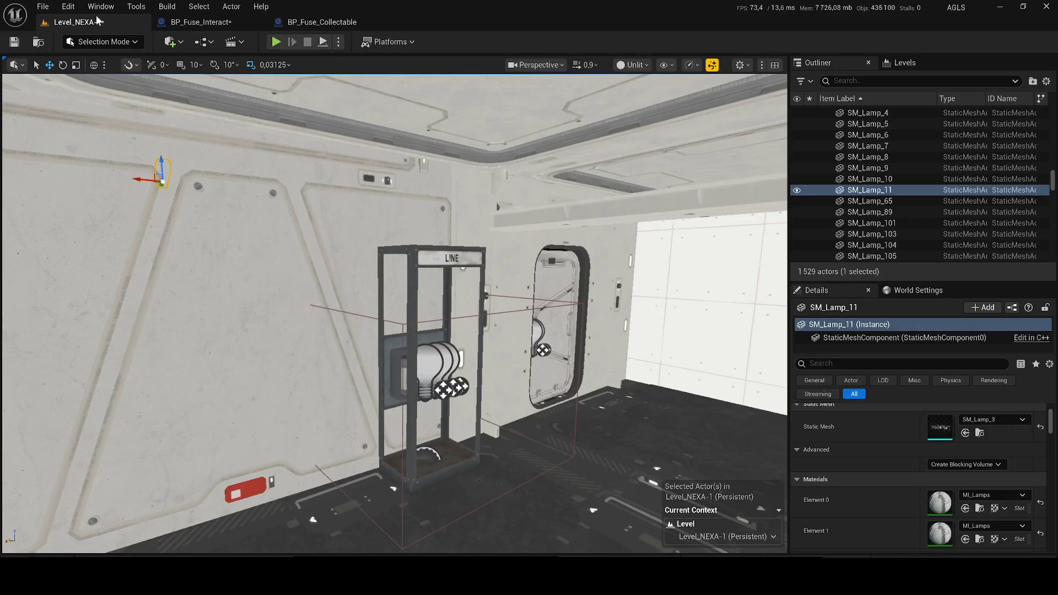
pyautogui.click(631, 65)
pyautogui.click(642, 91)
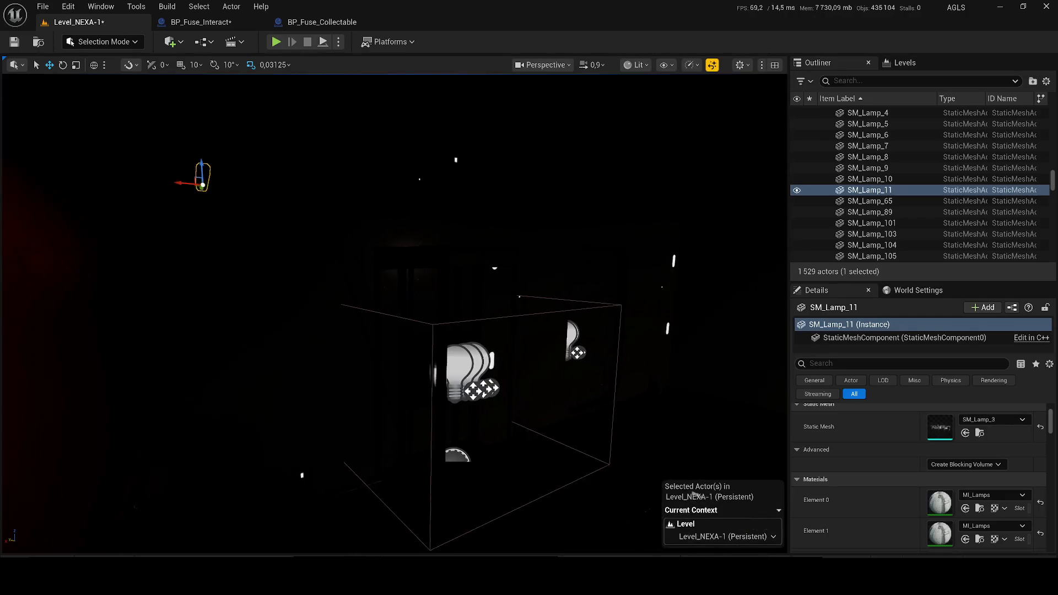
pyautogui.click(202, 22)
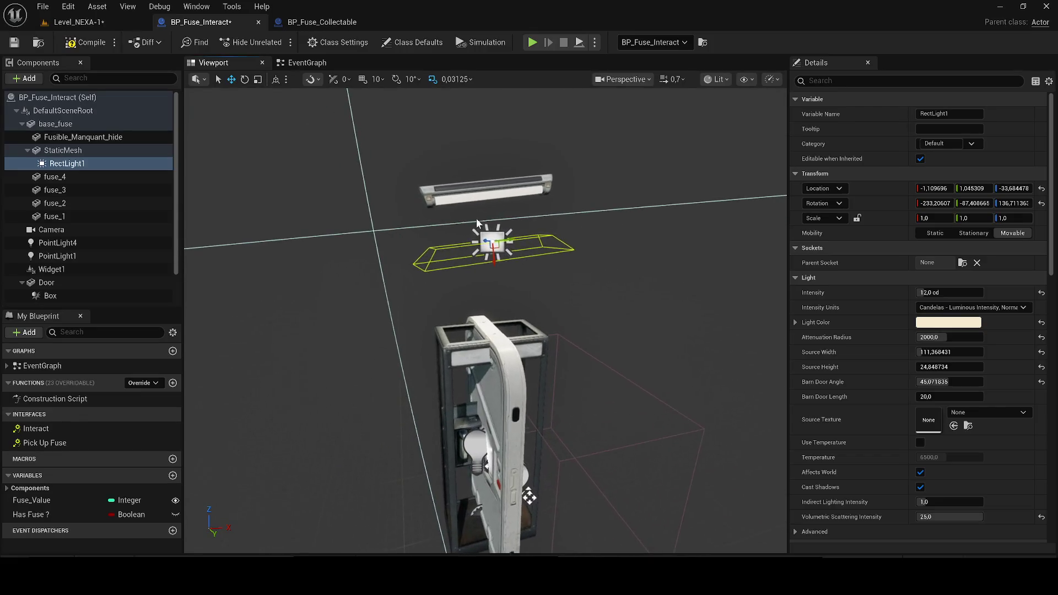
pyautogui.moveTo(501, 219); pyautogui.dragTo(311, 290)
pyautogui.click(110, 150)
# Switch the level to Unlit, save it, and look over the room
pyautogui.click(82, 22)
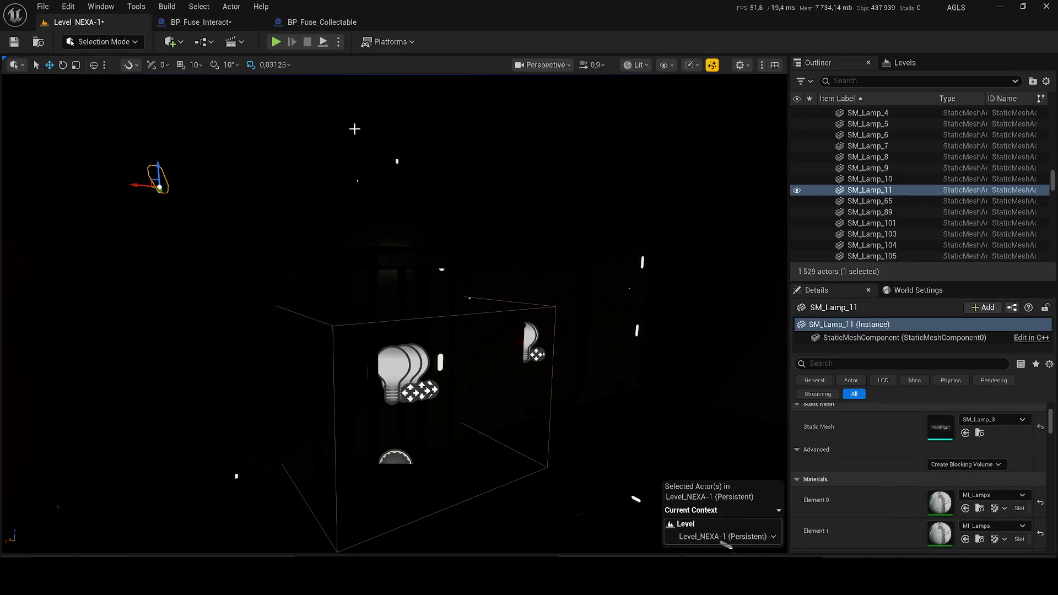
pyautogui.click(640, 65)
pyautogui.click(681, 121)
pyautogui.hotkey('ctrl', 's')
pyautogui.moveTo(420, 183); pyautogui.dragTo(402, 184)
pyautogui.moveTo(381, 345)
pyautogui.mouseDown()
pyautogui.moveTo(385, 331)
pyautogui.moveTo(396, 353)
pyautogui.moveTo(380, 345)
pyautogui.moveTo(389, 342)
pyautogui.mouseUp()
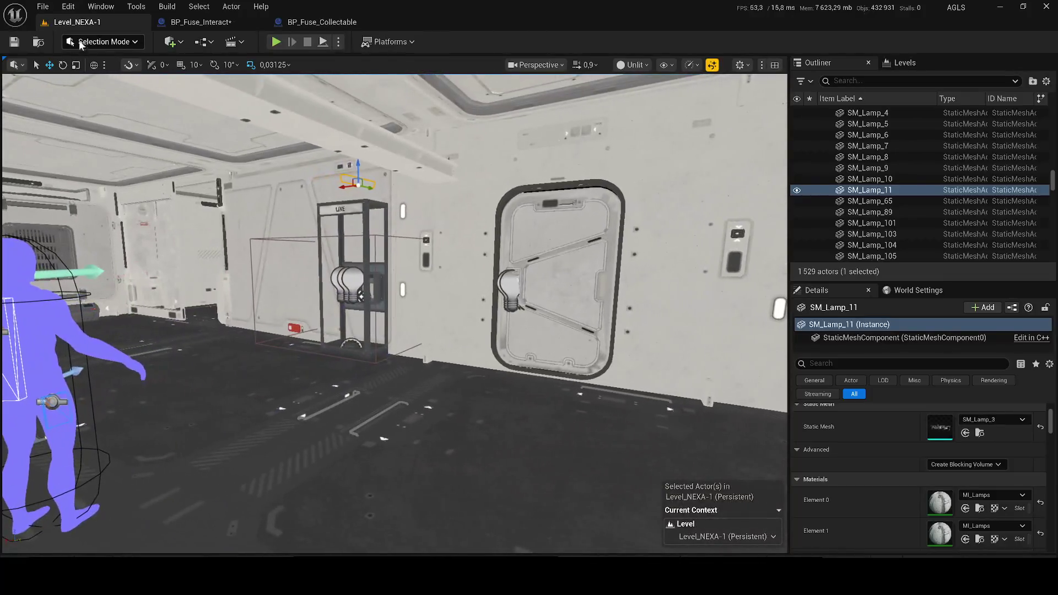
pyautogui.click(210, 25)
pyautogui.scroll(-5, 379, 284)
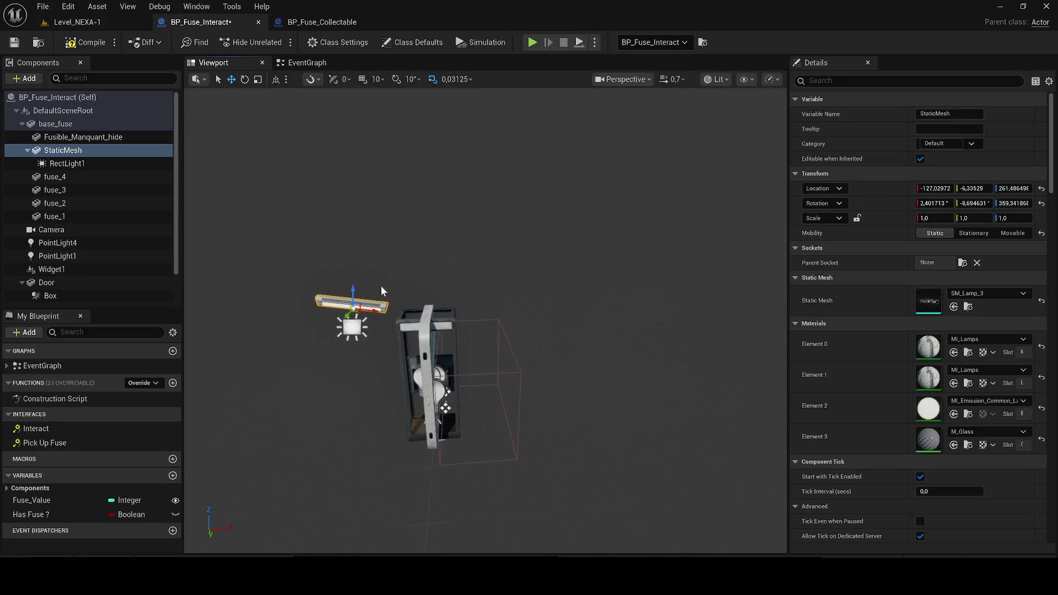
# Move the lamp right of the fuse cabinet, to about 157.33, 23.85, 256.53, and view the level Lit
pyautogui.moveTo(401, 308); pyautogui.dragTo(516, 305)
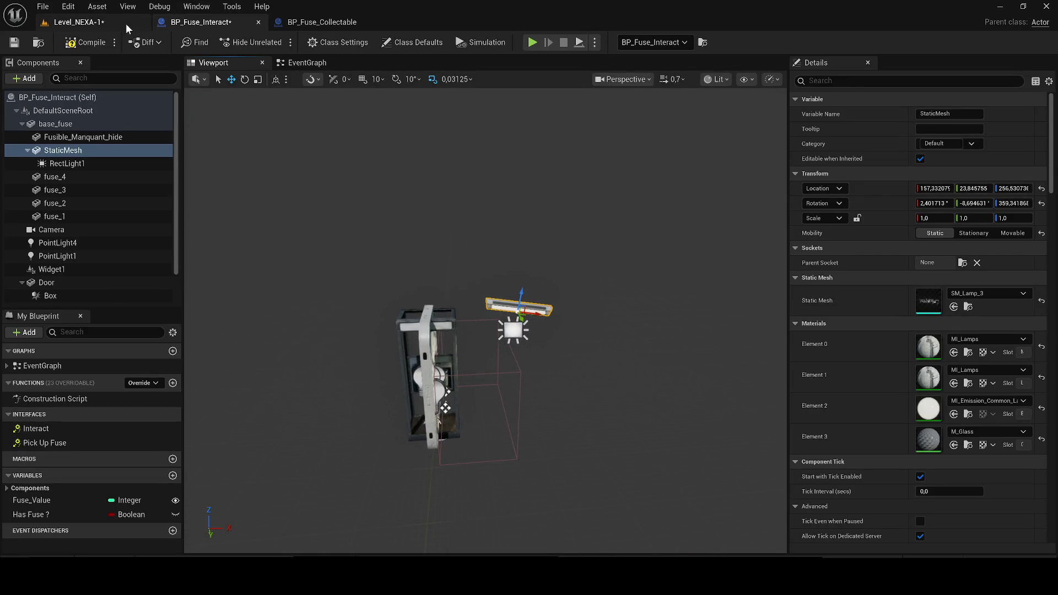
pyautogui.click(127, 25)
pyautogui.click(632, 65)
pyautogui.click(640, 109)
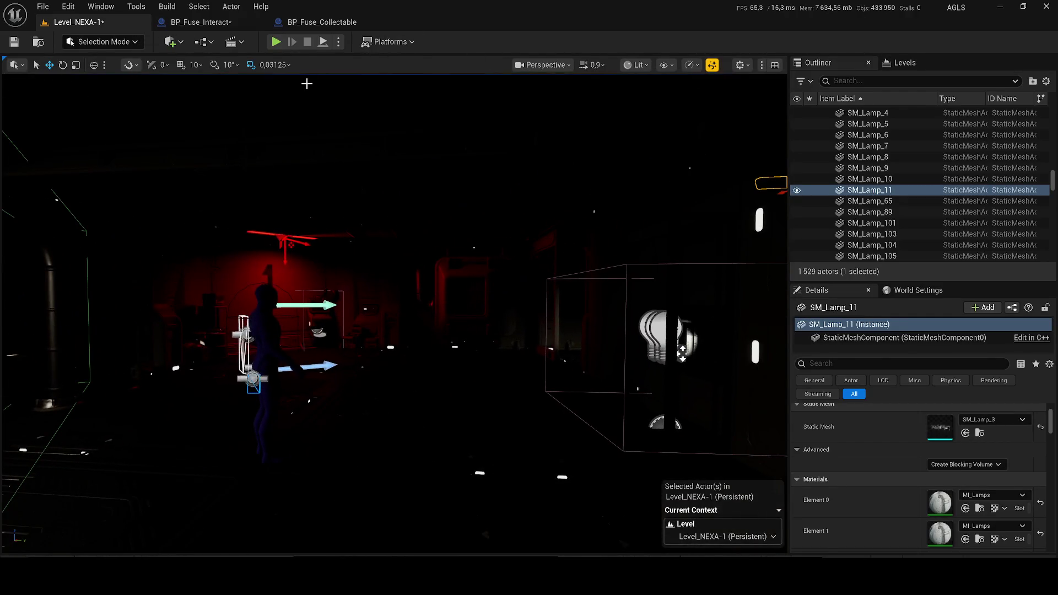
# Play-test the level, cycling Unlit, Wireframe and Lit views
pyautogui.hotkey('alt', 'p')
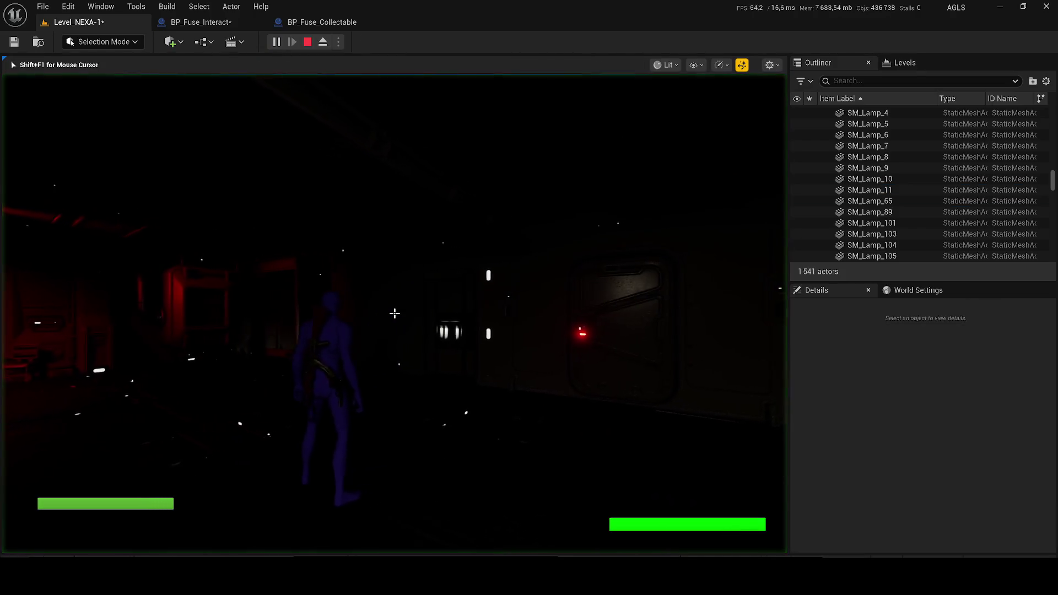
pyautogui.press('F2')
pyautogui.press('F1')
pyautogui.press('F3')
pyautogui.press('Escape')
# Inspect the fuse box actor in the level, then select RectLight1 in the blueprint
pyautogui.moveTo(457, 249)
pyautogui.mouseDown()
pyautogui.moveTo(419, 242)
pyautogui.moveTo(425, 259)
pyautogui.mouseUp()
pyautogui.click(513, 389)
pyautogui.moveTo(513, 389); pyautogui.dragTo(495, 389)
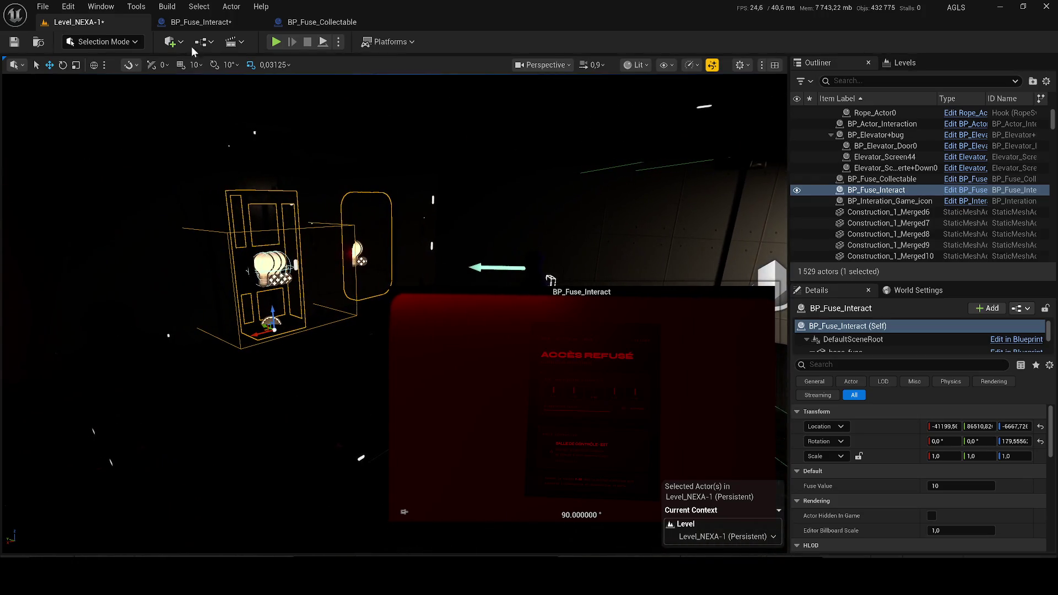
pyautogui.click(179, 23)
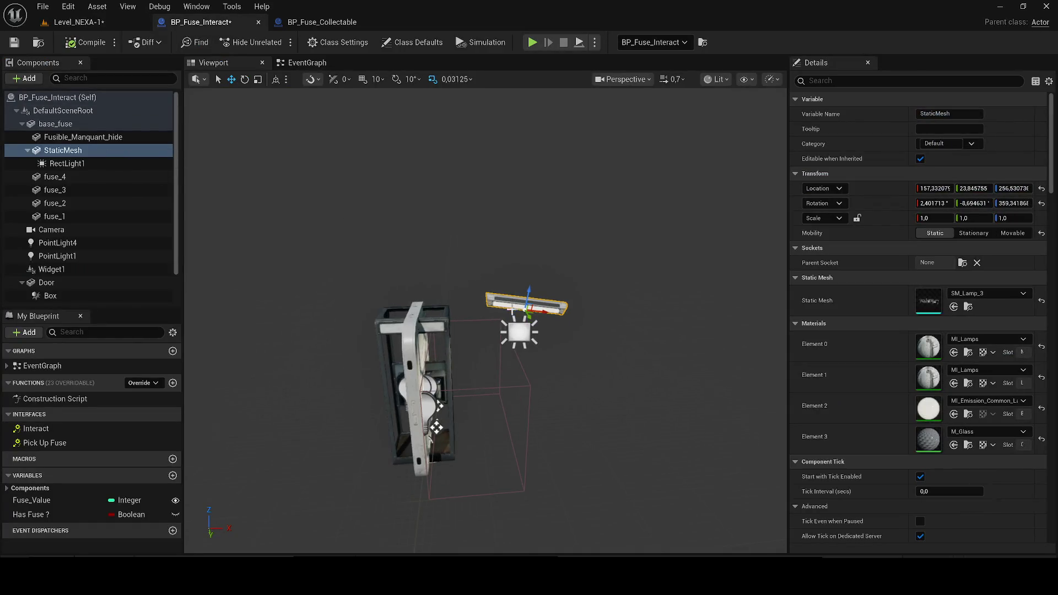
pyautogui.click(518, 326)
# Delete the old lamp mesh and rect light, save, and set the level Unlit
pyautogui.press('Delete')
pyautogui.press('Delete')
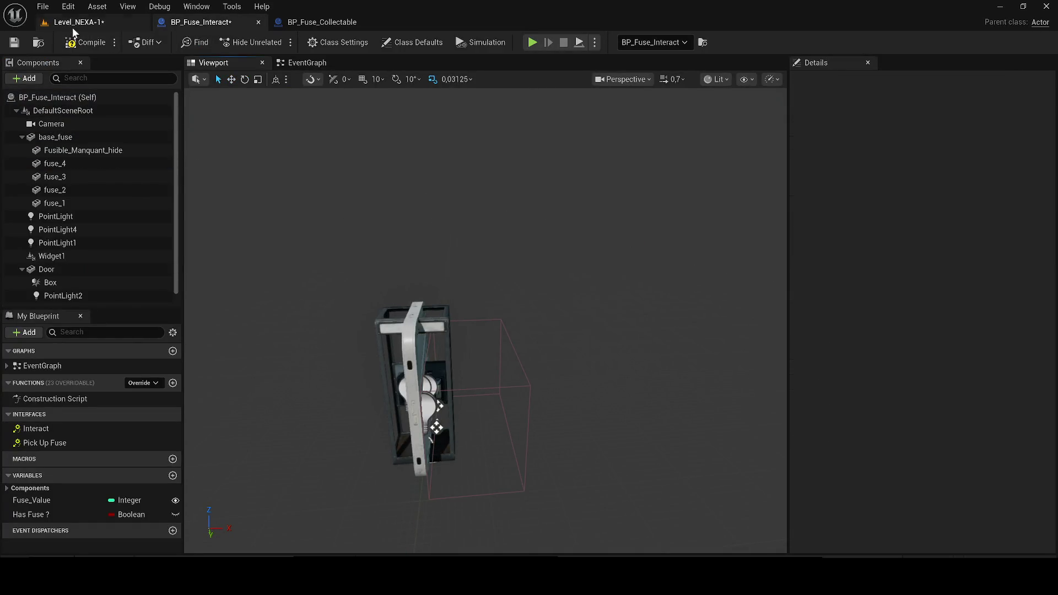
pyautogui.click(14, 43)
pyautogui.click(80, 22)
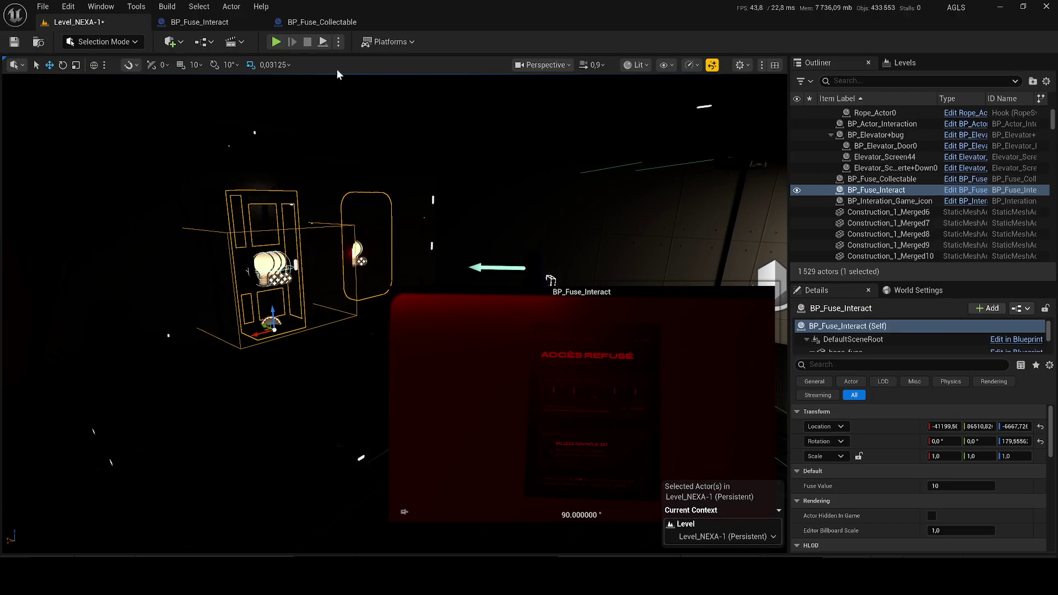
pyautogui.click(638, 65)
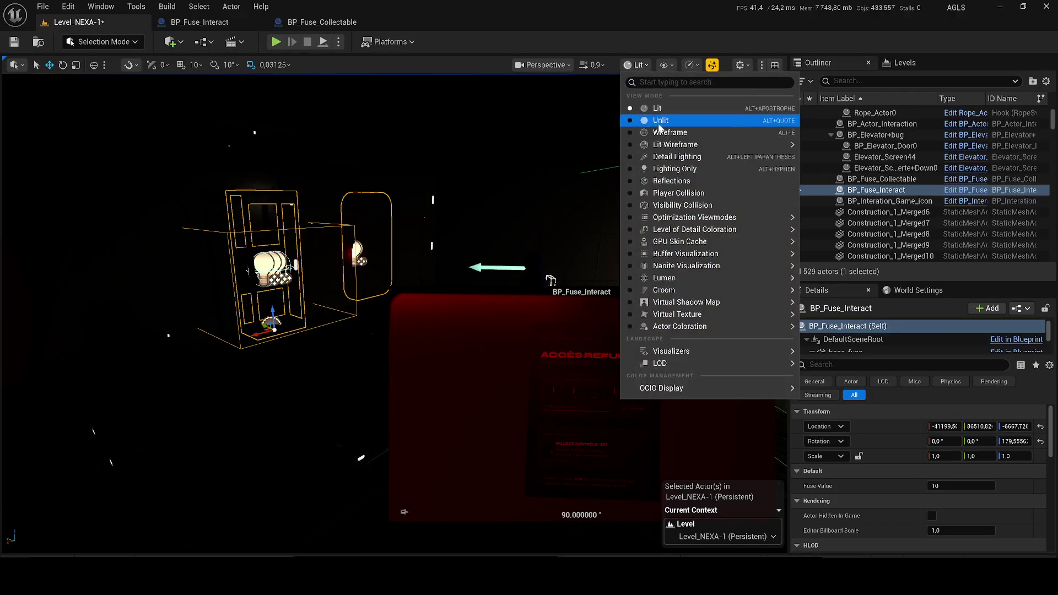
pyautogui.click(646, 123)
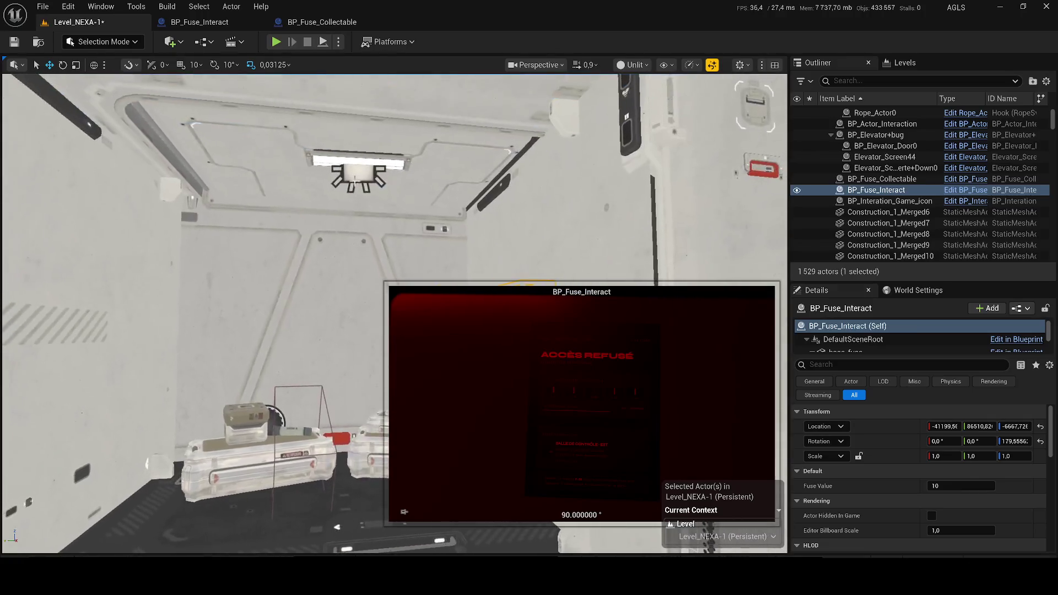
# Copy the level's ceiling lamp and light and paste them into BP_Fuse_Interact
pyautogui.click(357, 164)
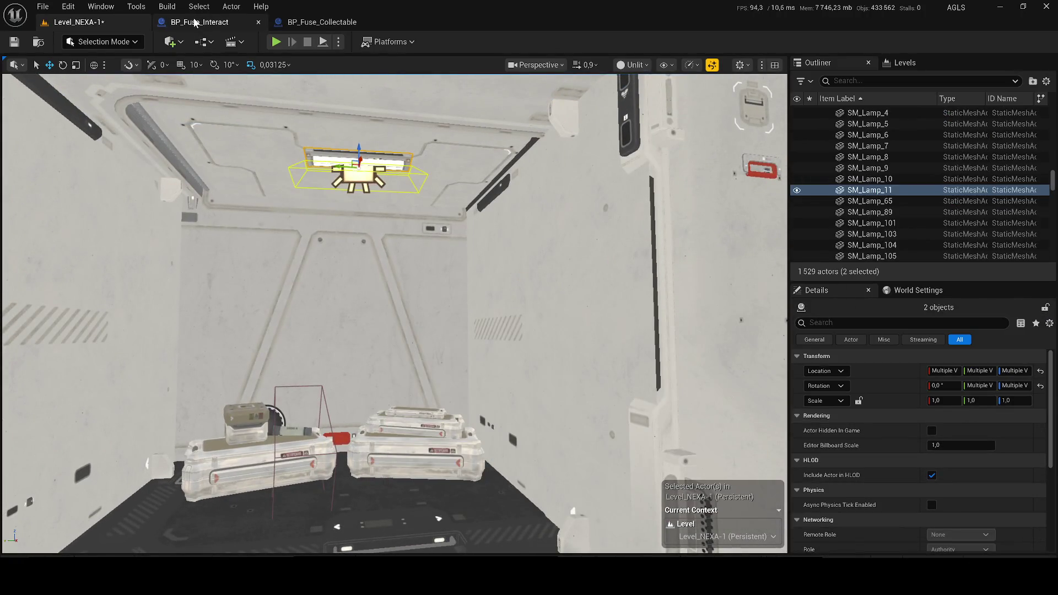
pyautogui.click(196, 22)
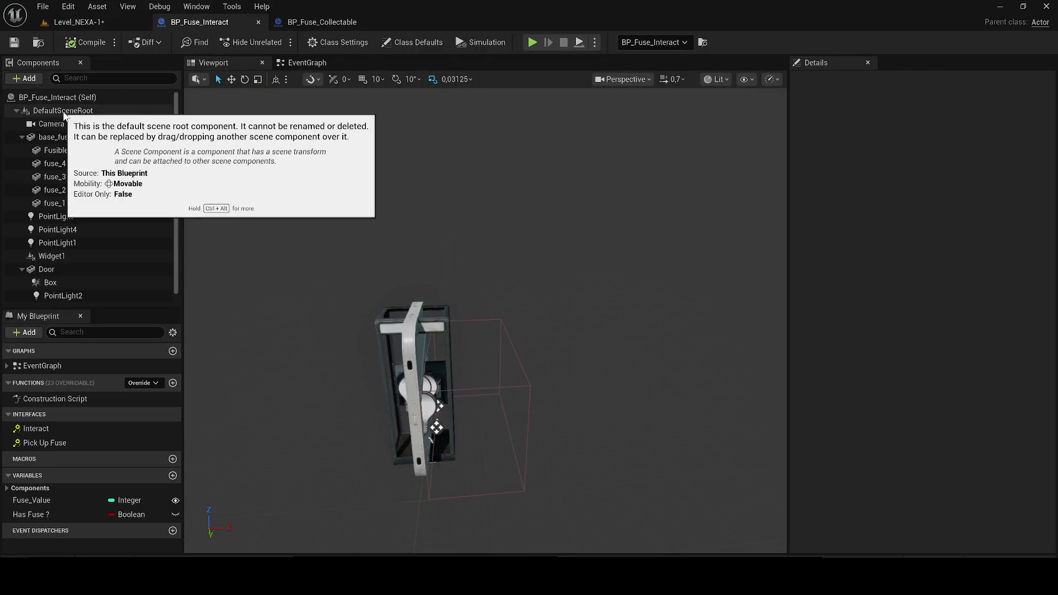
pyautogui.click(55, 136)
pyautogui.click(22, 136)
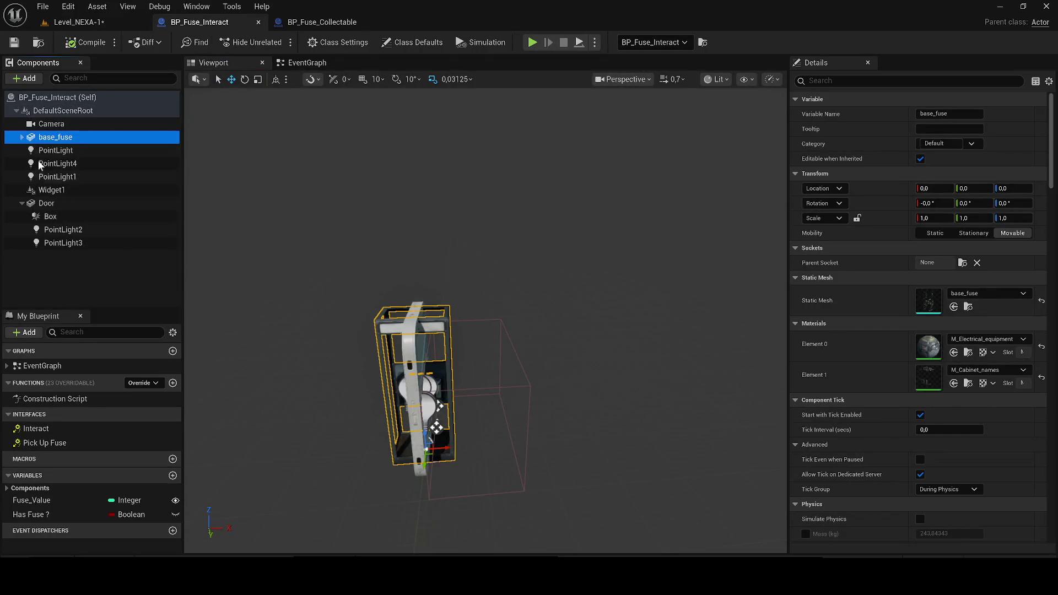
pyautogui.click(58, 253)
pyautogui.hotkey('ctrl', 'v')
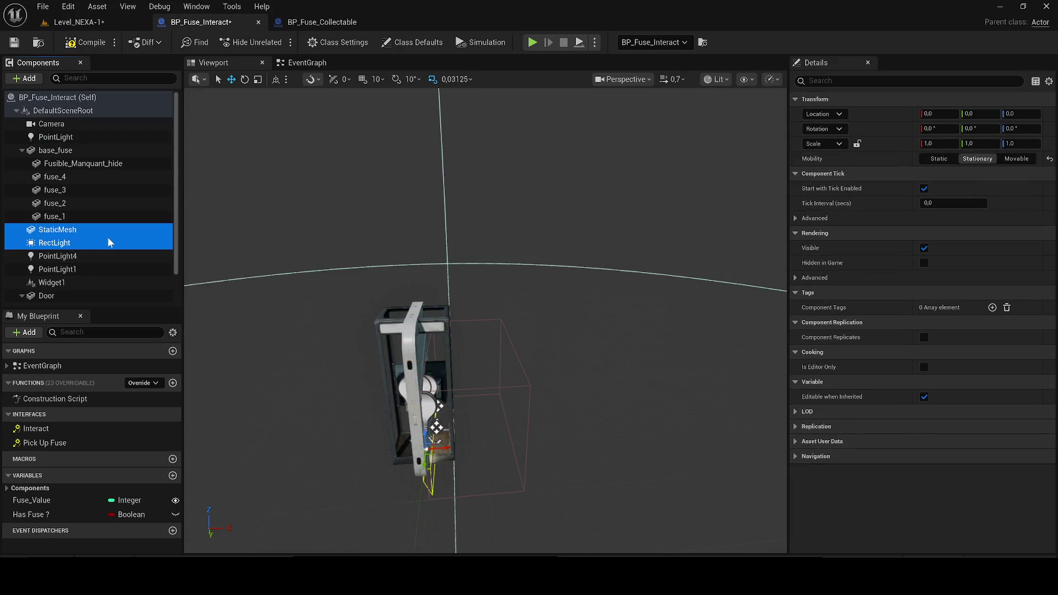
pyautogui.click(80, 22)
pyautogui.click(635, 64)
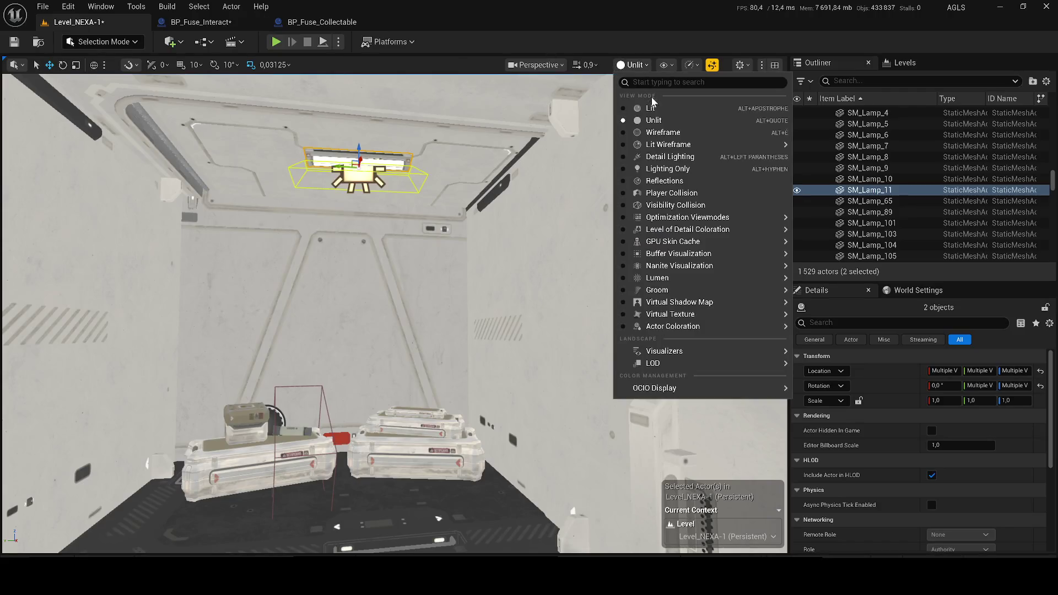
# Set the level Lit and select the blueprint's StaticMesh component
pyautogui.click(661, 375)
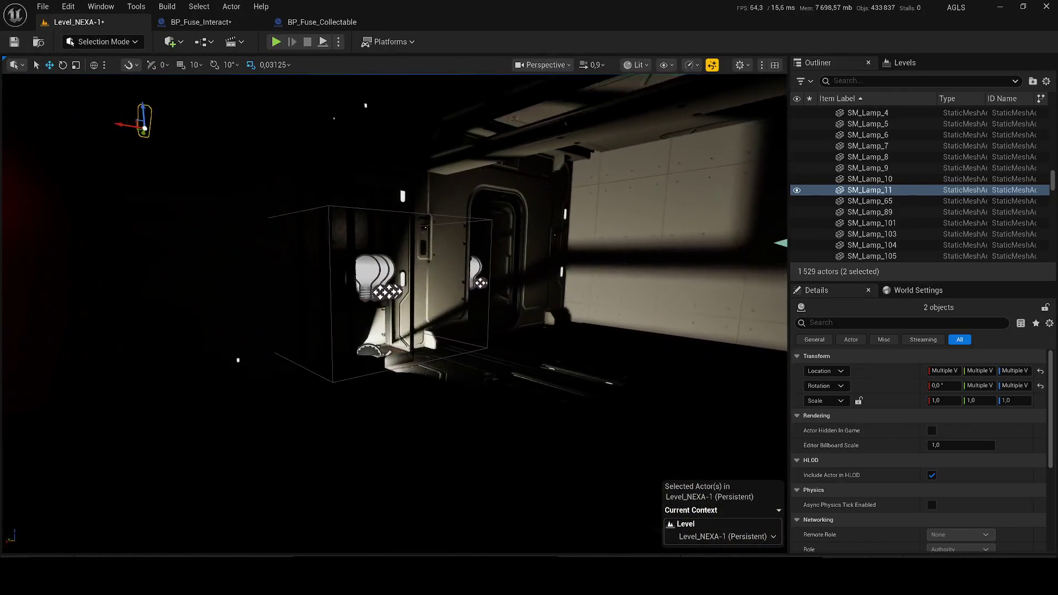
pyautogui.click(200, 23)
pyautogui.moveTo(349, 234)
pyautogui.mouseDown()
pyautogui.moveTo(302, 276)
pyautogui.moveTo(353, 259)
pyautogui.mouseUp()
pyautogui.moveTo(485, 319); pyautogui.dragTo(444, 331)
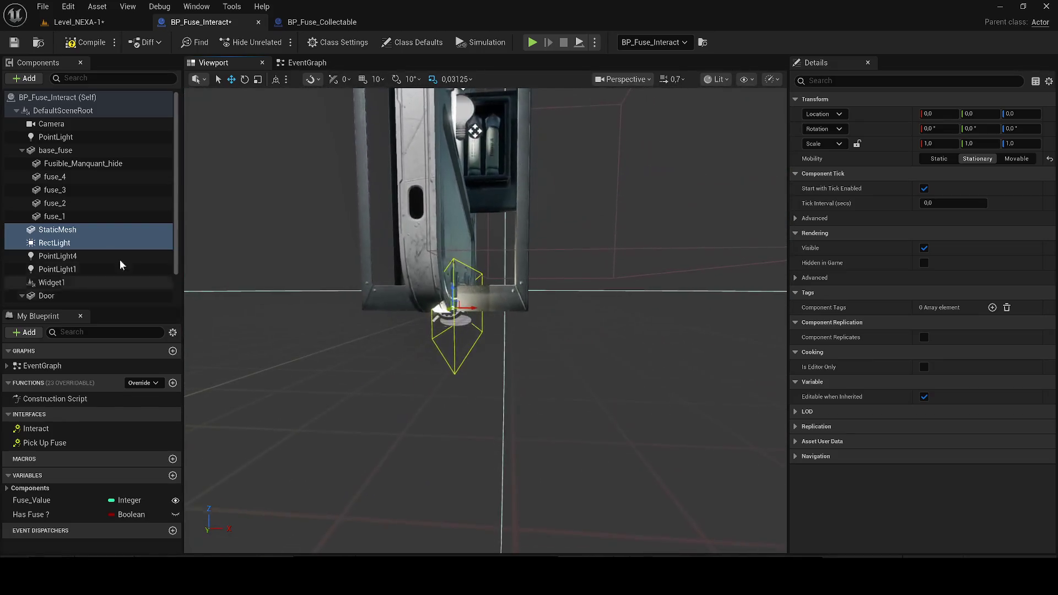
pyautogui.click(66, 229)
# Select SM_Lamp_11 in the level and browse to its SM_Lamp_3 asset in Lamps
pyautogui.click(89, 22)
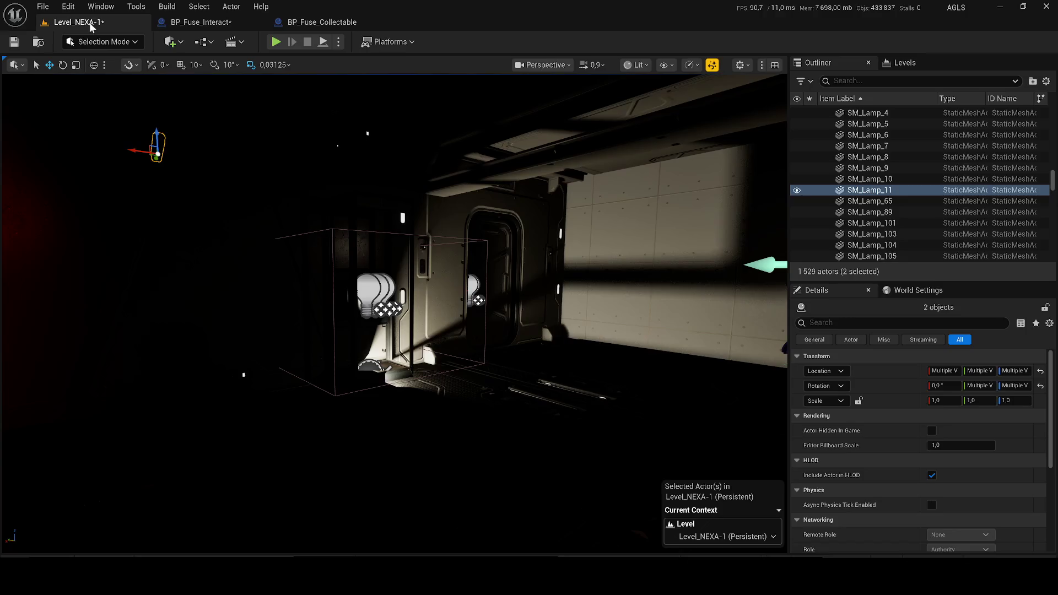
pyautogui.moveTo(496, 278); pyautogui.dragTo(386, 278)
pyautogui.click(869, 189)
pyautogui.scroll(1, 835, 224)
pyautogui.scroll(2, 835, 223)
pyautogui.click(980, 514)
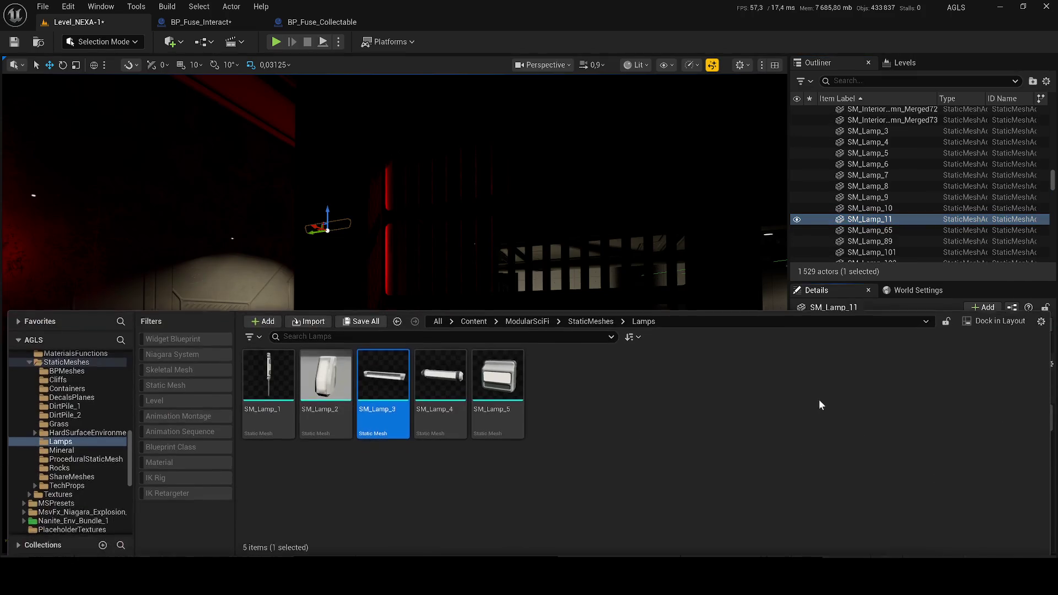
# Assign SM_Lamp_3 to the blueprint's StaticMesh and lower it to Z -39.3968
pyautogui.click(201, 22)
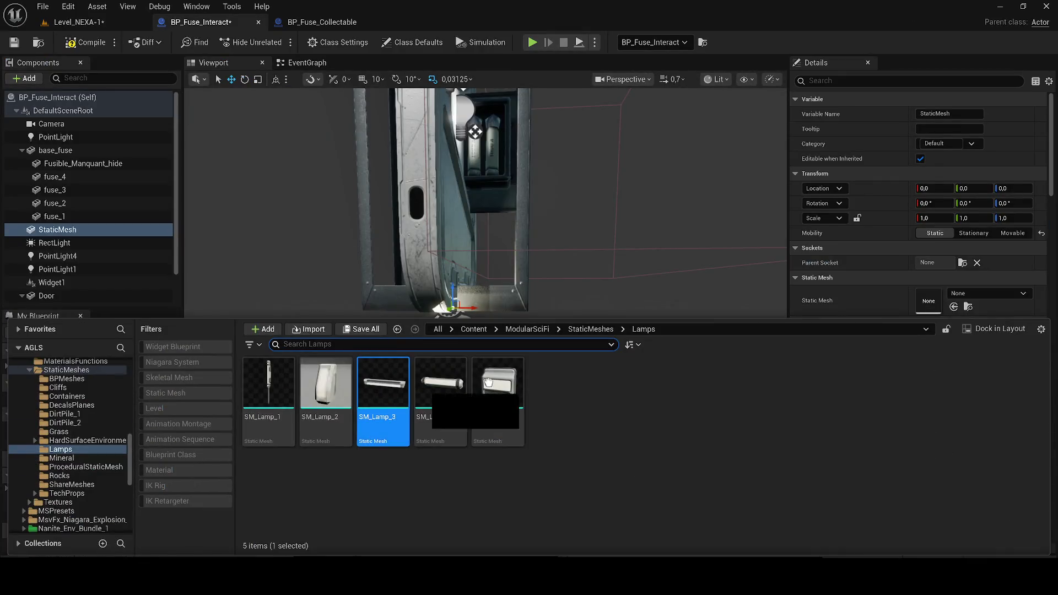
pyautogui.moveTo(452, 386); pyautogui.dragTo(959, 288)
pyautogui.scroll(8, 464, 339)
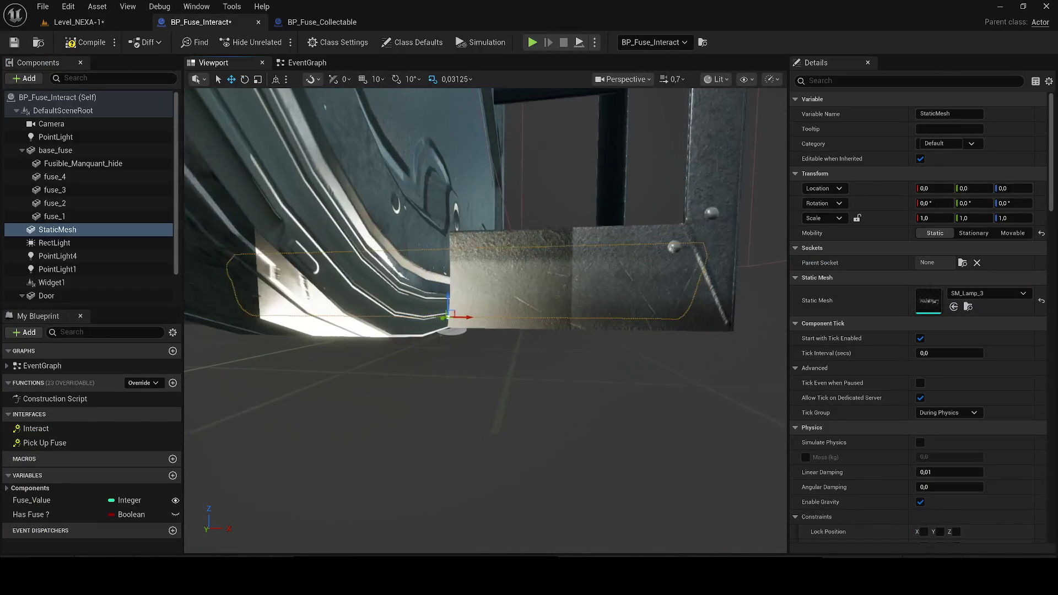
pyautogui.moveTo(485, 386); pyautogui.dragTo(529, 352)
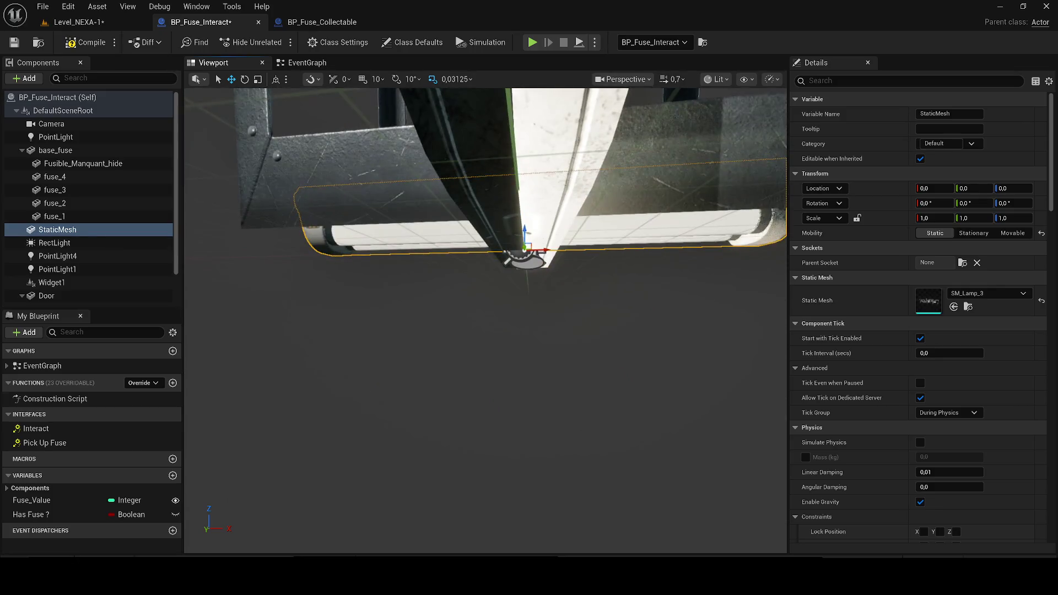
pyautogui.scroll(-3, 485, 320)
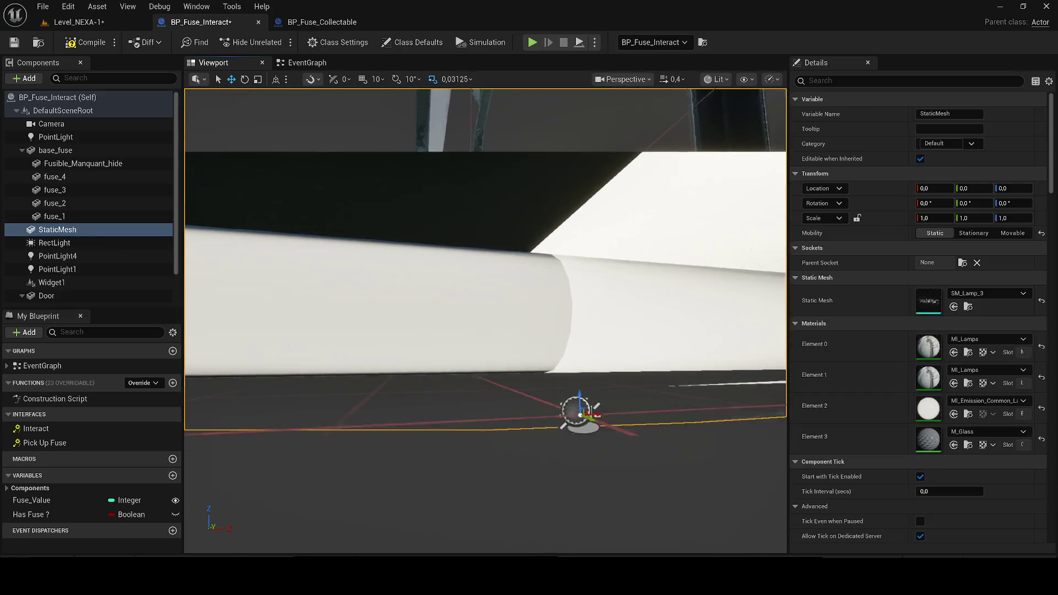
pyautogui.moveTo(575, 289)
pyautogui.mouseDown()
pyautogui.moveTo(562, 443)
pyautogui.moveTo(544, 457)
pyautogui.moveTo(485, 385)
pyautogui.moveTo(485, 459)
pyautogui.mouseUp()
pyautogui.click(48, 242)
# Frame the RectLight and set its pitch to -80 so it shines beneath the lamp
pyautogui.press('f')
pyautogui.press('f')
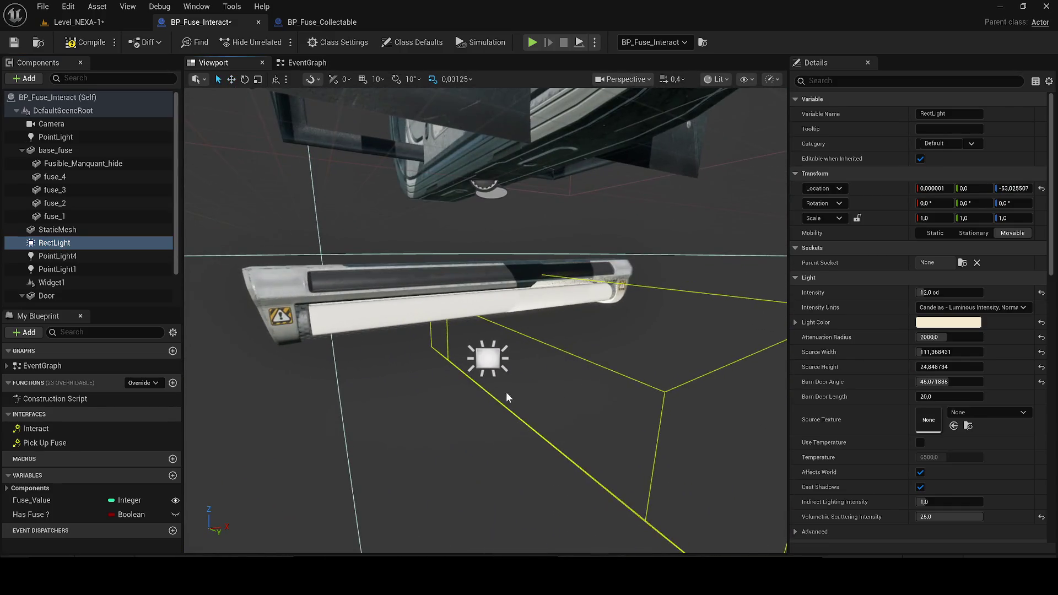
pyautogui.click(245, 78)
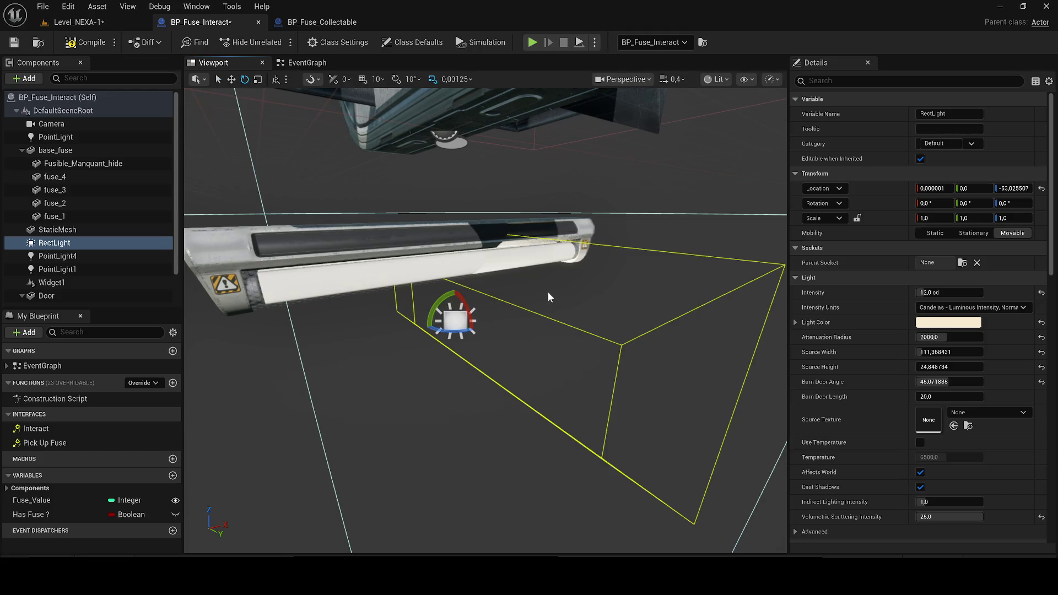
pyautogui.moveTo(420, 299)
pyautogui.mouseDown()
pyautogui.moveTo(386, 309)
pyautogui.moveTo(416, 320)
pyautogui.moveTo(417, 331)
pyautogui.moveTo(422, 314)
pyautogui.mouseUp()
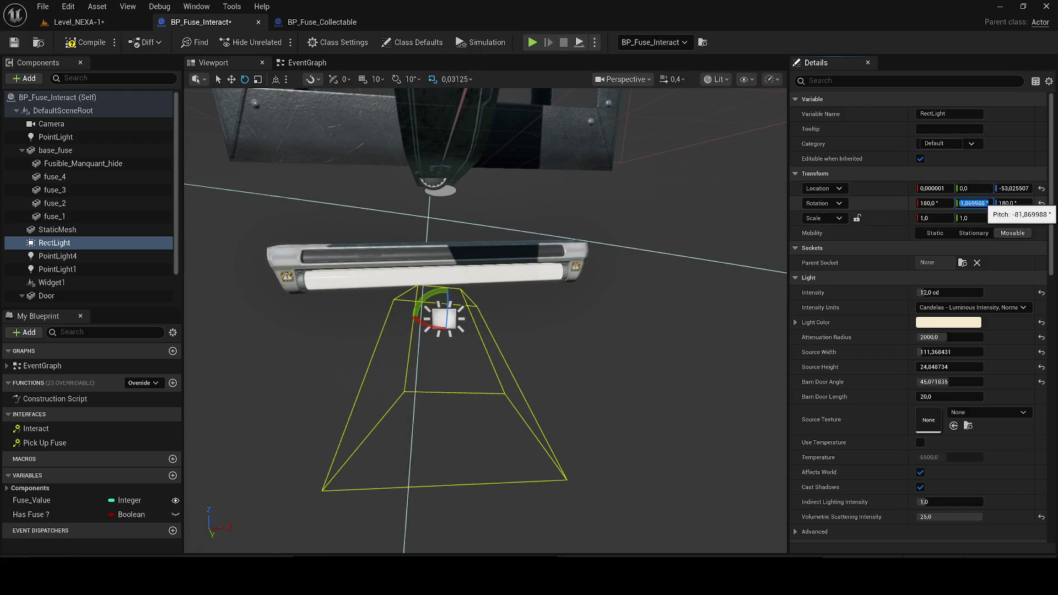
pyautogui.write('80')
pyautogui.press('Return')
pyautogui.click(418, 273)
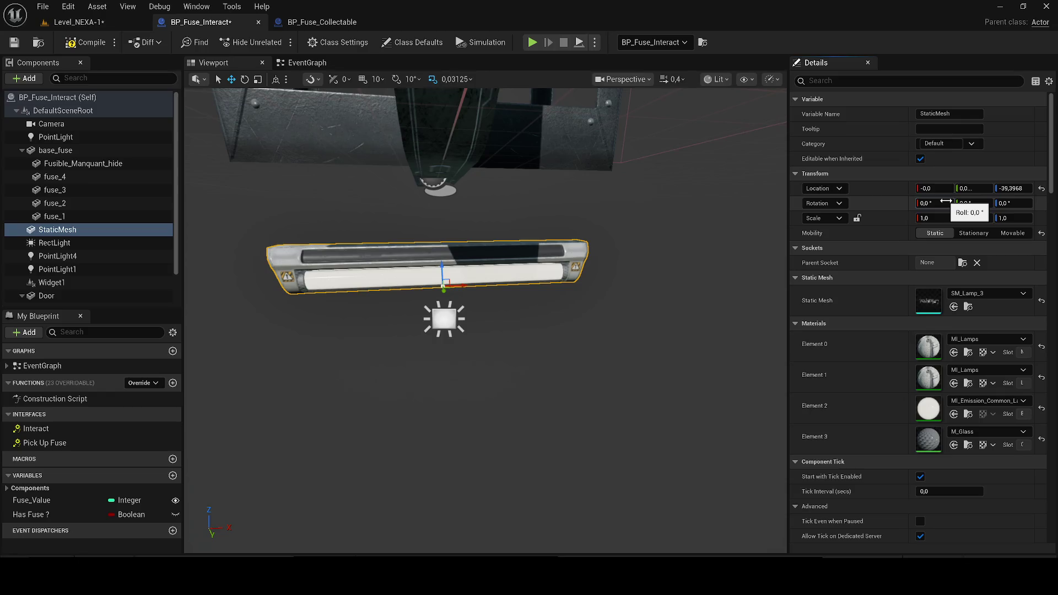
# Set the lamp mesh's rotation to roll 15, pitch 0 and yaw -13
pyautogui.moveTo(942, 202); pyautogui.dragTo(948, 201)
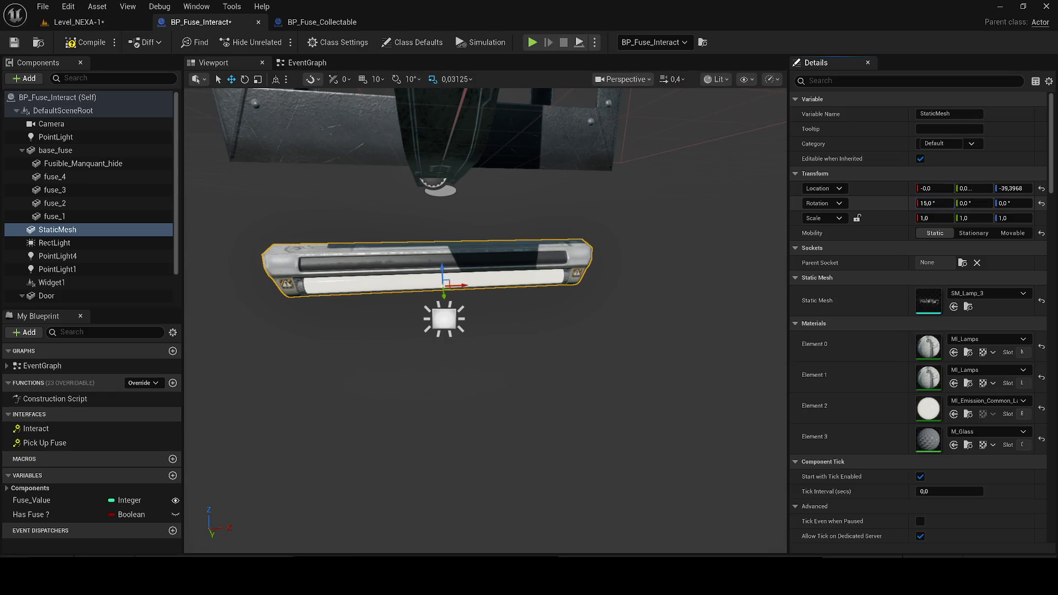
pyautogui.write('0')
pyautogui.press('Return')
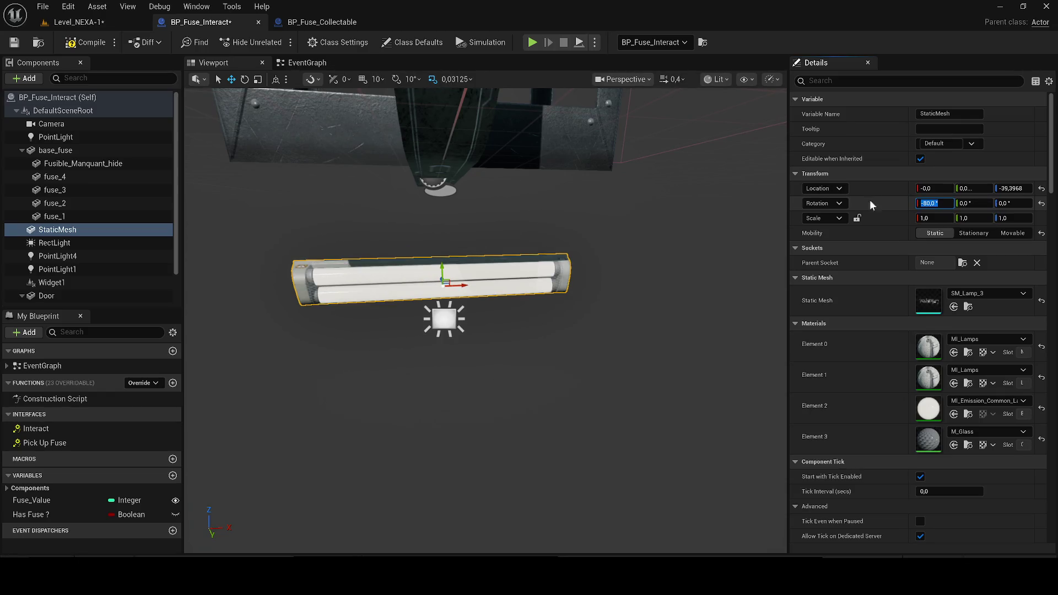
pyautogui.hotkey('ctrl', 'z')
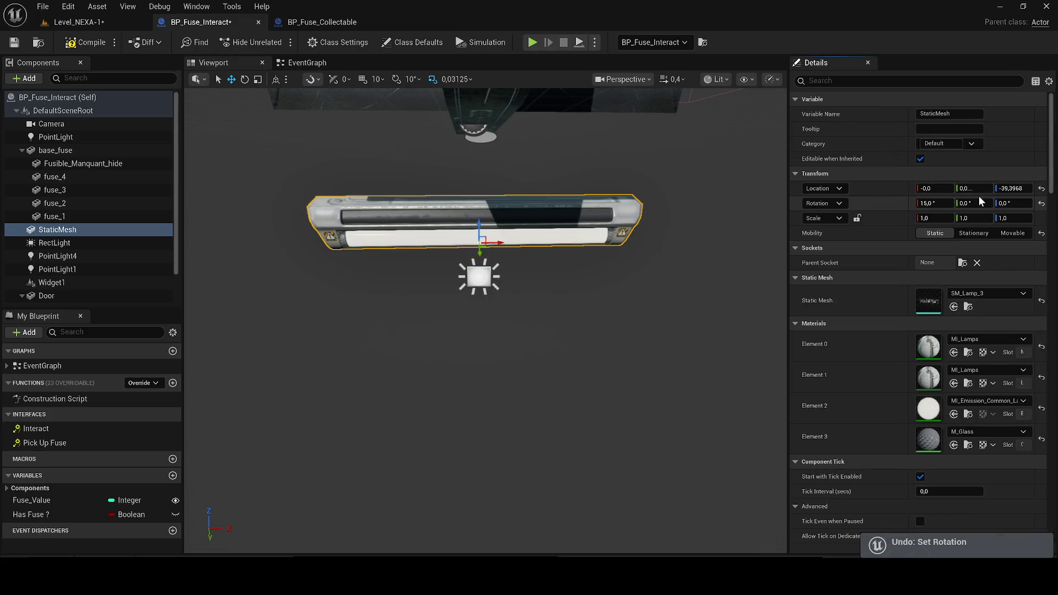
pyautogui.click(974, 203)
pyautogui.write('-80')
pyautogui.press('Return')
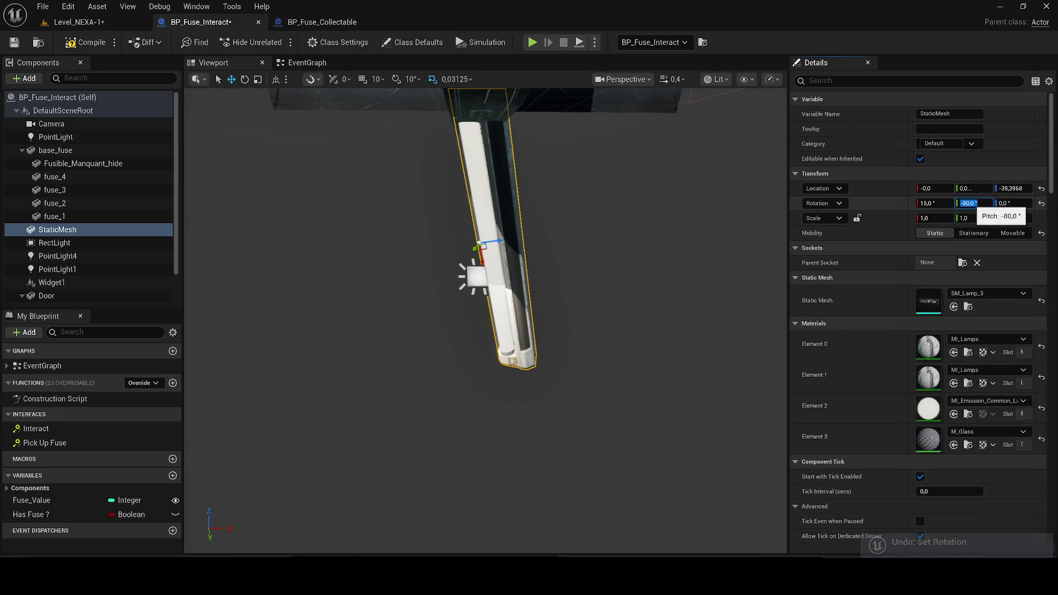
pyautogui.write('0')
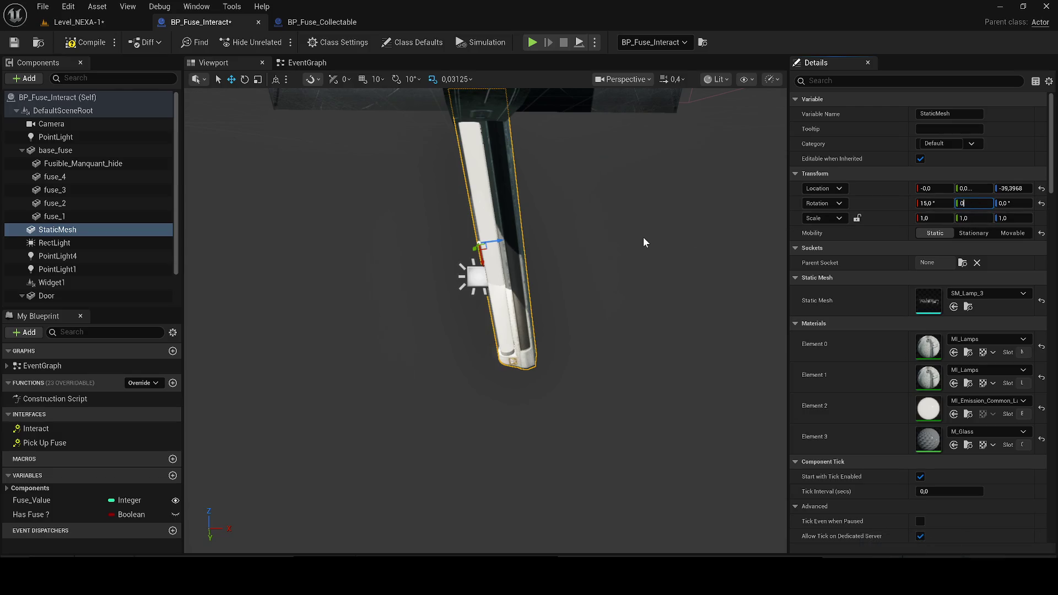
pyautogui.press('Tab')
pyautogui.write('-13')
pyautogui.press('Return')
# Scrub the lamp's yaw to about -94° and recentre the view on it
pyautogui.moveTo(1013, 204); pyautogui.dragTo(971, 204)
pyautogui.moveTo(564, 240)
pyautogui.mouseDown()
pyautogui.moveTo(485, 235)
pyautogui.moveTo(476, 276)
pyautogui.mouseUp()
pyautogui.click(475, 313)
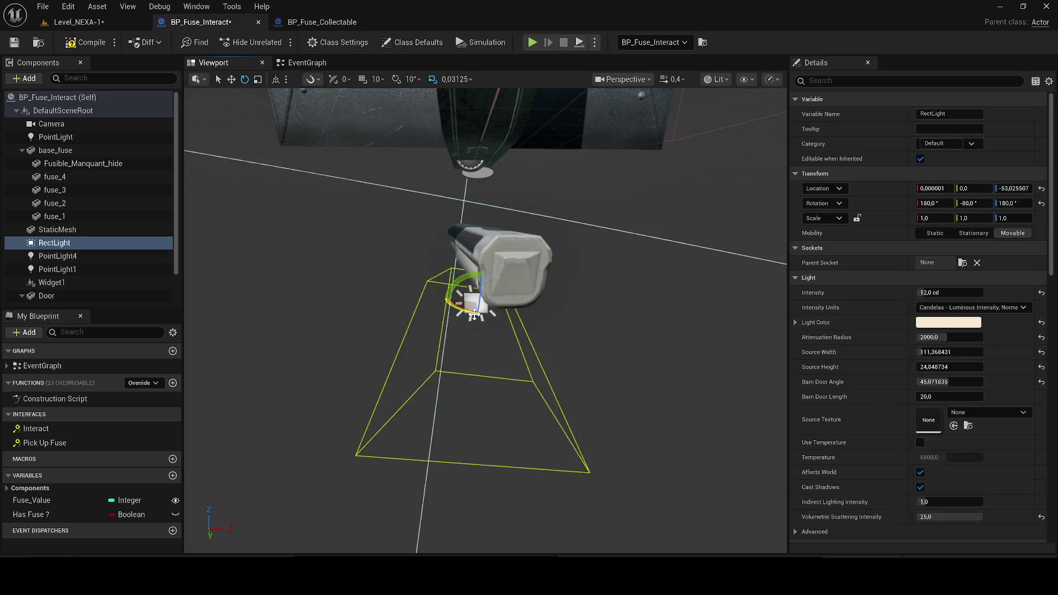
# Frame the RectLight and rotate it to follow the lamp
pyautogui.press('f')
pyautogui.moveTo(422, 316)
pyautogui.mouseDown()
pyautogui.moveTo(424, 327)
pyautogui.moveTo(441, 310)
pyautogui.moveTo(438, 285)
pyautogui.mouseUp()
pyautogui.press('w')
# Parent the RectLight under the StaticMesh lamp, then go to Level_NEXA-1
pyautogui.click(57, 229)
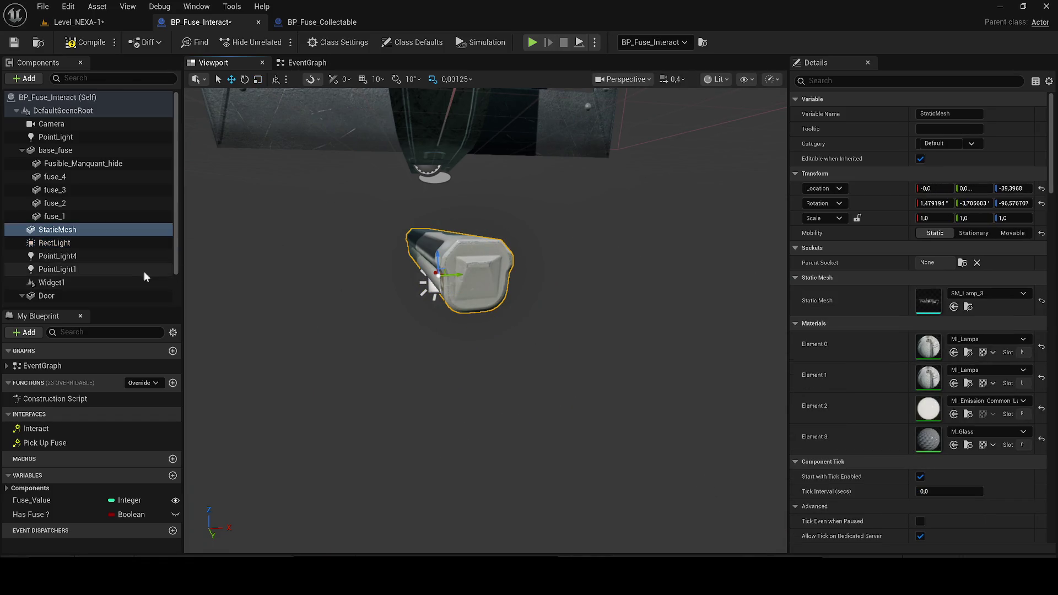
pyautogui.moveTo(74, 238); pyautogui.dragTo(55, 230)
pyautogui.click(57, 229)
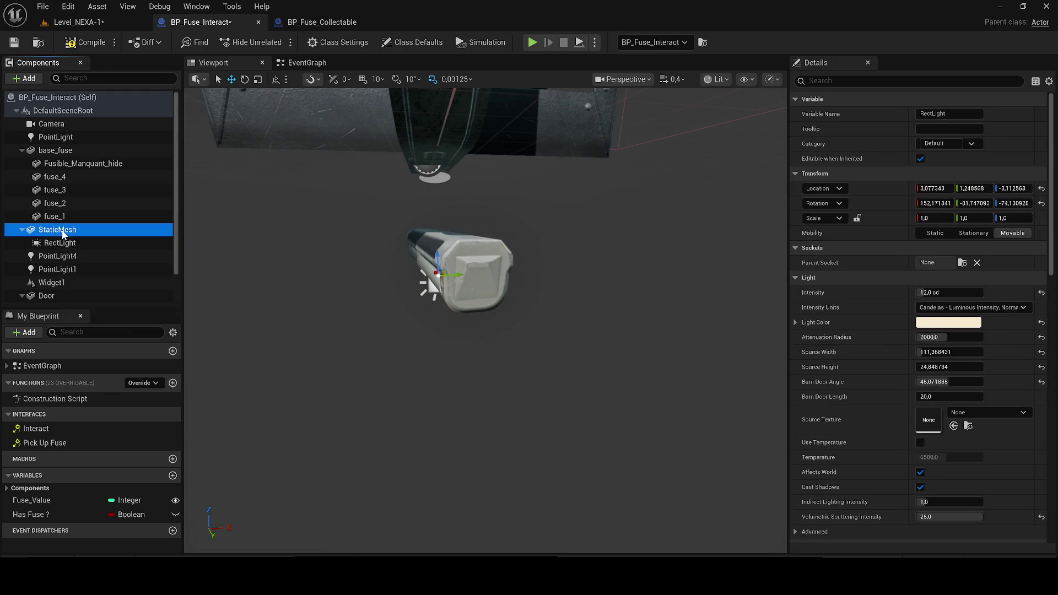
pyautogui.click(104, 15)
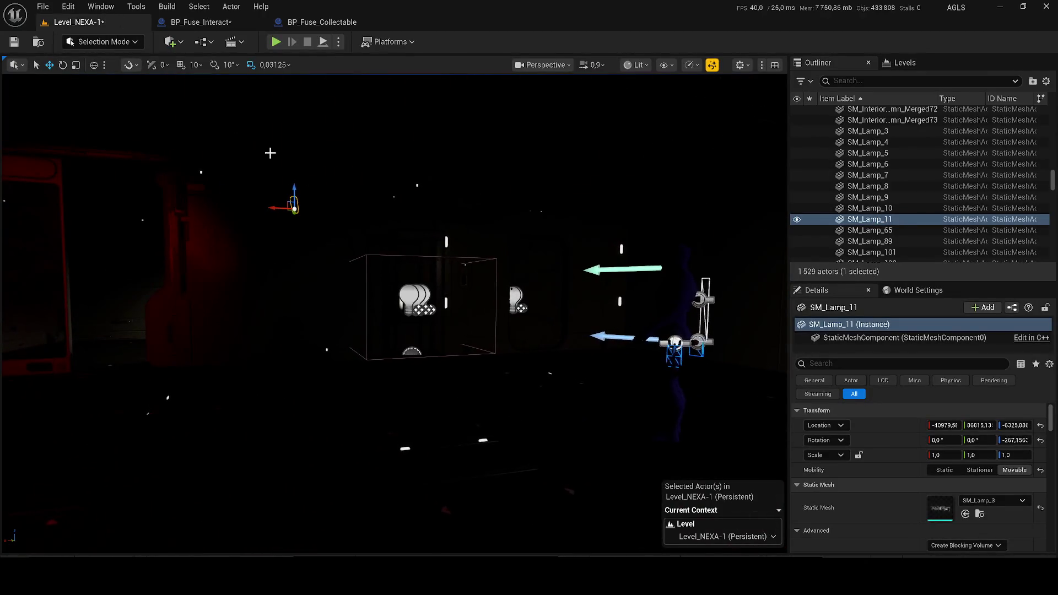
# Detach the RectLight from the lamp mesh in BP_Fuse_Interact
pyautogui.click(190, 26)
pyautogui.click(93, 243)
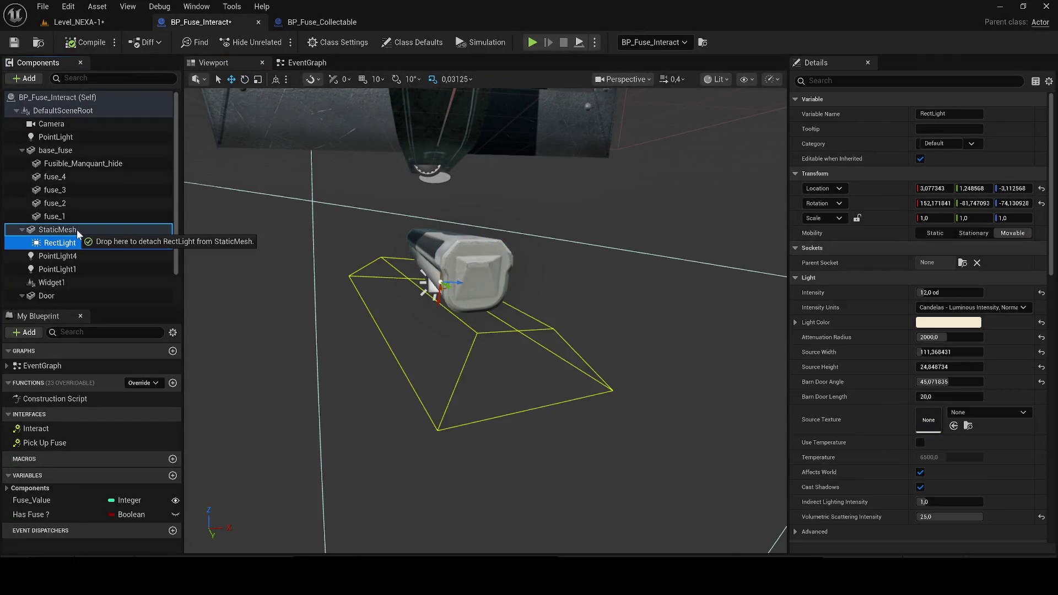
pyautogui.moveTo(78, 234); pyautogui.dragTo(78, 232)
pyautogui.click(73, 23)
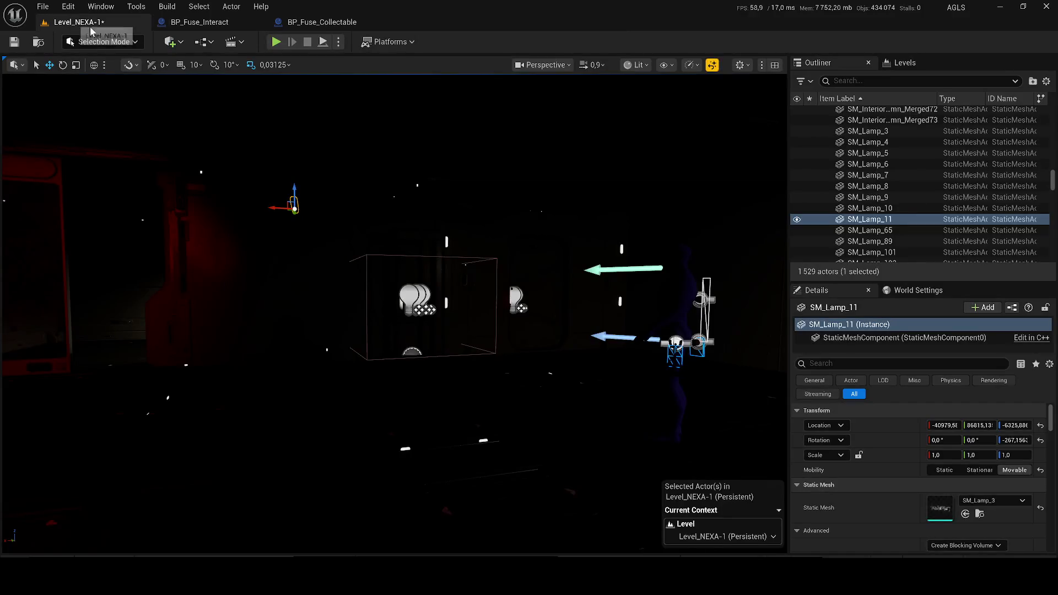
# View the level Unlit and select the actor's StaticMesh in an enlarged component tree
pyautogui.click(638, 65)
pyautogui.click(655, 121)
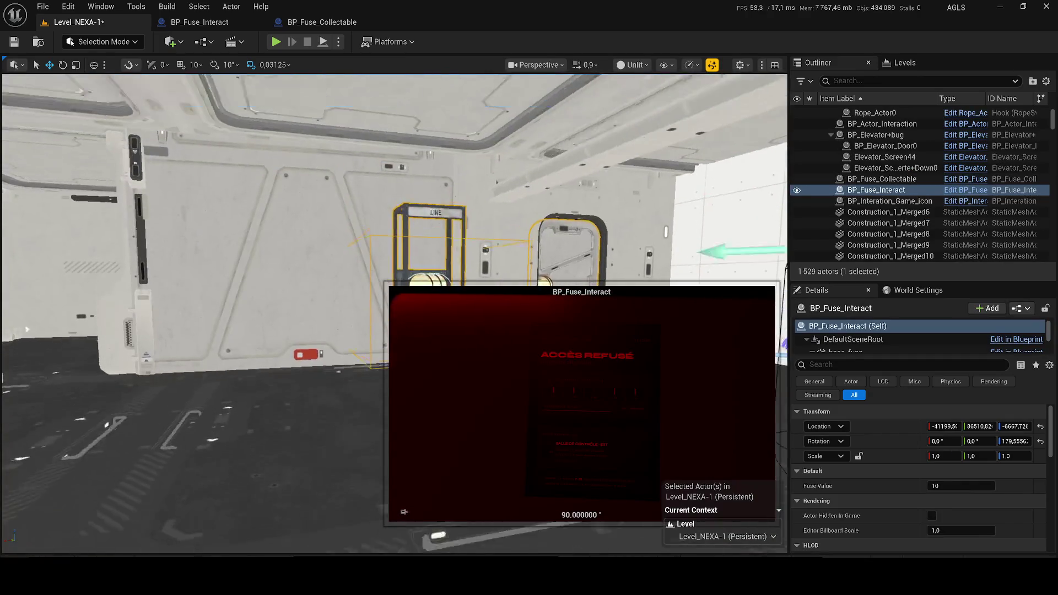
pyautogui.scroll(-3, 851, 349)
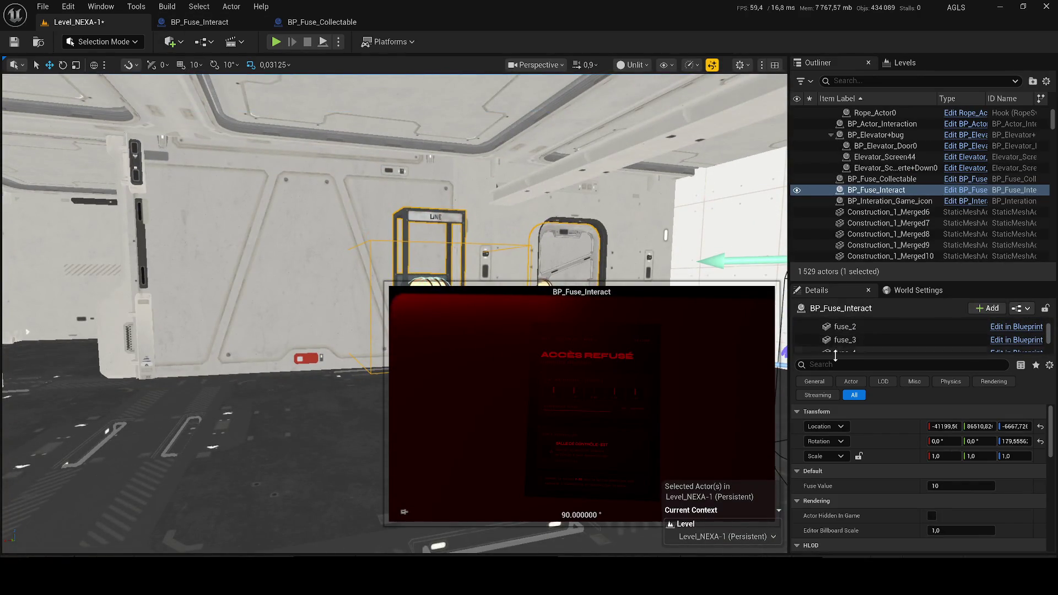
pyautogui.moveTo(835, 356); pyautogui.dragTo(837, 443)
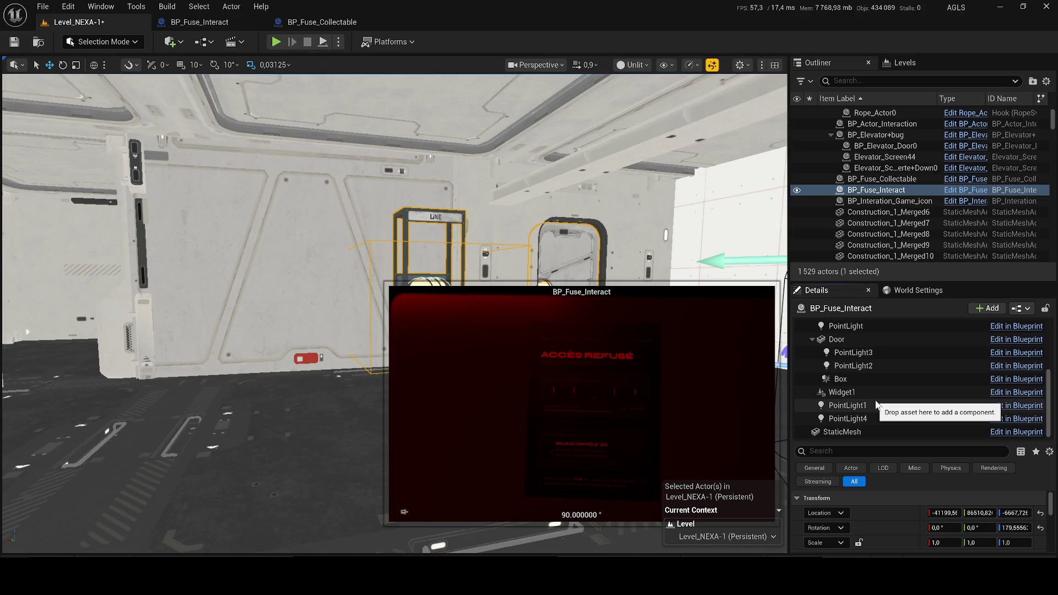
pyautogui.click(860, 430)
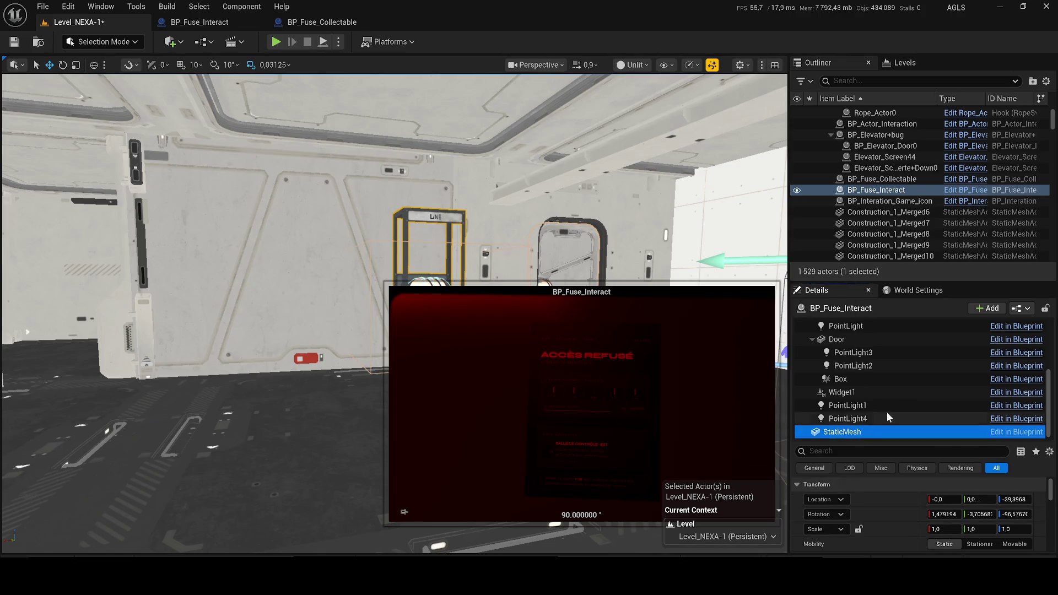
pyautogui.scroll(5, 903, 362)
# Filter the actor's Details for 'RectLight', then clear it and review the components
pyautogui.click(200, 22)
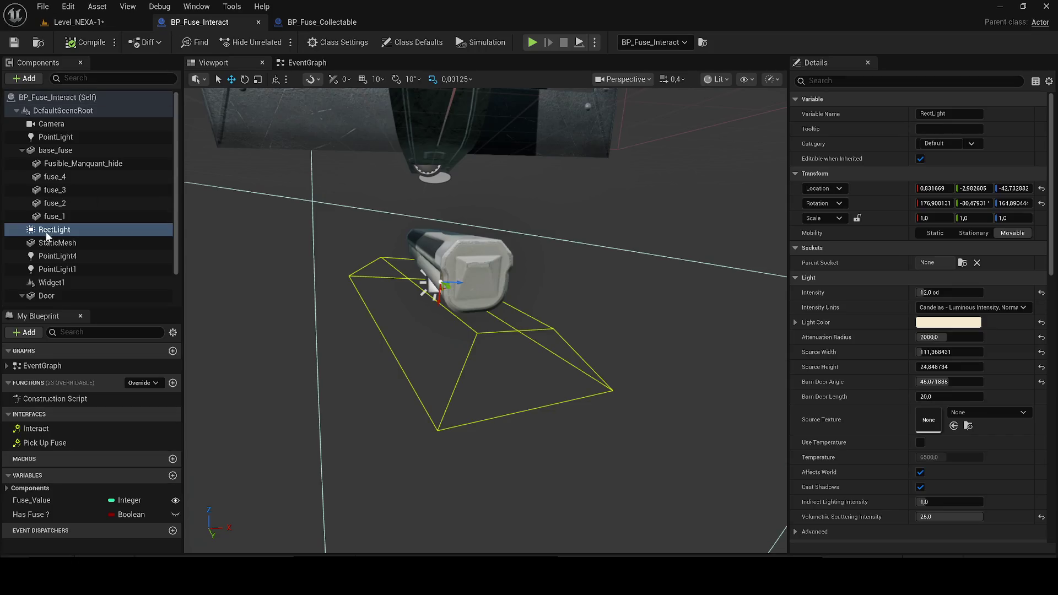
pyautogui.click(94, 23)
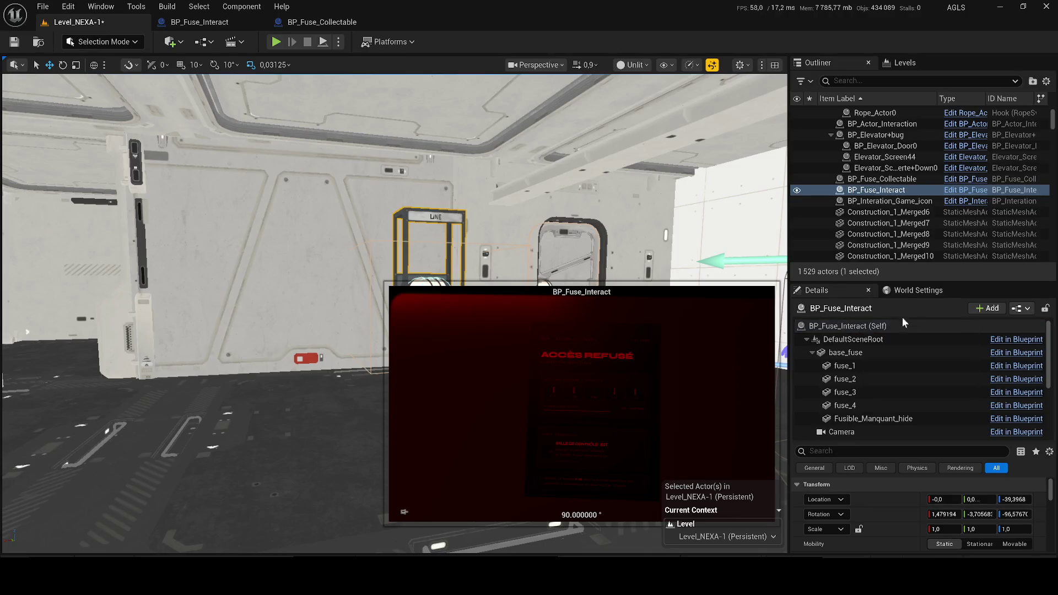
pyautogui.write('RectLight')
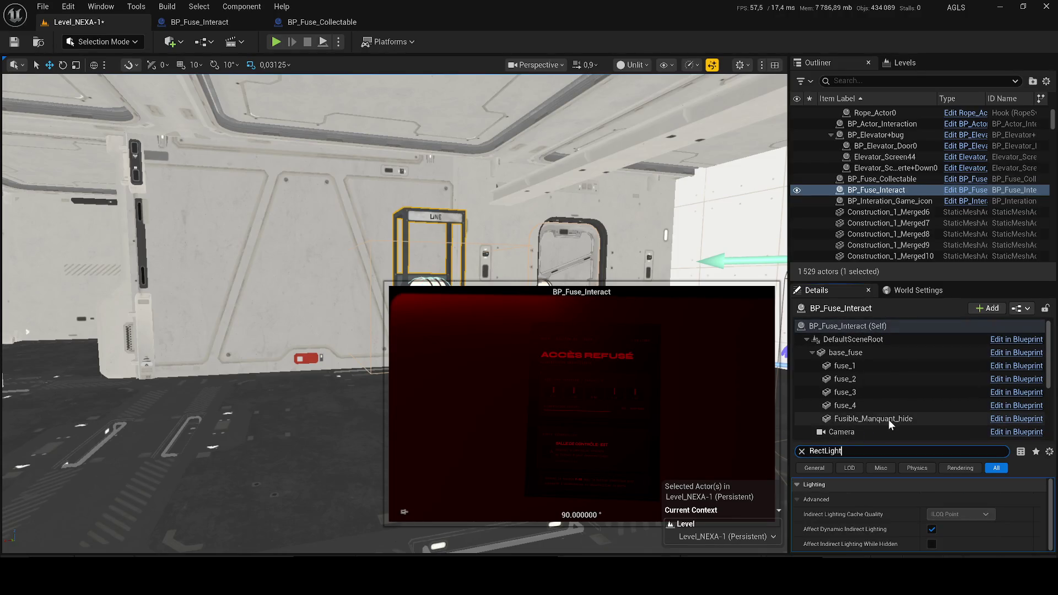
pyautogui.click(802, 451)
pyautogui.scroll(-2, 870, 408)
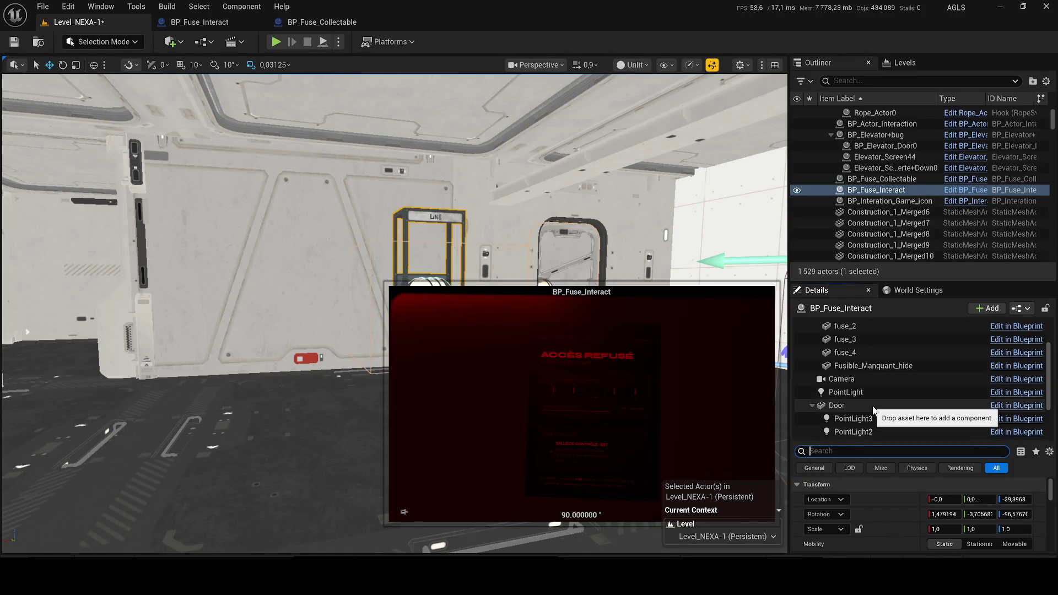
pyautogui.scroll(-3, 879, 410)
pyautogui.scroll(5, 890, 414)
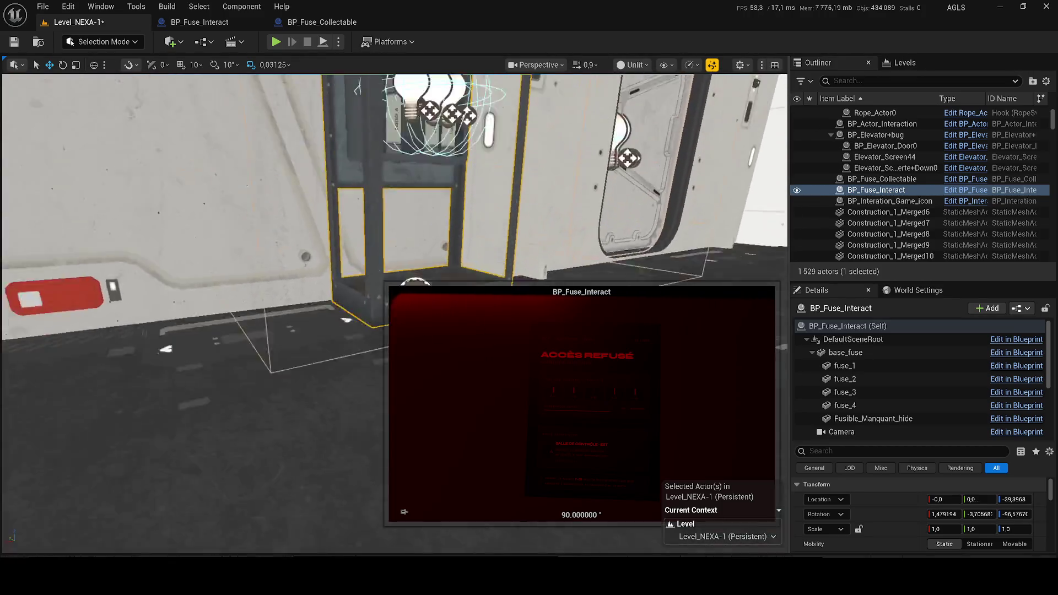
# Tilt the RectLight to about 190° in the BP_Fuse_Interact preview
pyautogui.click(201, 23)
pyautogui.moveTo(373, 264)
pyautogui.mouseDown()
pyautogui.moveTo(308, 243)
pyautogui.moveTo(286, 253)
pyautogui.mouseUp()
pyautogui.press('e')
pyautogui.moveTo(480, 283); pyautogui.dragTo(486, 265)
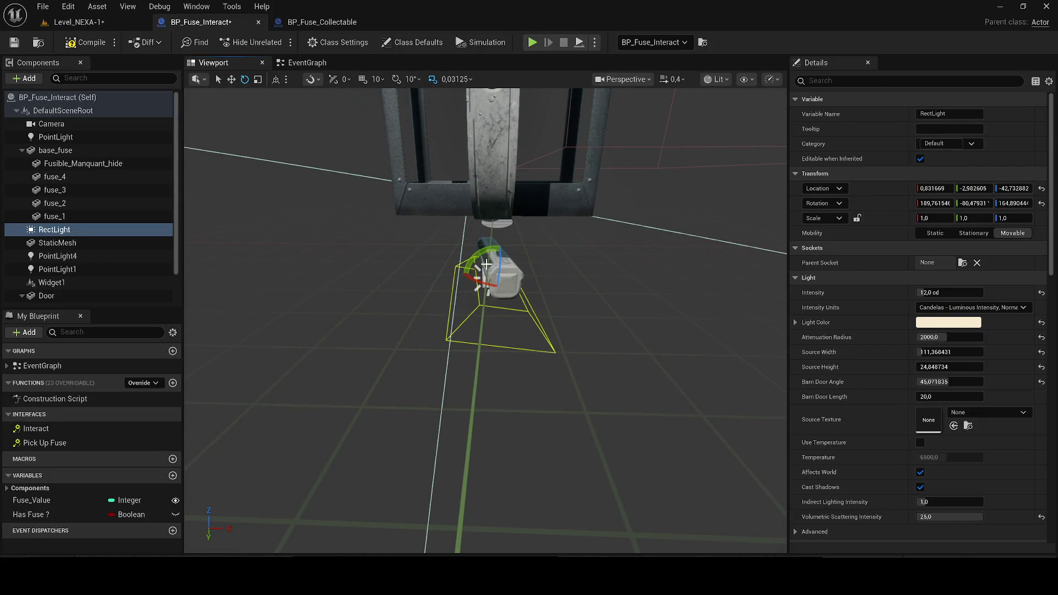
# Attach the RectLight under the StaticMesh lamp, rotate the lamp about Z, and save
pyautogui.click(79, 245)
pyautogui.moveTo(72, 231); pyautogui.dragTo(75, 240)
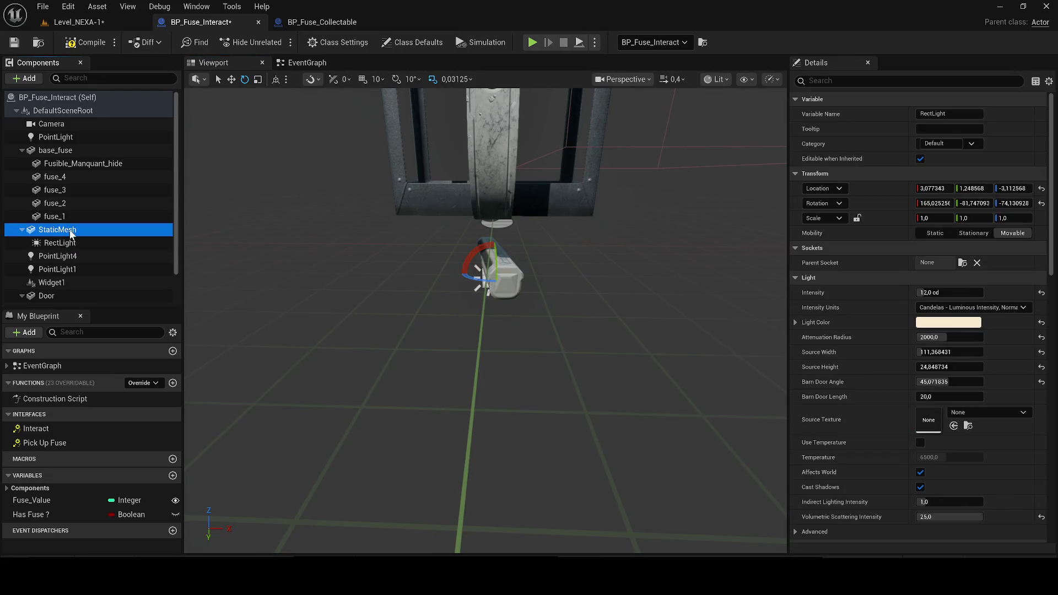
pyautogui.moveTo(493, 280)
pyautogui.mouseDown()
pyautogui.moveTo(511, 286)
pyautogui.moveTo(496, 260)
pyautogui.moveTo(493, 165)
pyautogui.moveTo(641, 231)
pyautogui.moveTo(669, 219)
pyautogui.moveTo(623, 238)
pyautogui.moveTo(472, 248)
pyautogui.mouseUp()
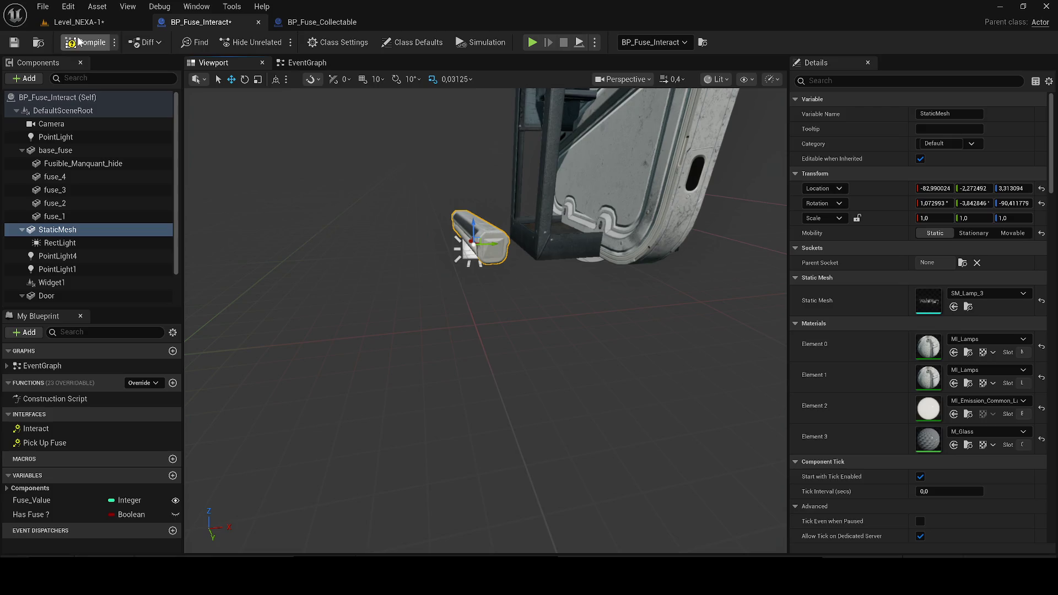
pyautogui.click(15, 42)
# Compare the level in Lit and Unlit view modes, ending on Unlit
pyautogui.click(77, 22)
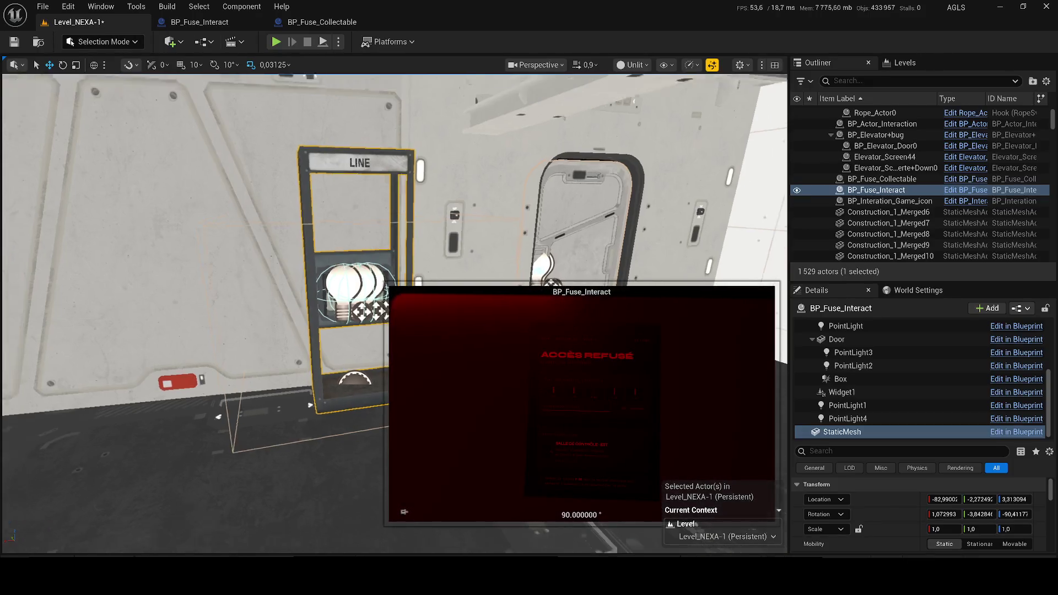
pyautogui.click(634, 64)
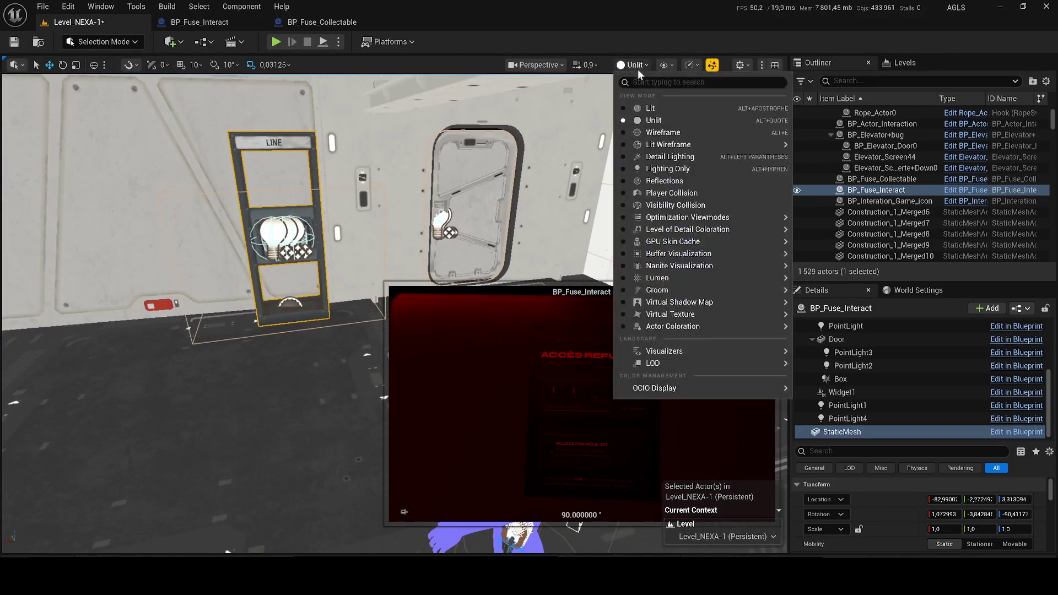
pyautogui.click(651, 108)
pyautogui.scroll(5, 90, 151)
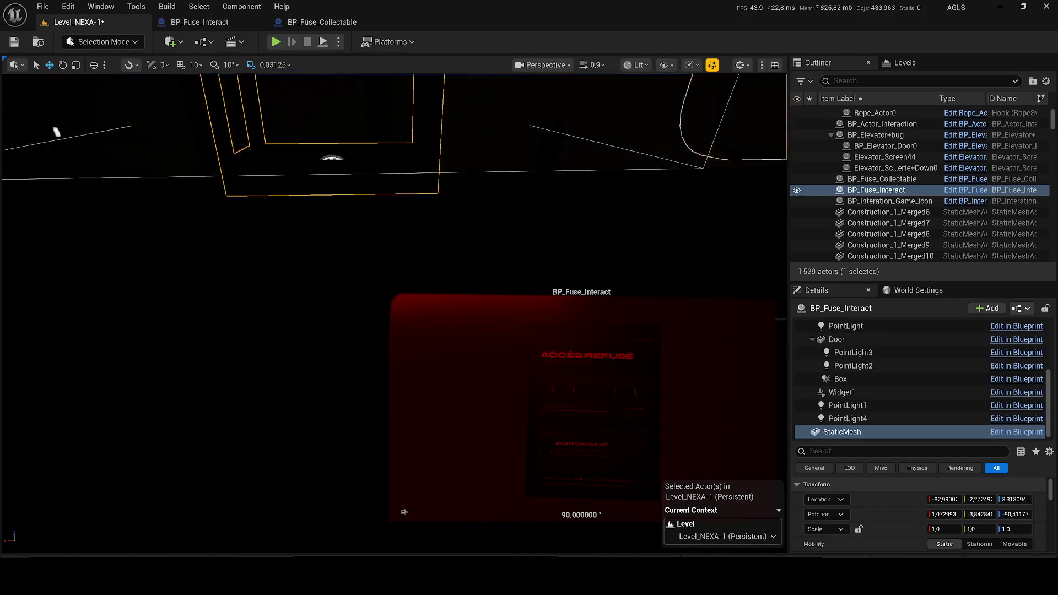
pyautogui.scroll(-3, 607, 76)
pyautogui.click(639, 64)
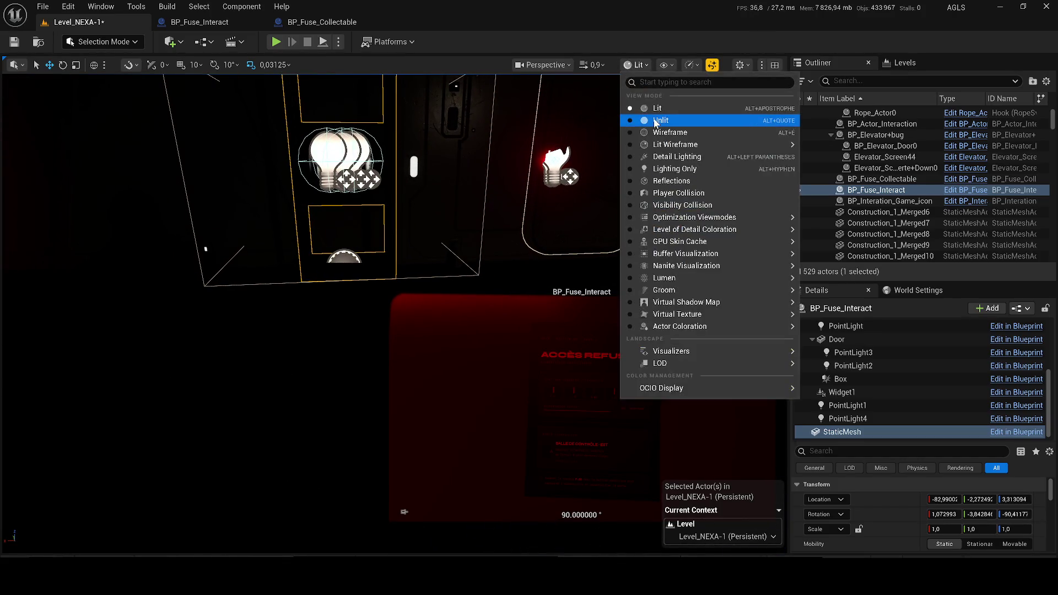
pyautogui.click(656, 121)
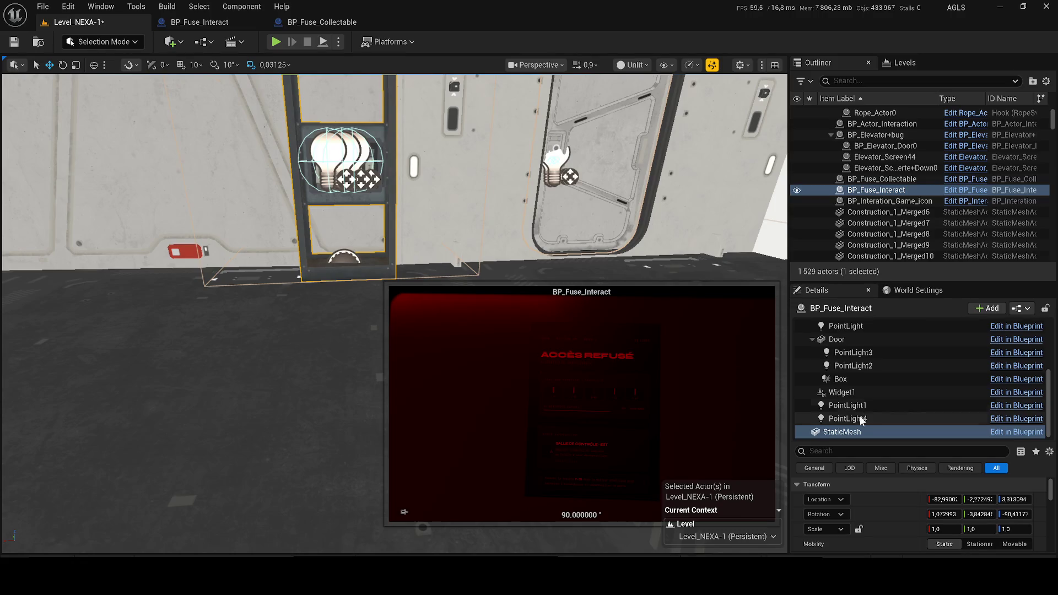
# Search the fuse actor's Details for 're' and scroll through its properties
pyautogui.click(882, 451)
pyautogui.write('rec')
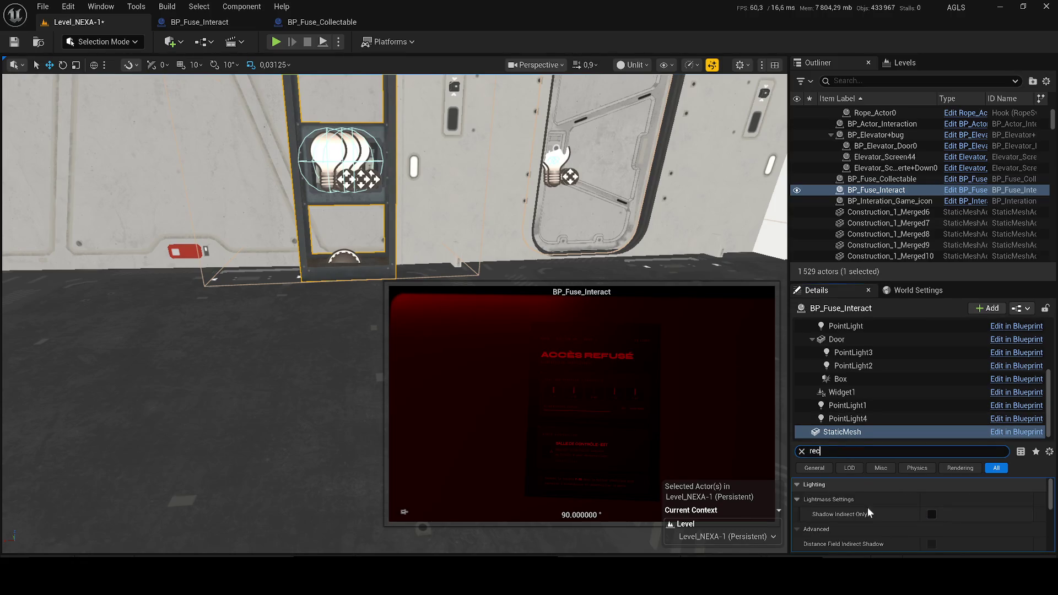
pyautogui.scroll(5, 885, 359)
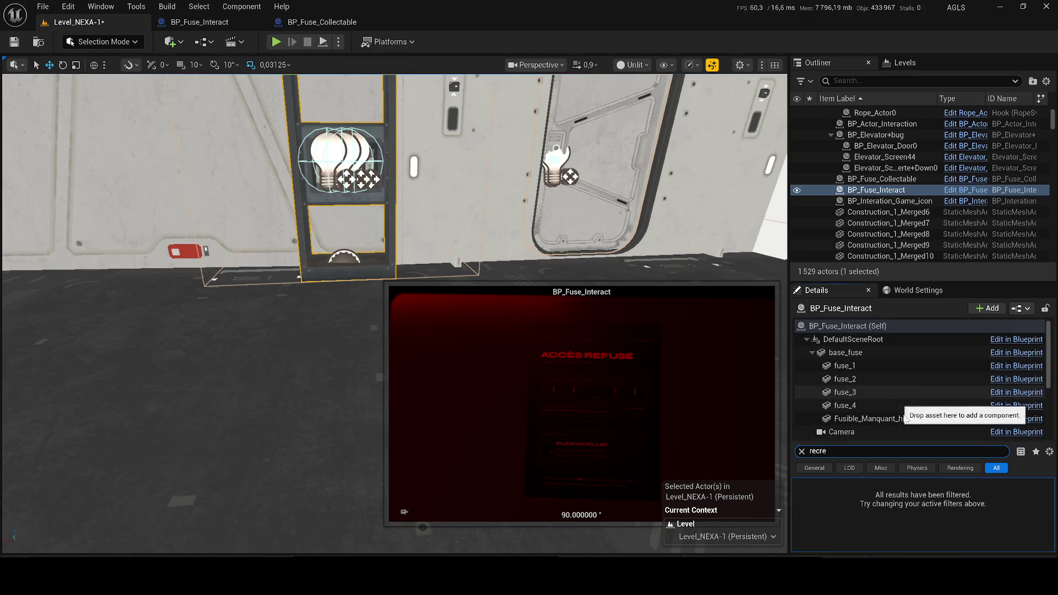
pyautogui.press('BackSpace')
pyautogui.press('BackSpace')
pyautogui.press('BackSpace')
pyautogui.scroll(10, 386, 308)
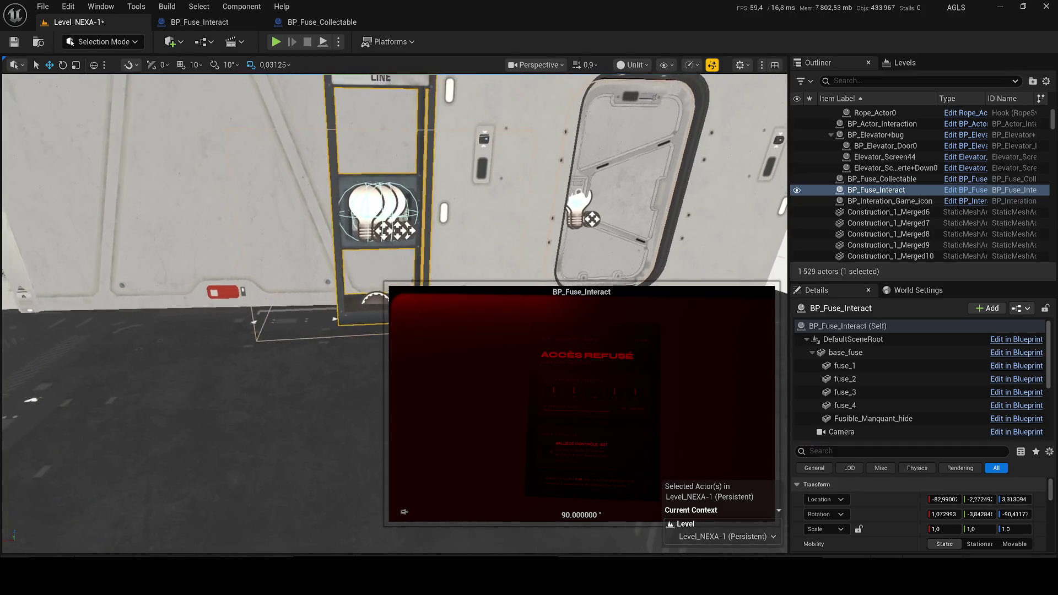
pyautogui.scroll(10, 346, 213)
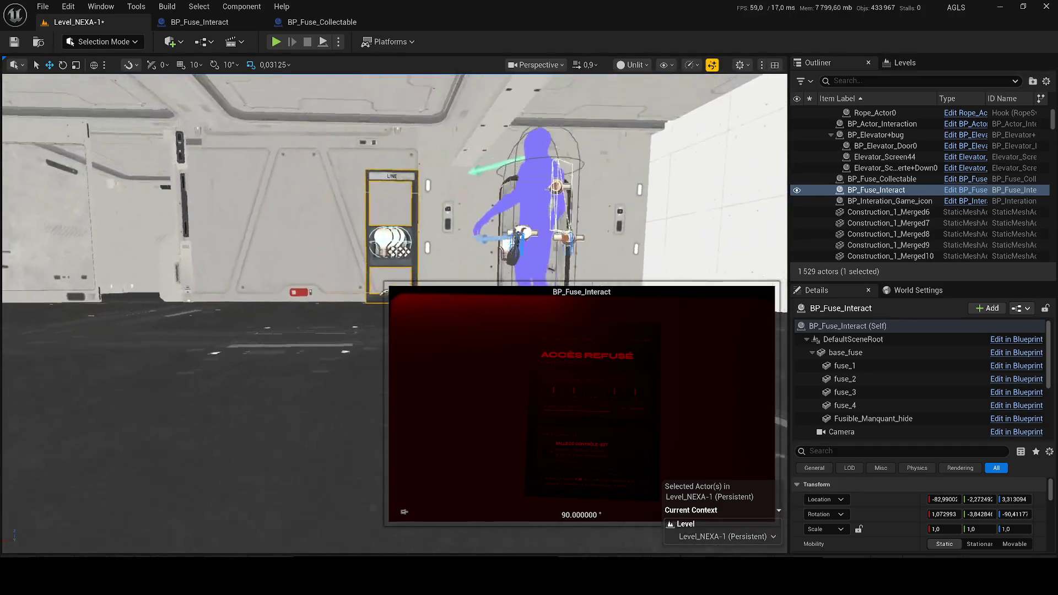
pyautogui.scroll(-10, 346, 213)
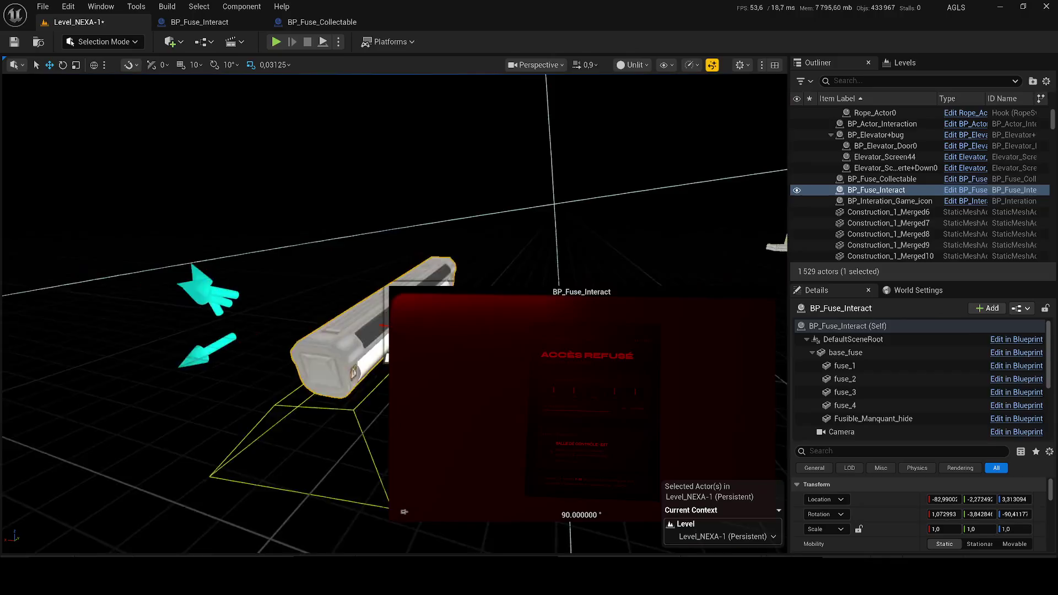
pyautogui.scroll(3, 346, 212)
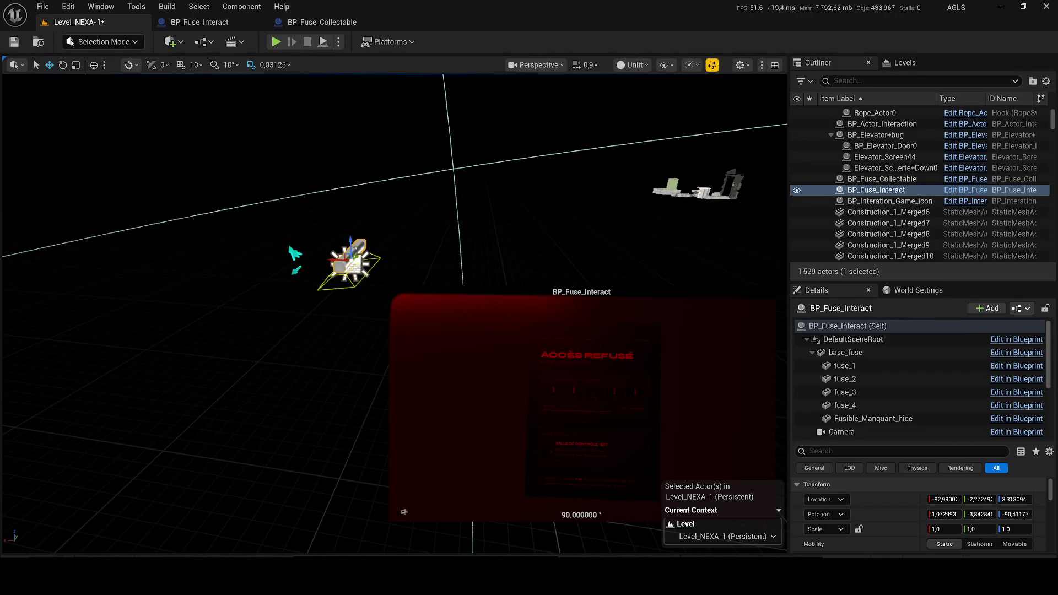
pyautogui.scroll(5, 346, 212)
pyautogui.scroll(-4, 346, 213)
pyautogui.scroll(4, 346, 212)
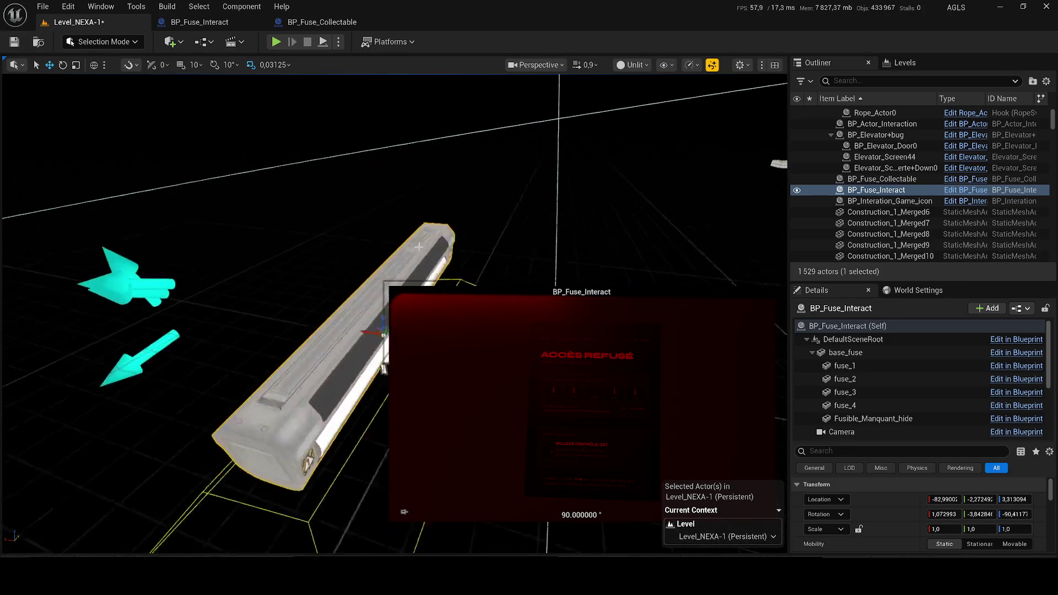
# Focus the view on BP_Fuse_Interact and filter its properties for 'rec'
pyautogui.doubleClick(876, 190)
pyautogui.moveTo(385, 120); pyautogui.dragTo(529, 132)
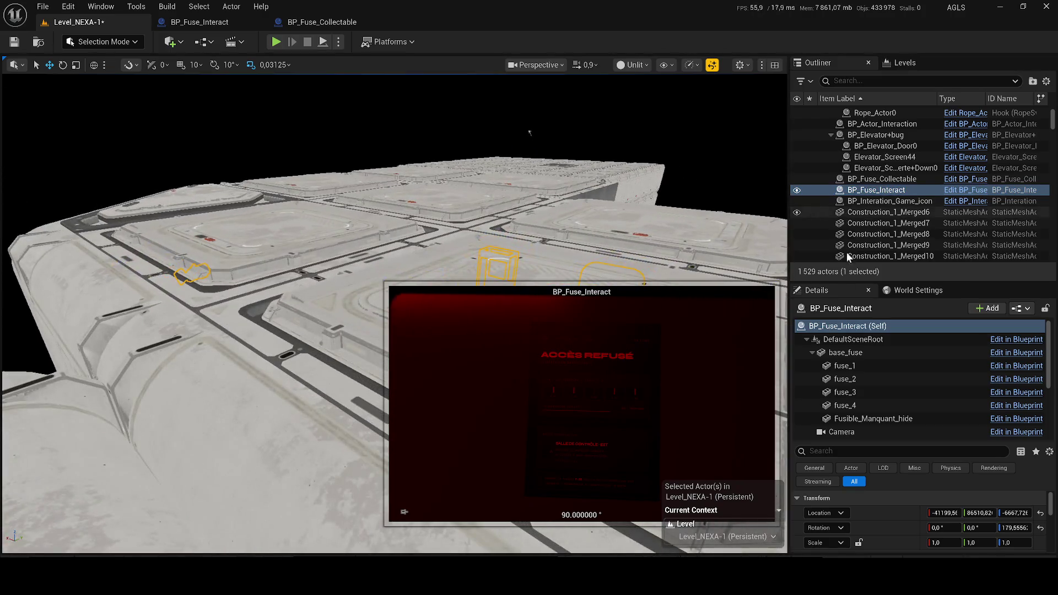
pyautogui.scroll(-5, 868, 370)
pyautogui.scroll(4, 890, 406)
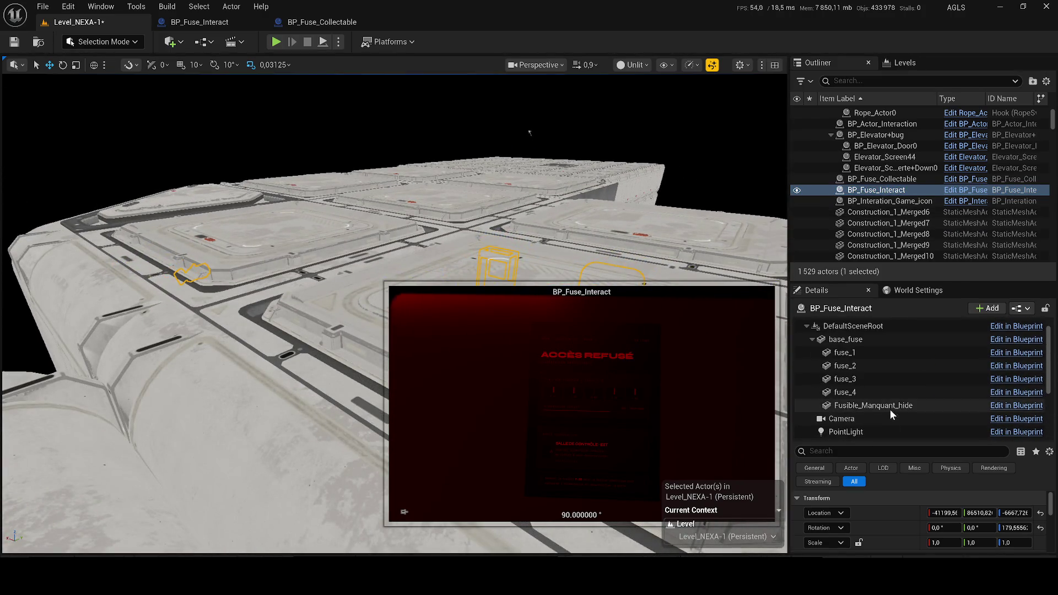
pyautogui.click(882, 451)
pyautogui.write('rec')
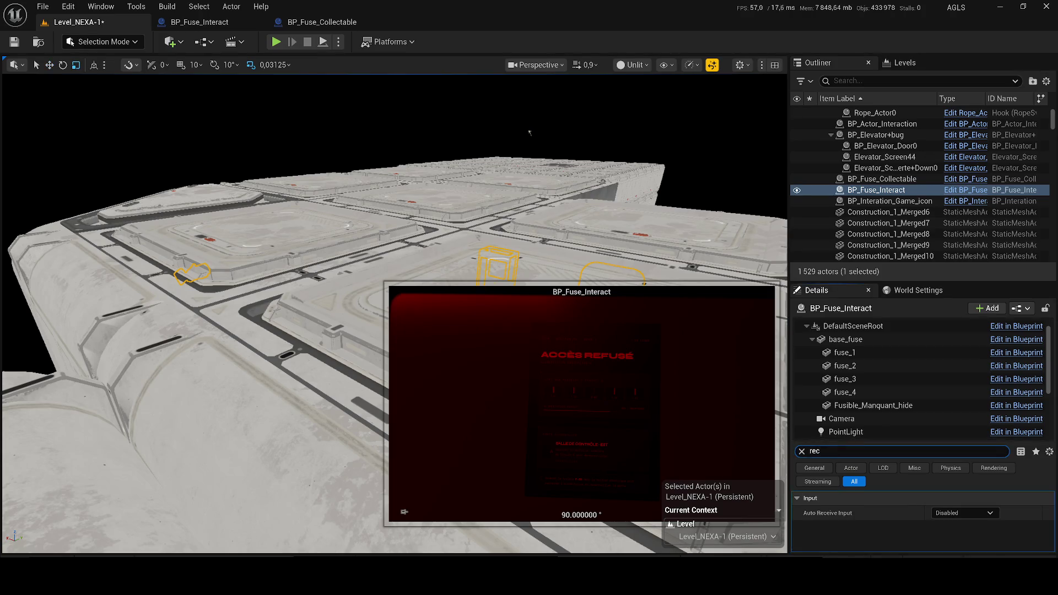
pyautogui.click(802, 451)
pyautogui.scroll(1, 845, 359)
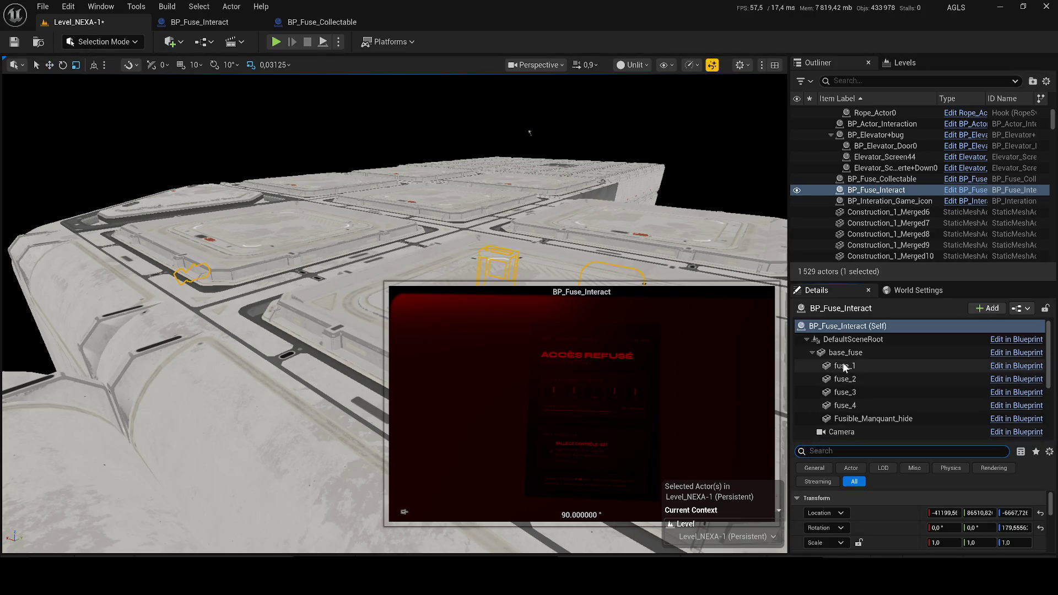
pyautogui.scroll(-2, 893, 386)
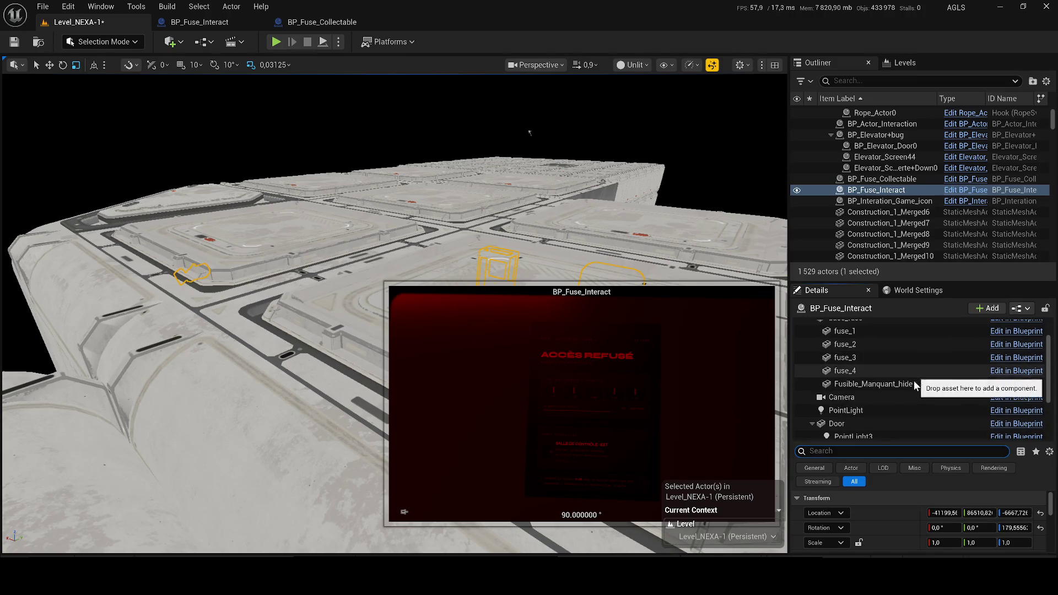
# Collapse the Door and base_fuse branches in the actor's component tree
pyautogui.click(861, 425)
pyautogui.scroll(-2, 882, 424)
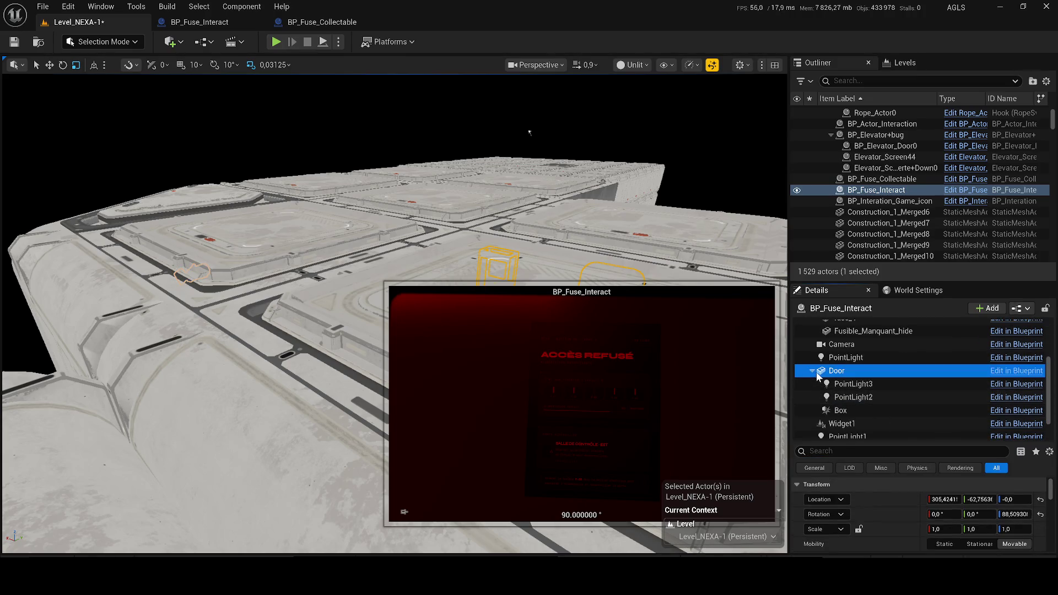
pyautogui.press('Left')
pyautogui.scroll(3, 860, 386)
pyautogui.click(844, 353)
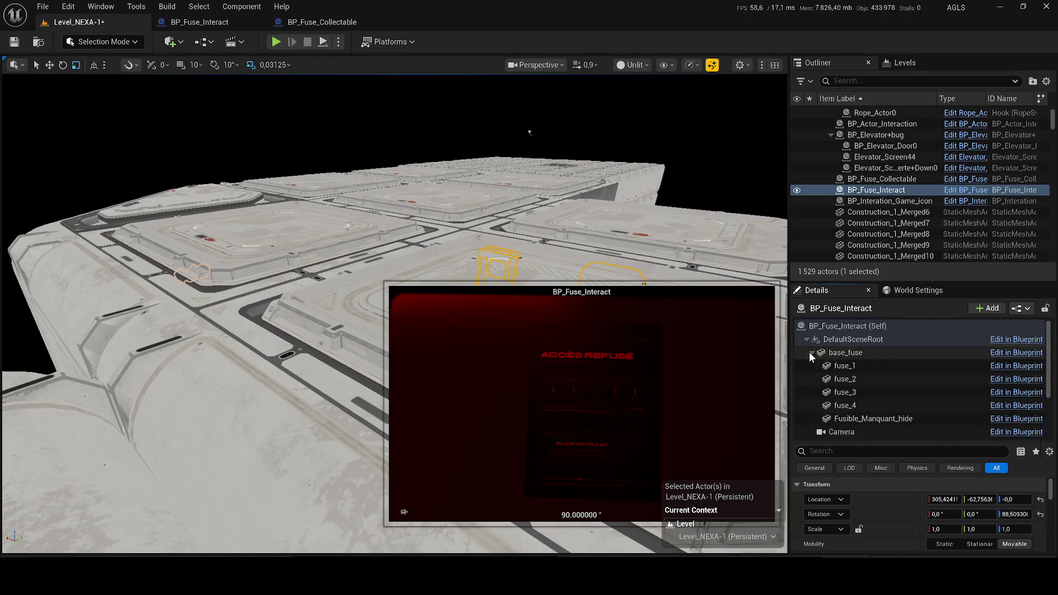
pyautogui.click(813, 353)
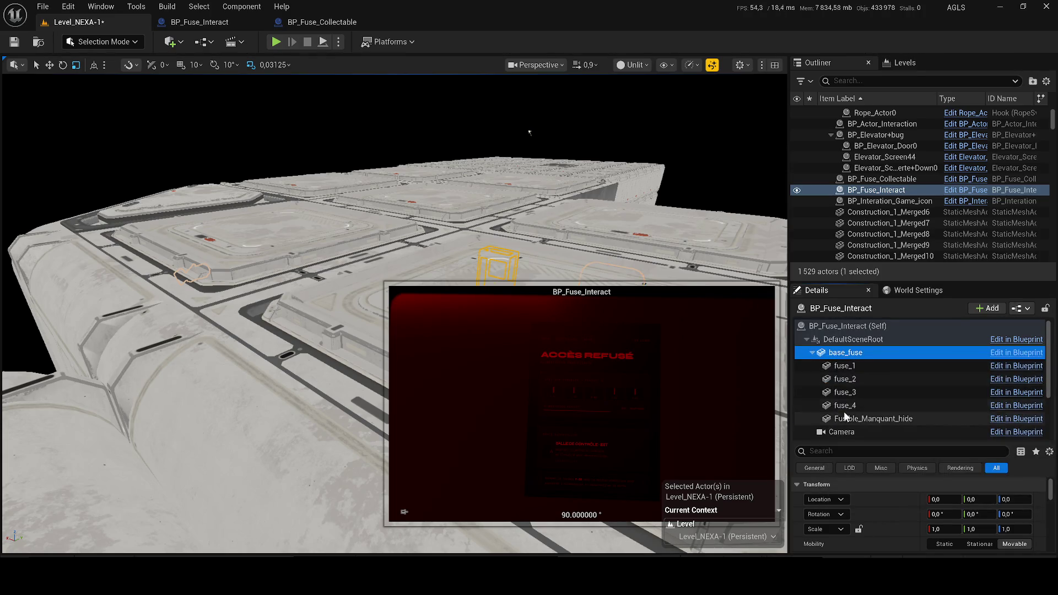
pyautogui.press('Left')
# Drag a static mesh component into the actor, then select and frame the Door
pyautogui.moveTo(863, 388)
pyautogui.mouseDown()
pyautogui.moveTo(858, 379)
pyautogui.moveTo(865, 419)
pyautogui.moveTo(853, 429)
pyautogui.mouseUp()
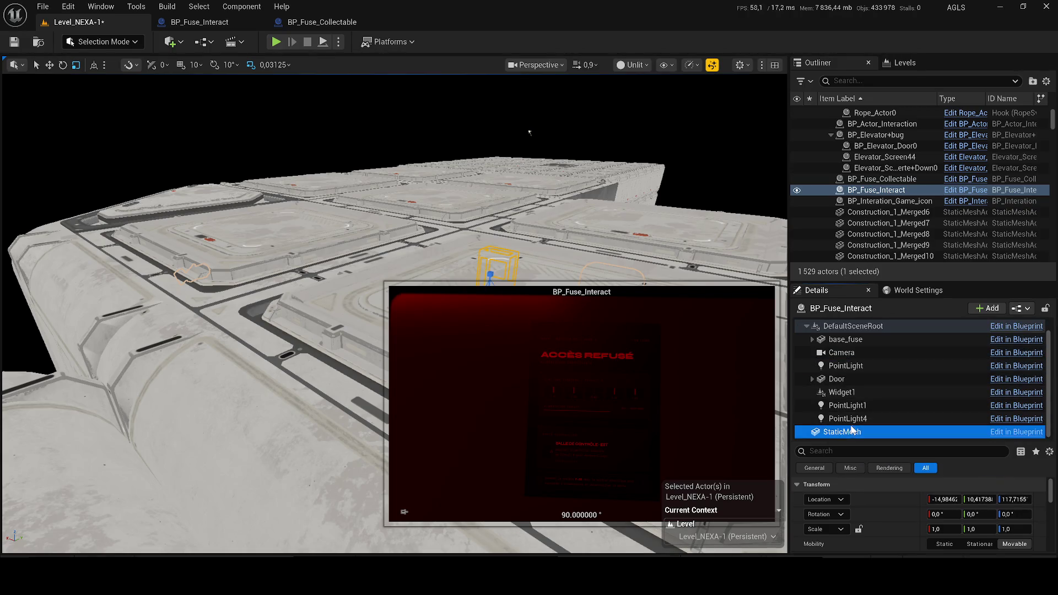
pyautogui.click(864, 406)
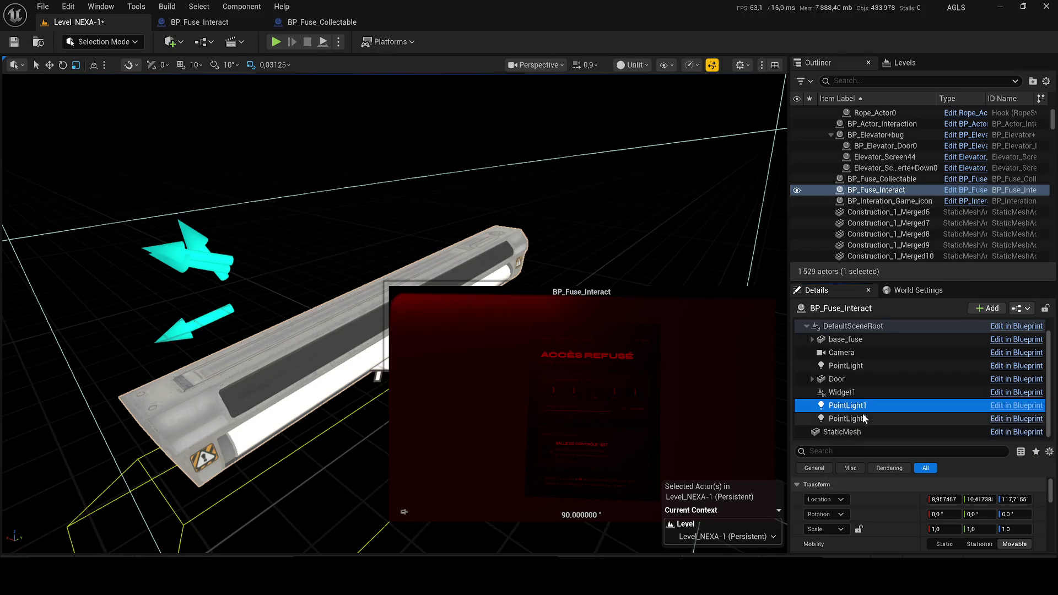
pyautogui.click(854, 380)
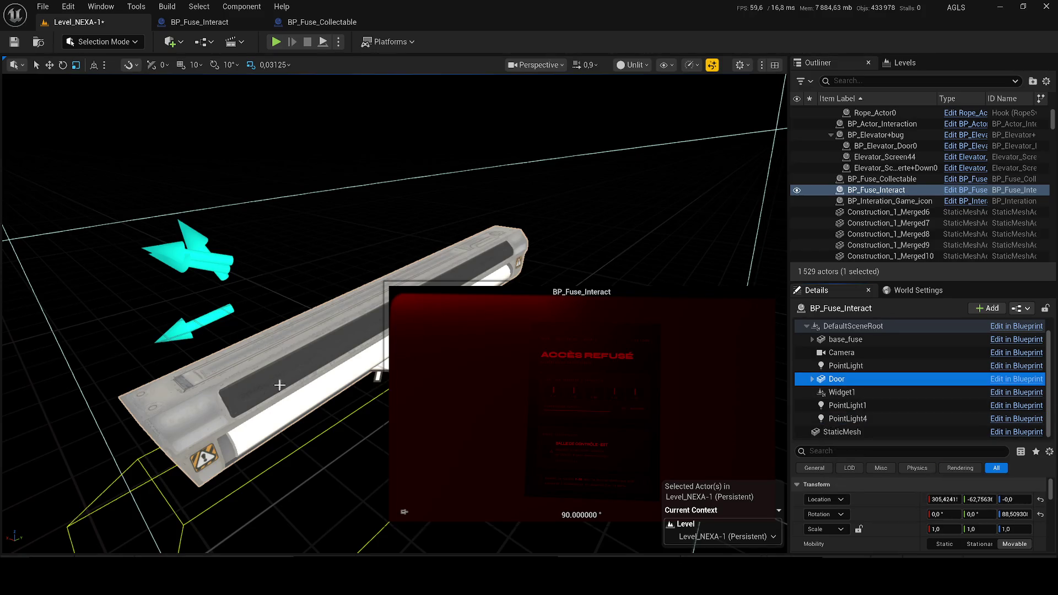
pyautogui.moveTo(426, 229)
pyautogui.mouseDown()
pyautogui.moveTo(426, 297)
pyautogui.moveTo(358, 276)
pyautogui.moveTo(428, 229)
pyautogui.mouseUp()
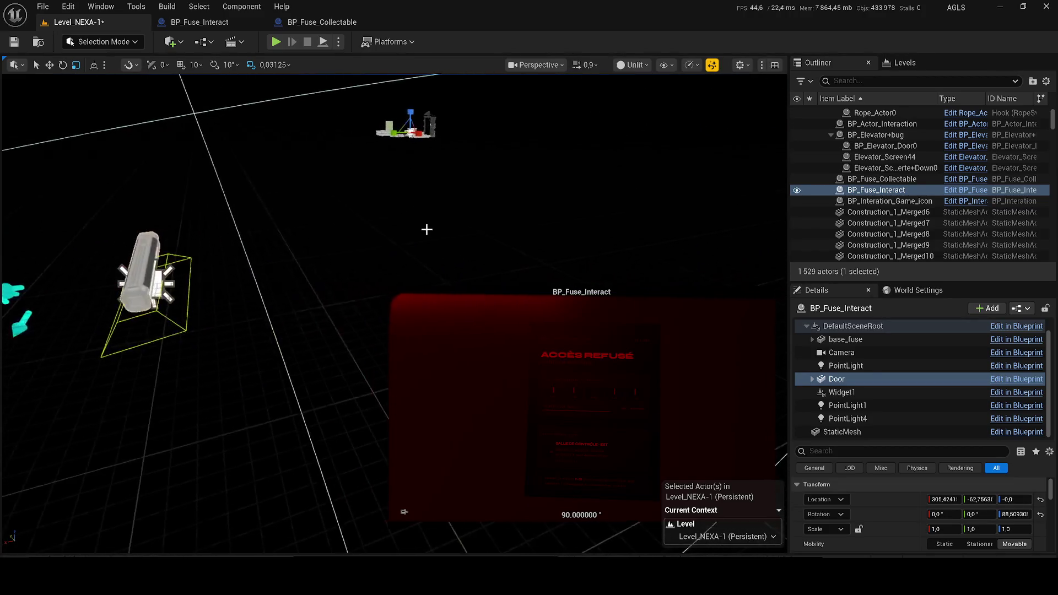
pyautogui.press('f')
pyautogui.click(193, 22)
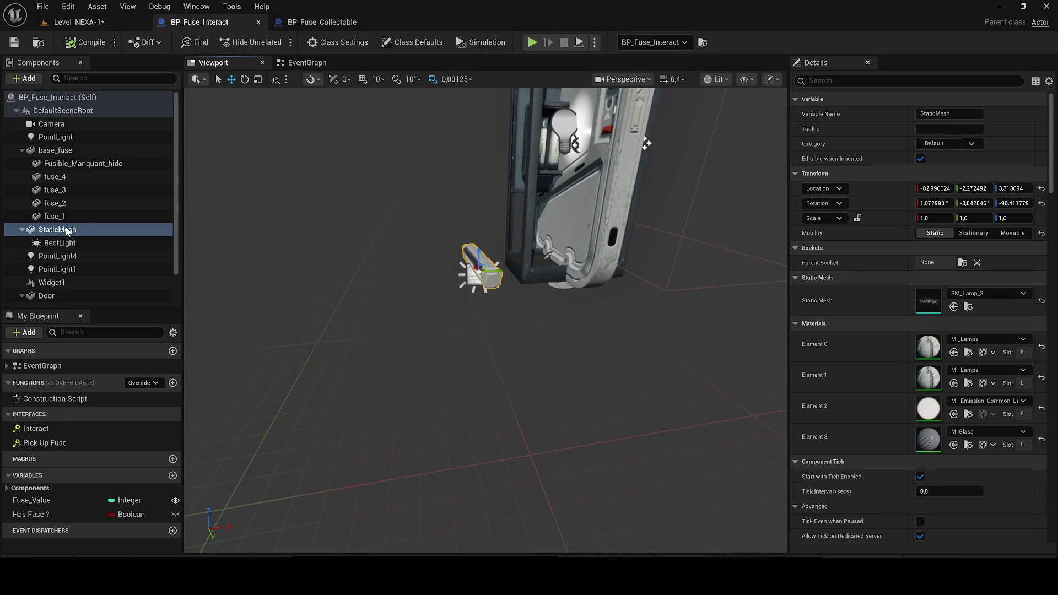
# Rename the StaticMesh lamp component to 'MESH OF LIGHT' and save the blueprint
pyautogui.press('F2')
pyautogui.write('MESH OF LIGHT')
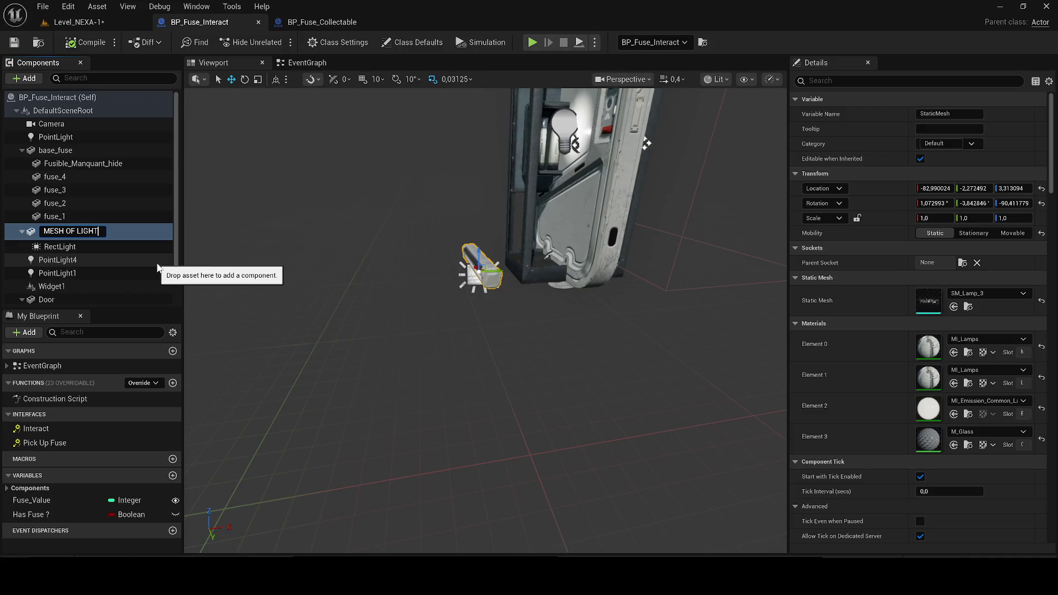
pyautogui.press('Return')
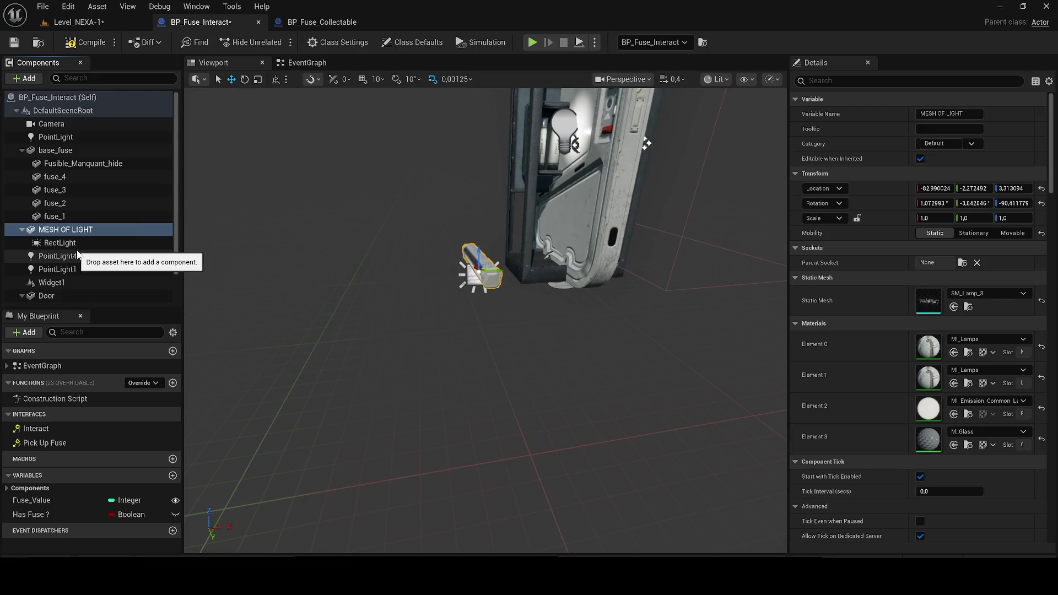
pyautogui.click(121, 253)
pyautogui.moveTo(356, 254); pyautogui.dragTo(364, 252)
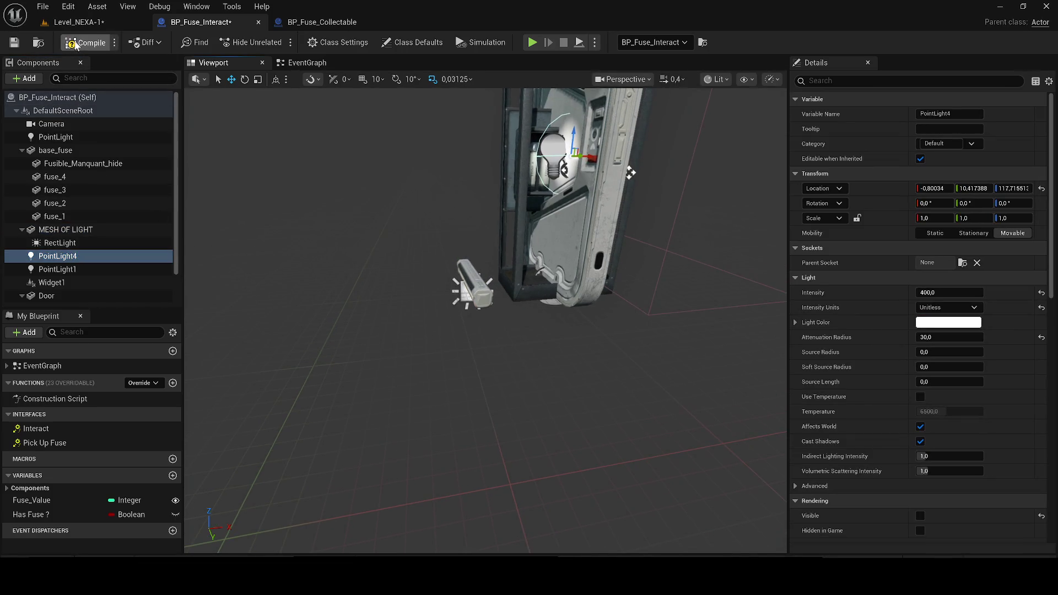
pyautogui.click(14, 42)
# Duplicate MESH OF LIGHT with Ctrl+D to create the lamp copies
pyautogui.click(77, 22)
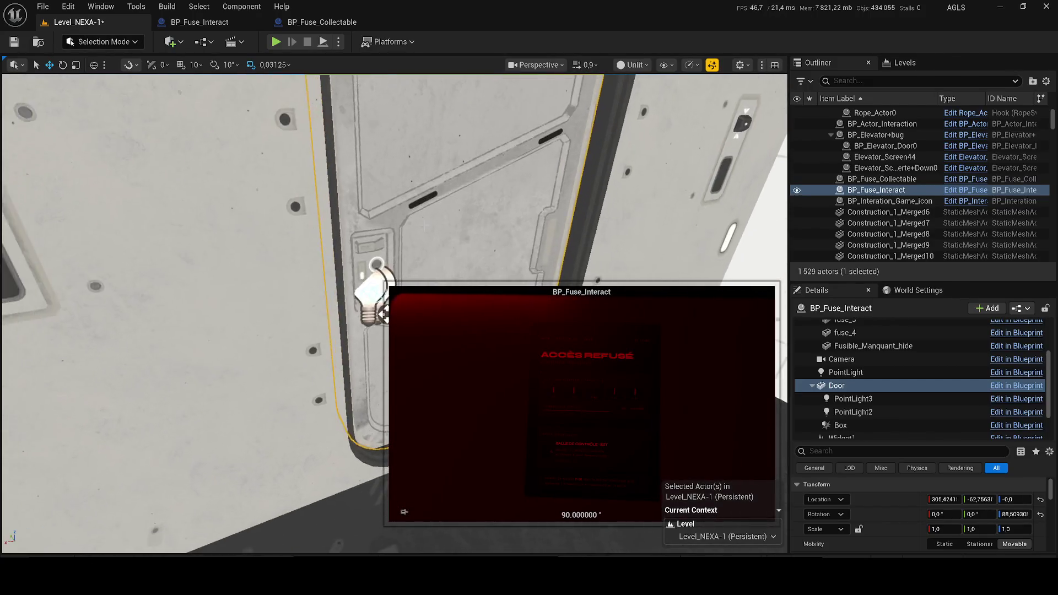
pyautogui.click(199, 22)
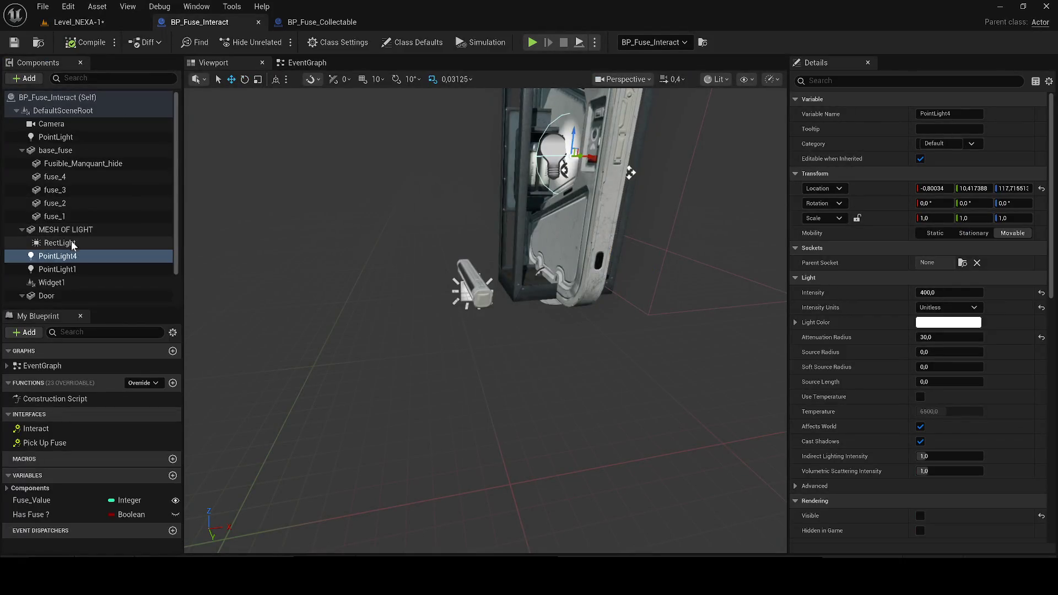
pyautogui.click(97, 231)
pyautogui.hotkey('ctrl', 'd')
pyautogui.hotkey('ctrl', 'd')
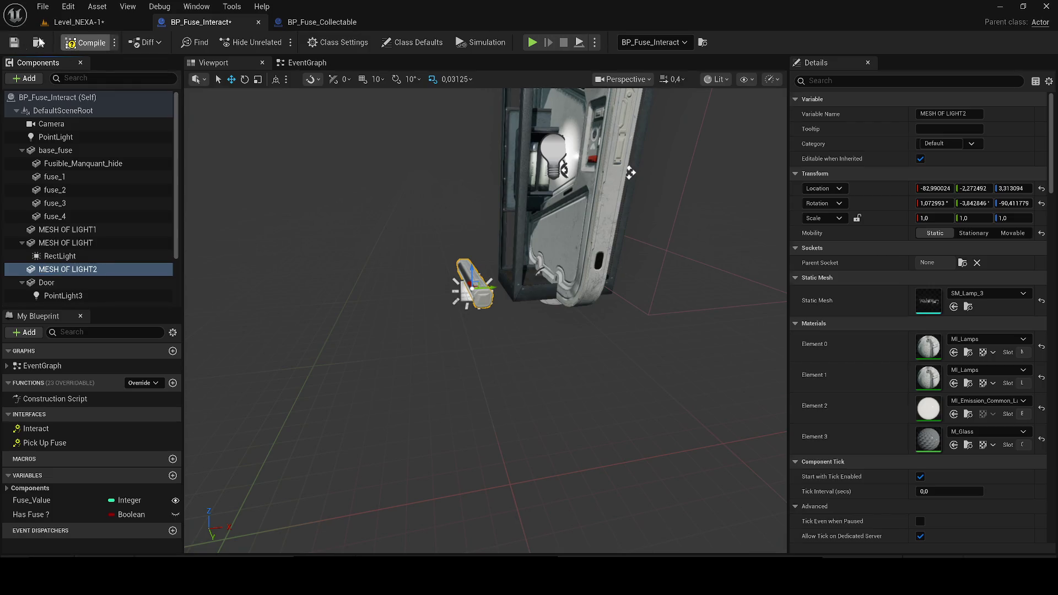
pyautogui.click(77, 22)
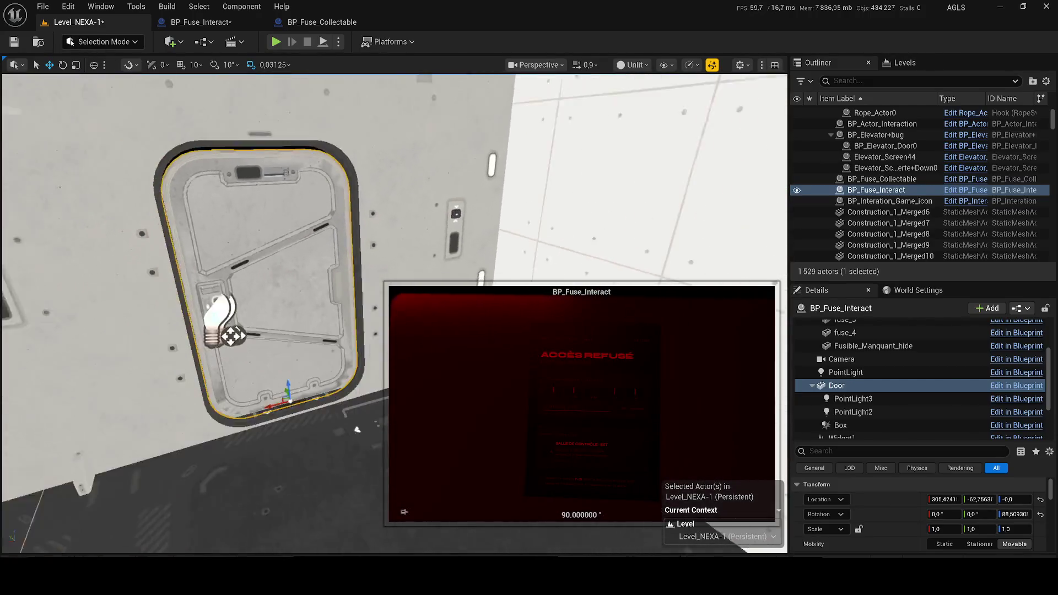
# Switch the viewport to Lit and frame the MESH OF LIGHT2 copy
pyautogui.click(634, 64)
pyautogui.click(639, 102)
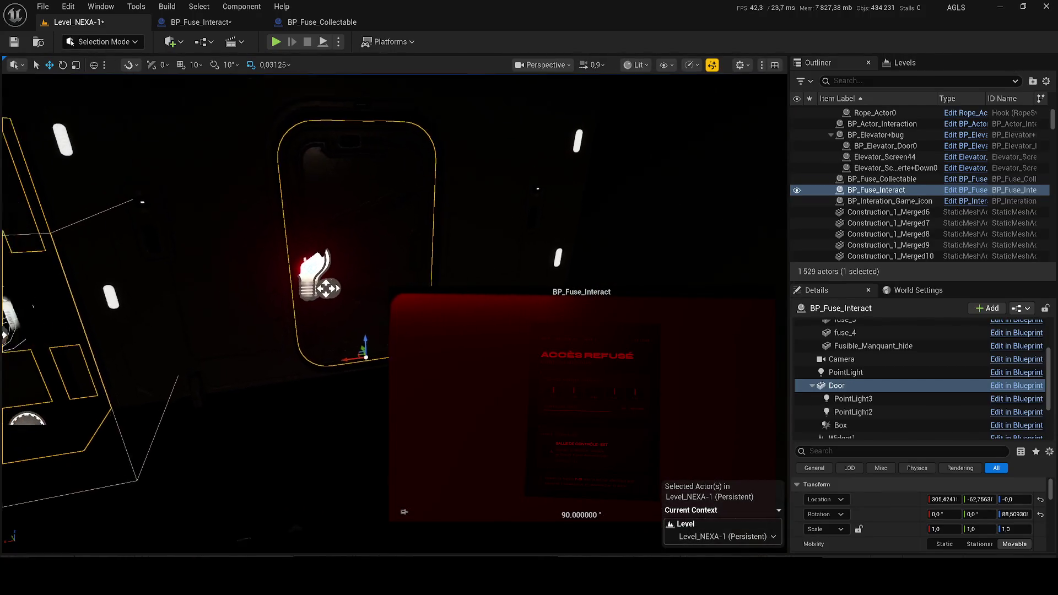
pyautogui.scroll(-3, 887, 379)
pyautogui.click(867, 407)
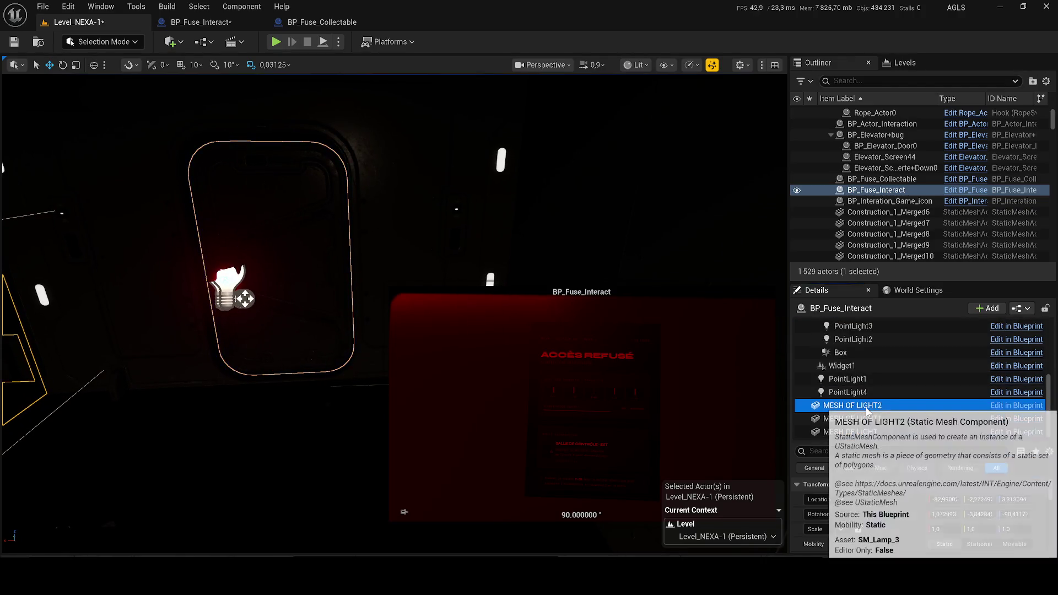
pyautogui.press('f')
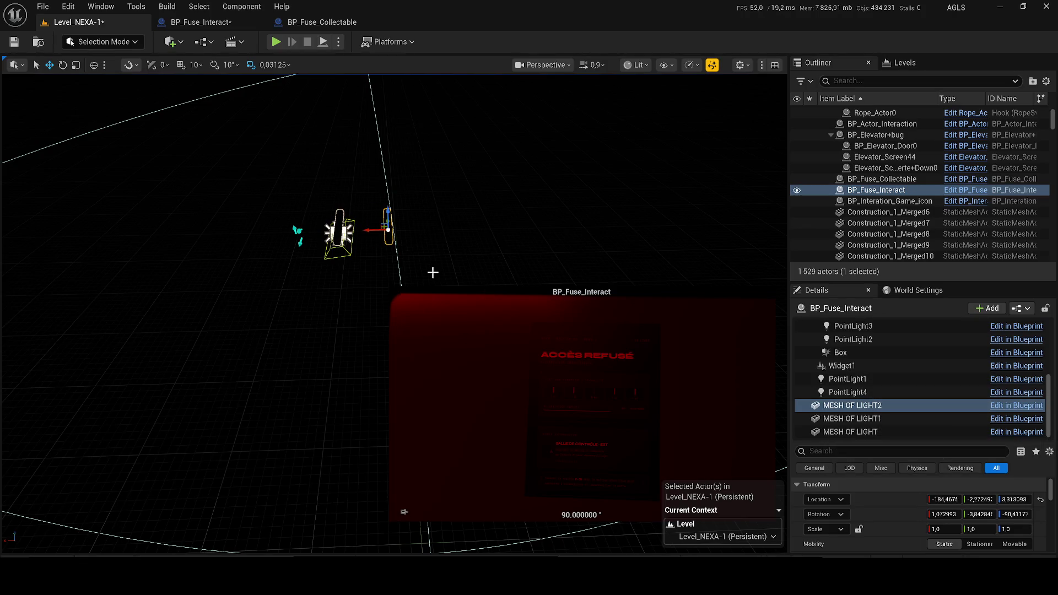
pyautogui.scroll(3, 432, 271)
pyautogui.moveTo(418, 264)
pyautogui.mouseDown()
pyautogui.moveTo(238, 242)
pyautogui.moveTo(441, 237)
pyautogui.mouseUp()
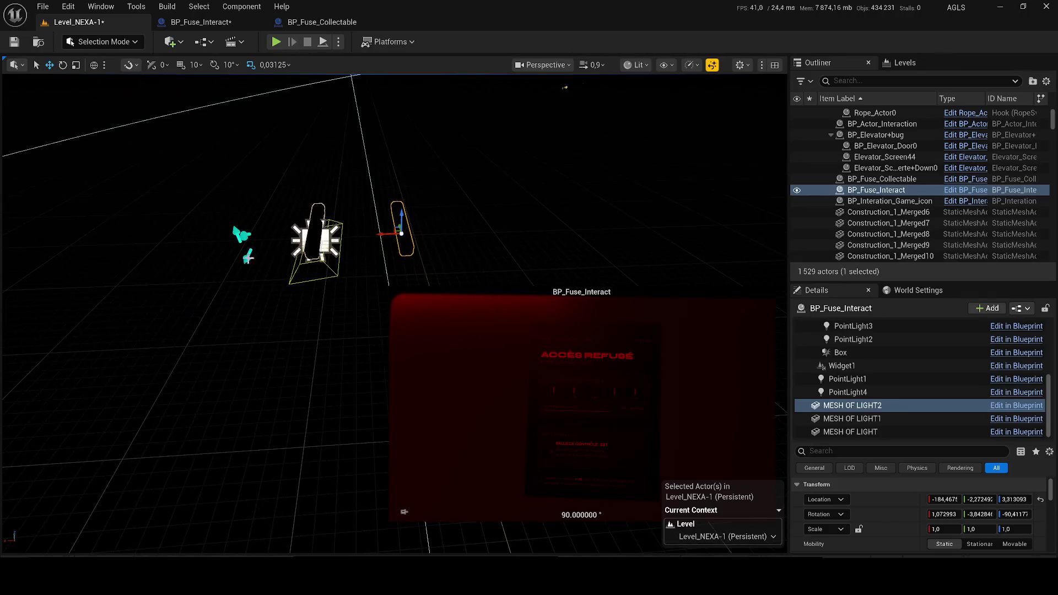
# Move MESH OF LIGHT2 above MESH OF LIGHT in BP_Fuse_Interact's component list
pyautogui.click(293, 234)
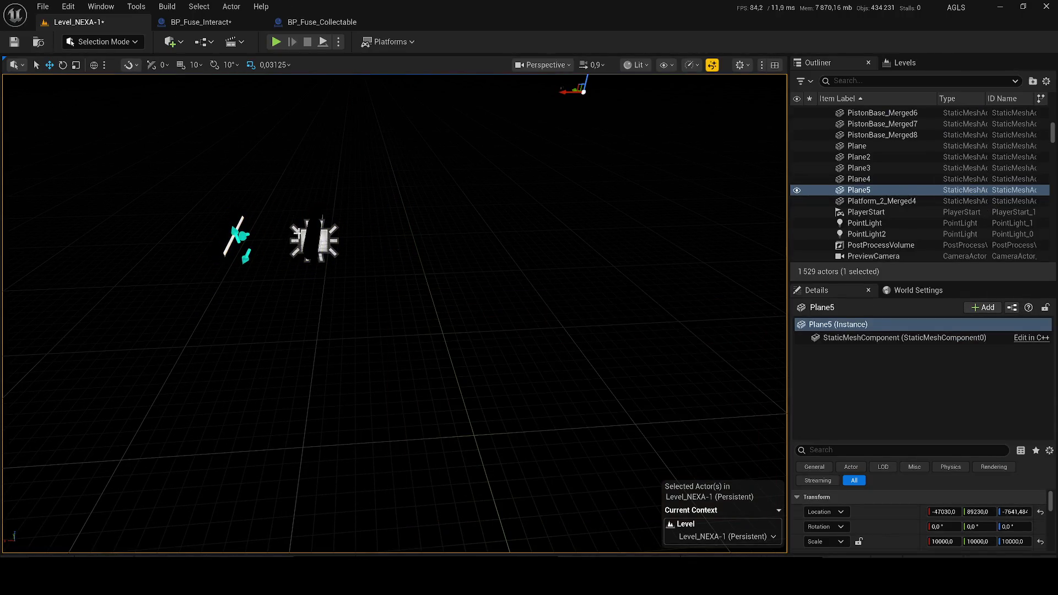
pyautogui.click(316, 239)
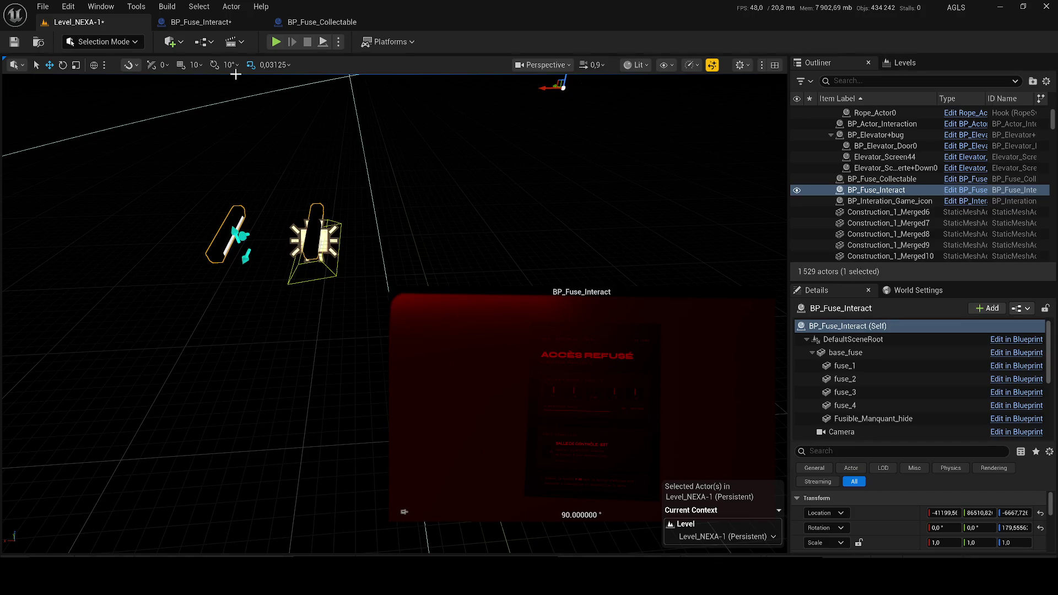
pyautogui.click(199, 22)
pyautogui.moveTo(70, 270); pyautogui.dragTo(65, 246)
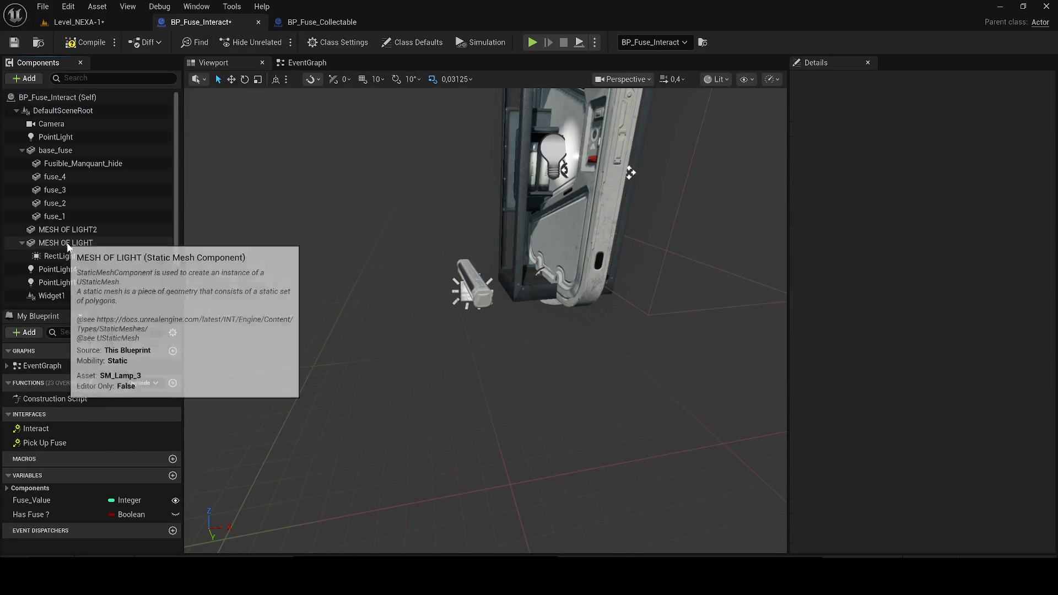
# Delete the stray MESH OF LIGHT copies and extra RectLight1, keeping the original lamp
pyautogui.click(65, 246)
pyautogui.click(68, 229)
pyautogui.press('Delete')
pyautogui.click(77, 230)
pyautogui.keyDown('ctrl'); pyautogui.click(111, 242); pyautogui.keyUp('ctrl')
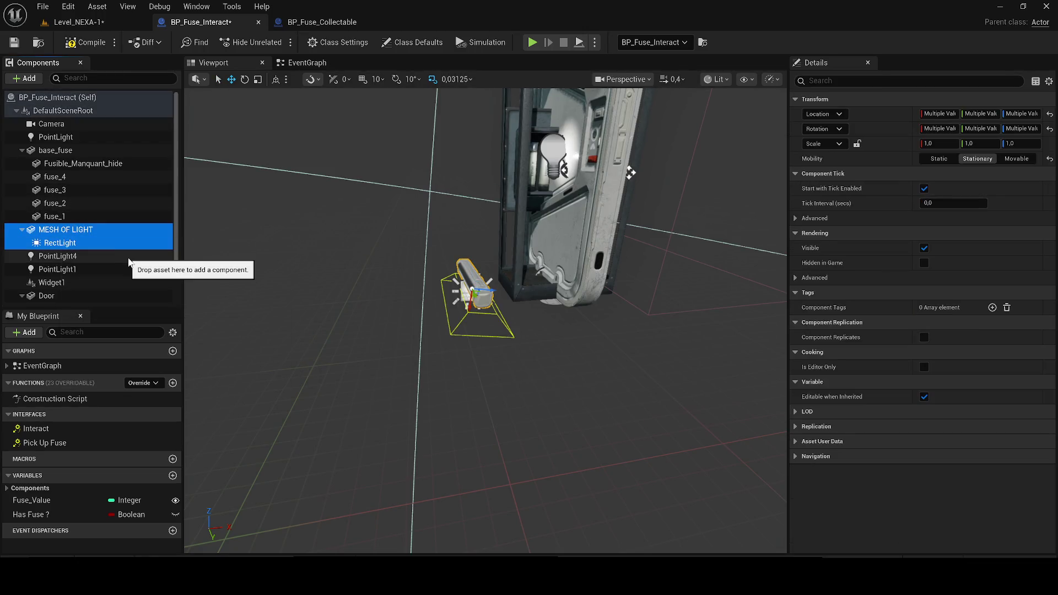
pyautogui.hotkey('ctrl', 'd')
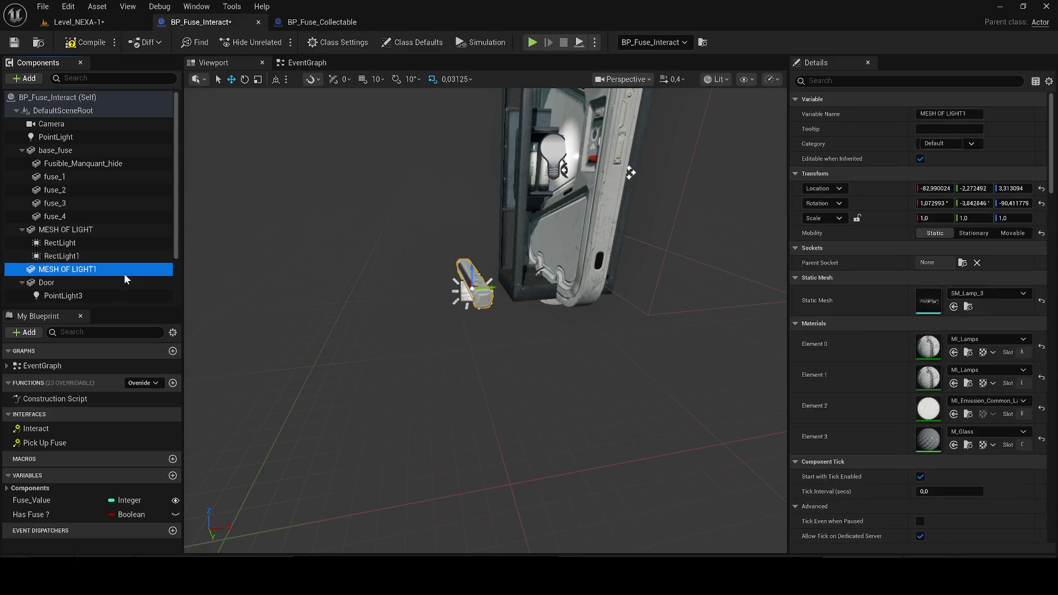
pyautogui.click(74, 257)
pyautogui.press('Delete')
pyautogui.click(60, 246)
pyautogui.click(66, 230)
pyautogui.press('Delete')
# Duplicate MESH OF LIGHT with its RectLight twice, then compile and save
pyautogui.click(66, 230)
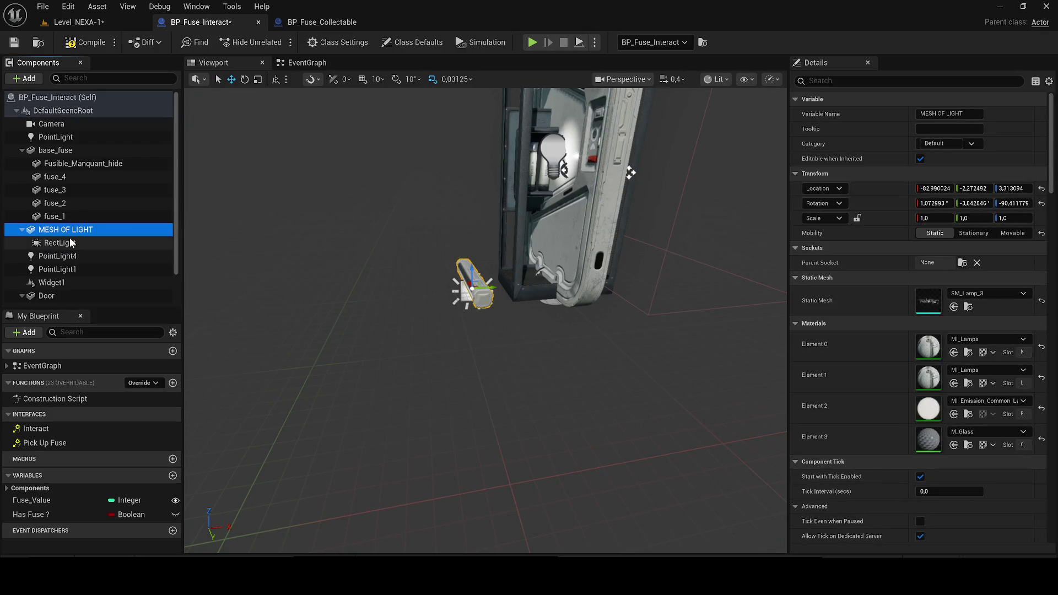
pyautogui.keyDown('ctrl'); pyautogui.click(73, 244); pyautogui.keyUp('ctrl')
pyautogui.hotkey('ctrl', 'd')
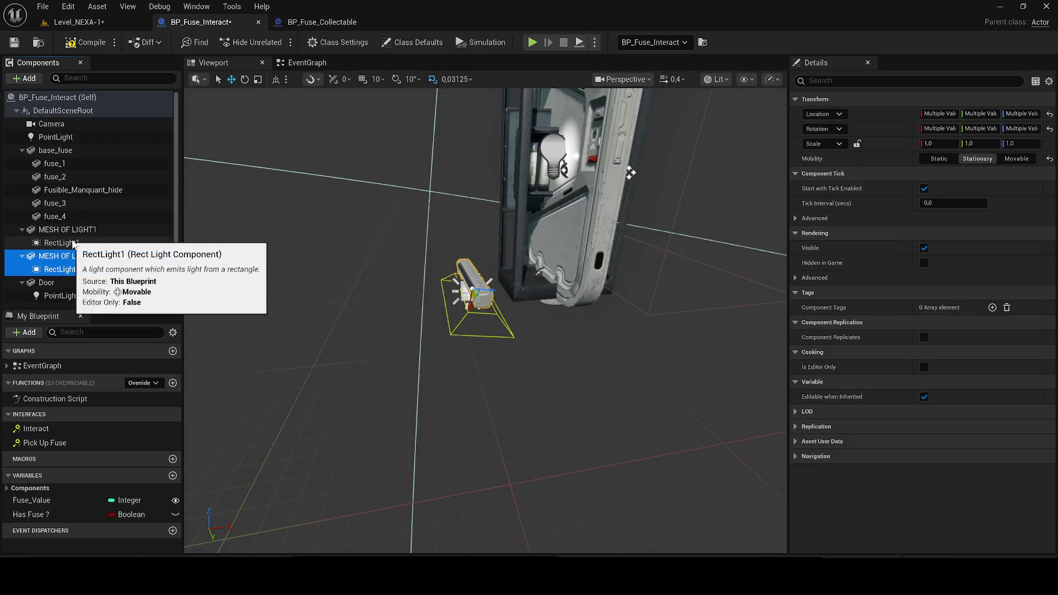
pyautogui.hotkey('ctrl', 'd')
pyautogui.scroll(4, 91, 193)
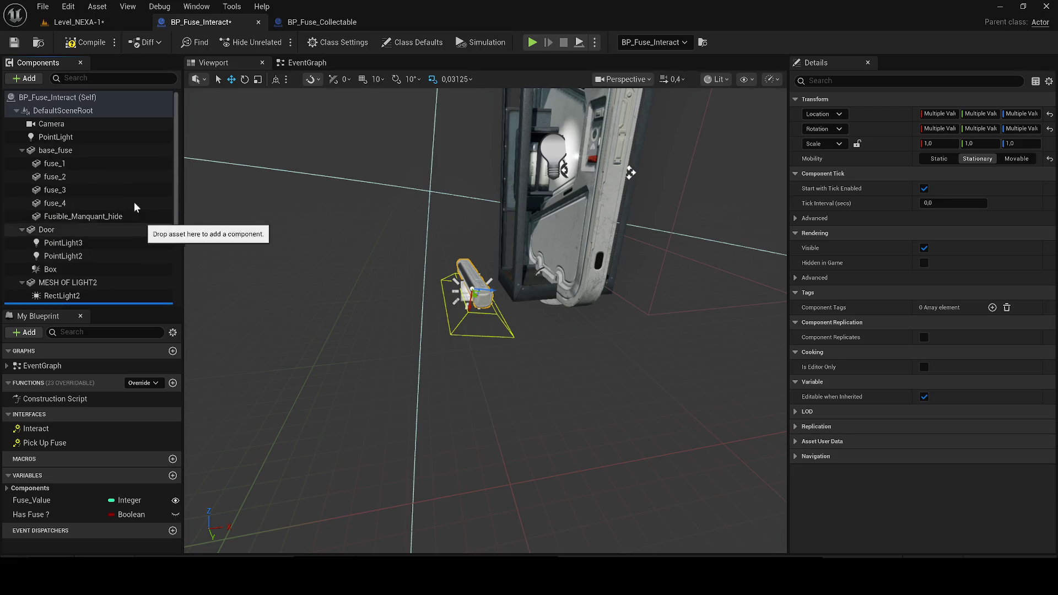
pyautogui.click(71, 43)
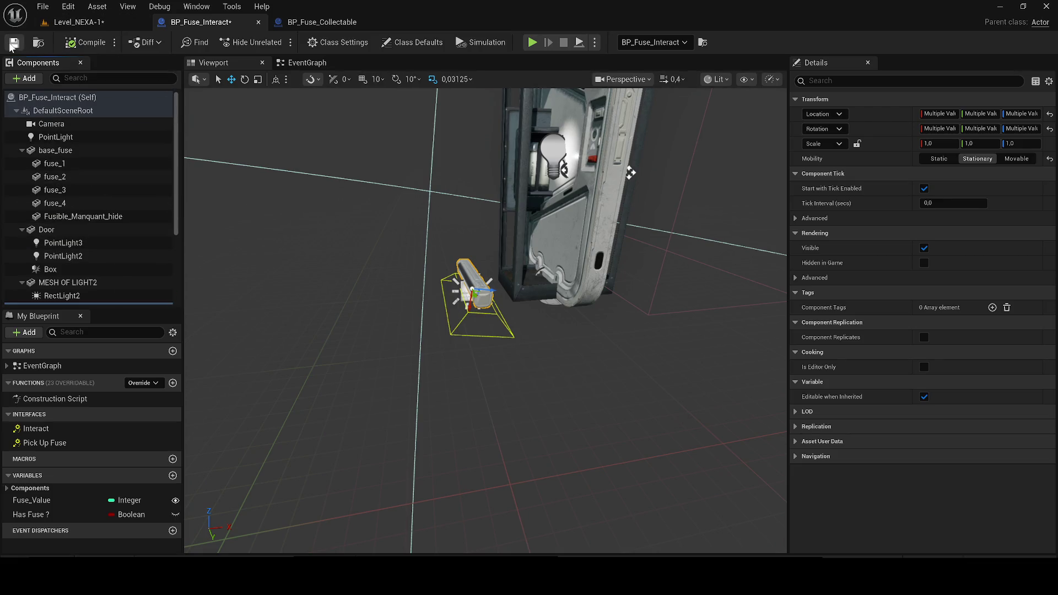
pyautogui.click(10, 48)
# In the level, select fuse_1 and bring up copy options for its location
pyautogui.click(65, 24)
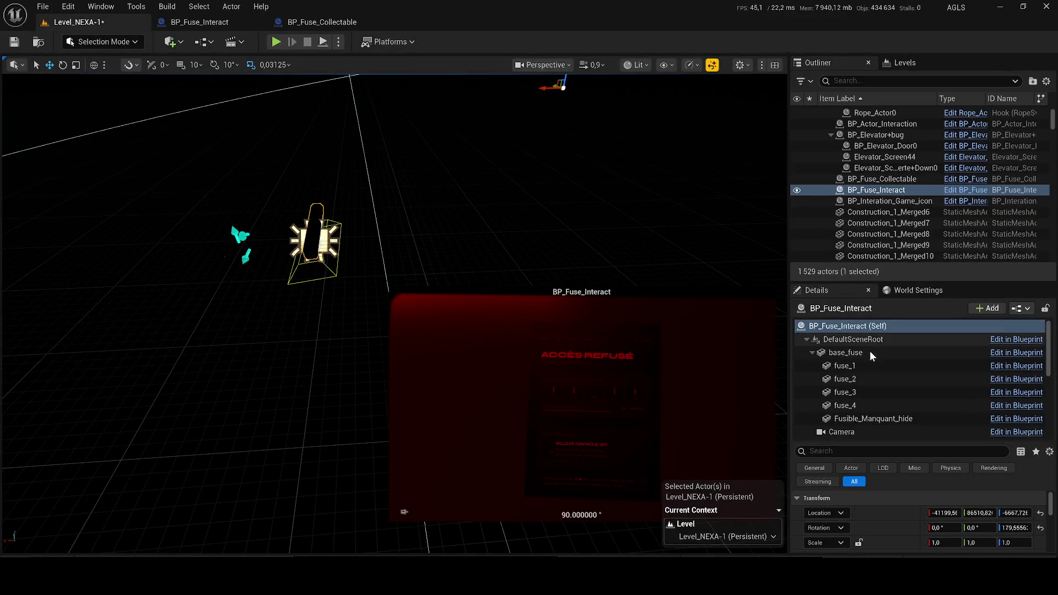
pyautogui.click(830, 367)
pyautogui.rightClick(872, 515)
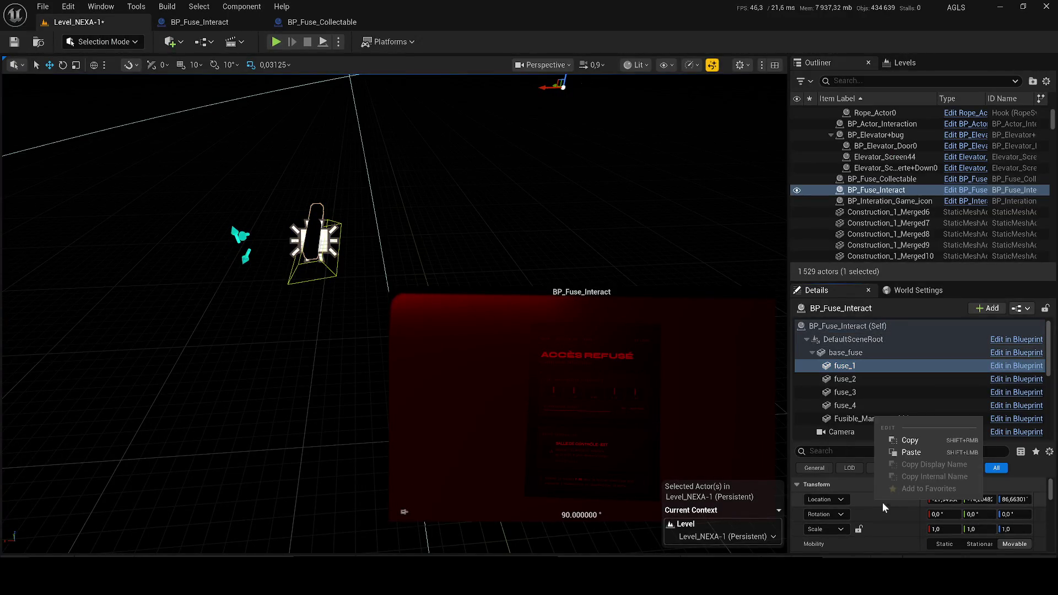
# Copy fuse_1's location and paste it onto the MESH OF LIGHT component
pyautogui.click(904, 439)
pyautogui.click(374, 248)
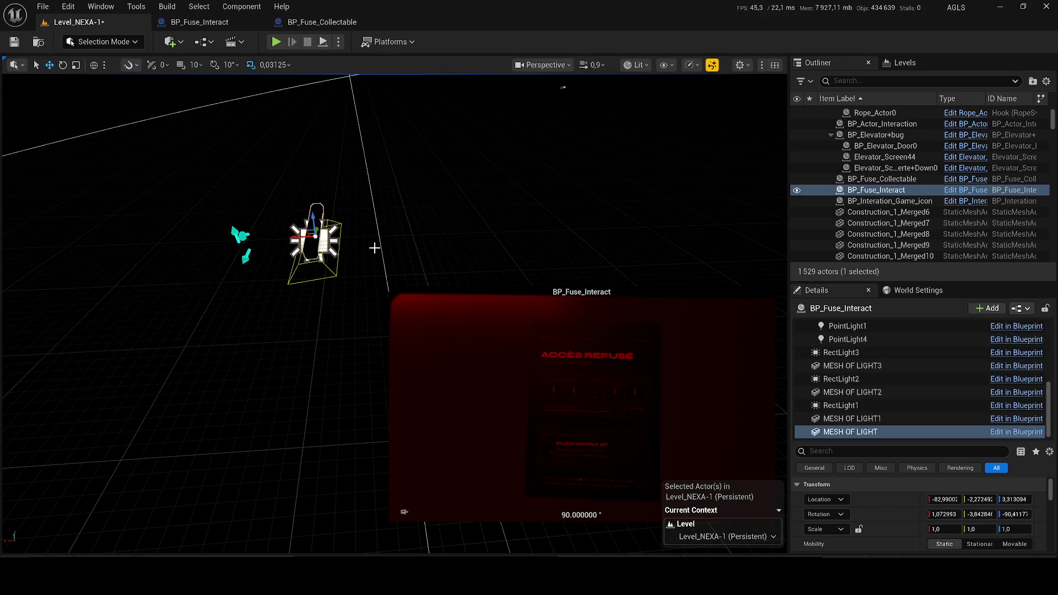
pyautogui.rightClick(883, 484)
pyautogui.click(931, 447)
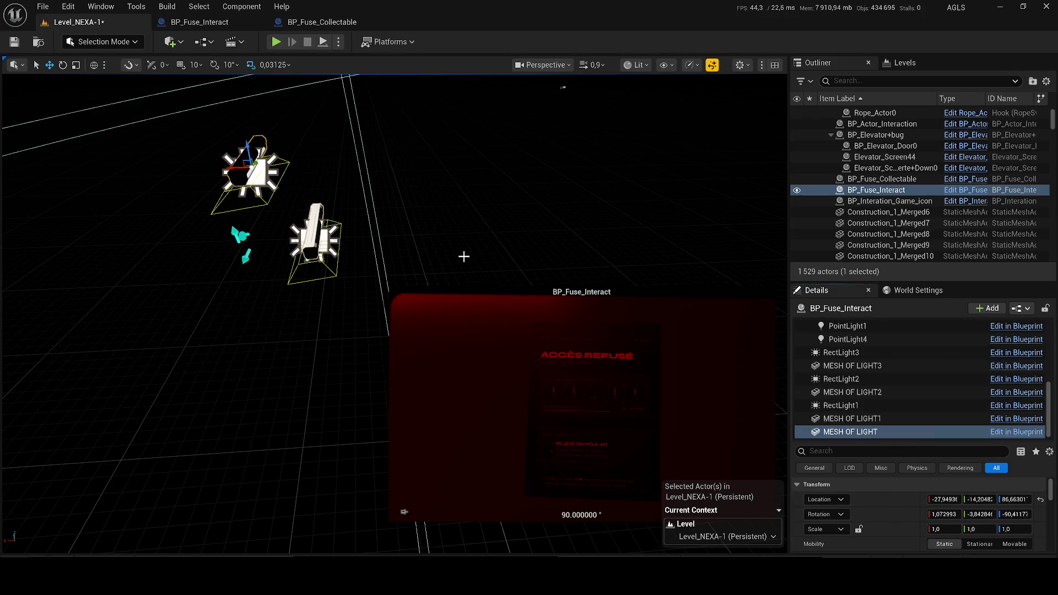
pyautogui.rightClick(888, 502)
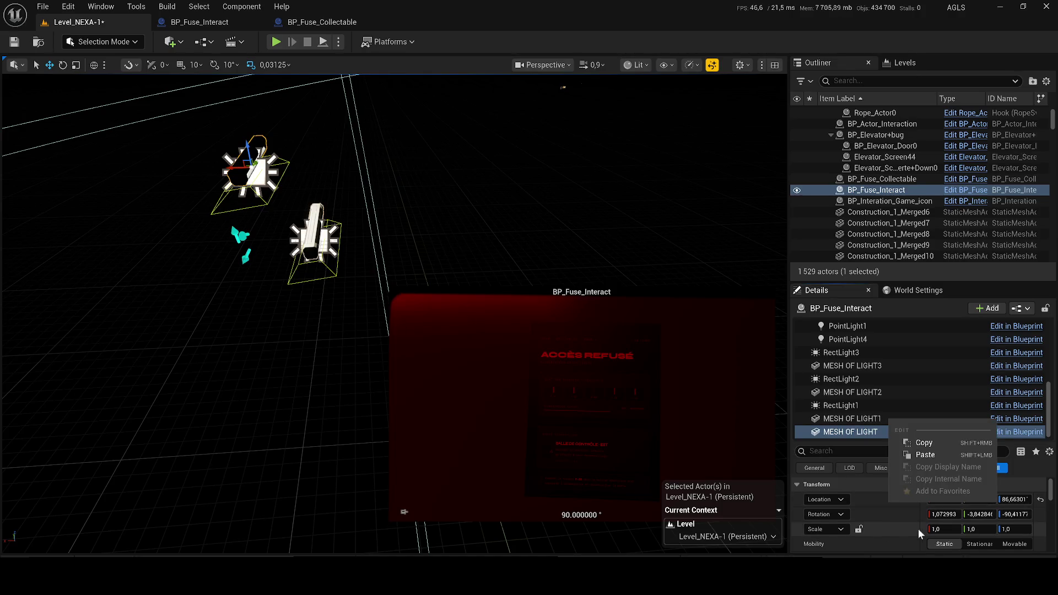
pyautogui.click(917, 459)
# Copy the Door component's location and paste it onto MESH OF LIGHT1
pyautogui.click(863, 362)
pyautogui.scroll(5, 863, 362)
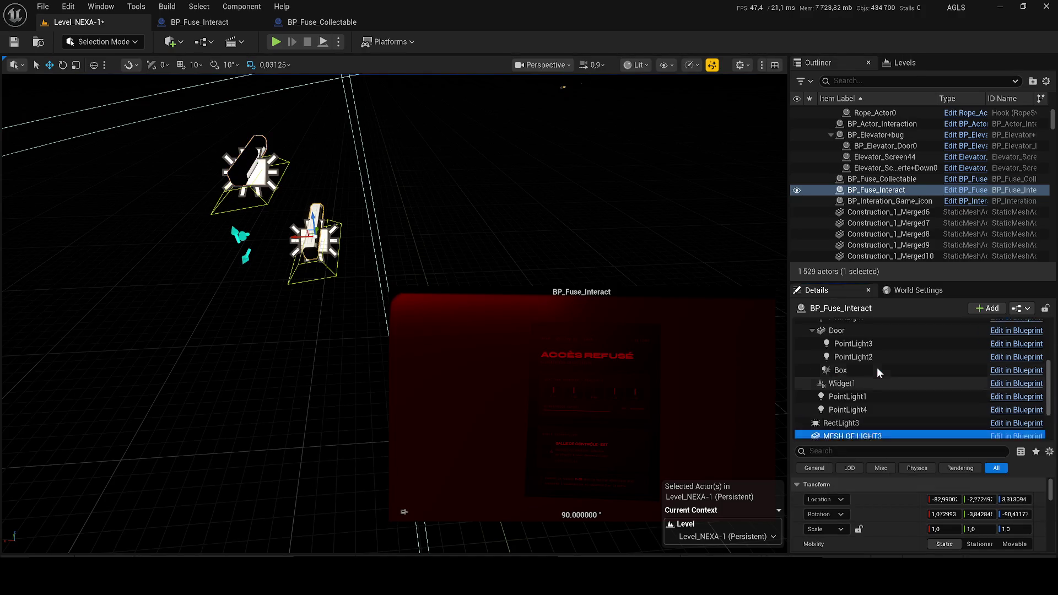
pyautogui.click(861, 361)
pyautogui.rightClick(887, 496)
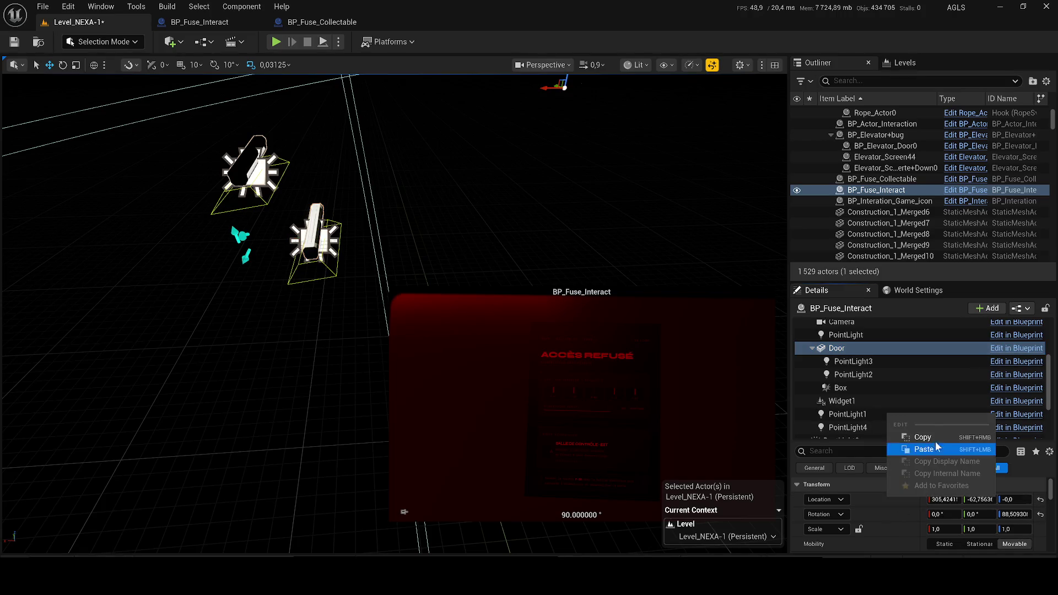
pyautogui.click(927, 436)
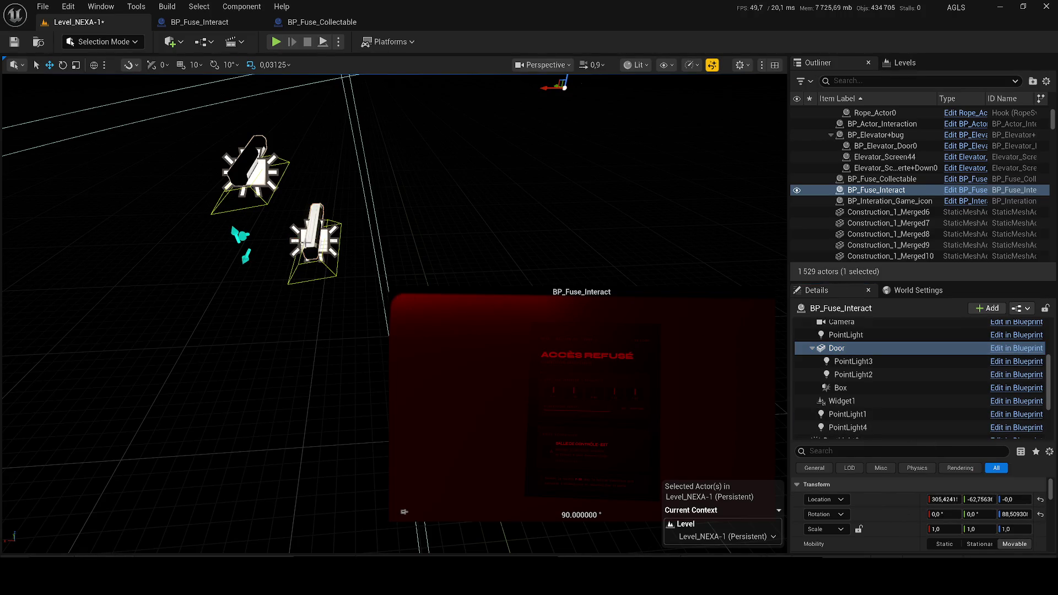
pyautogui.click(759, 415)
pyautogui.rightClick(888, 500)
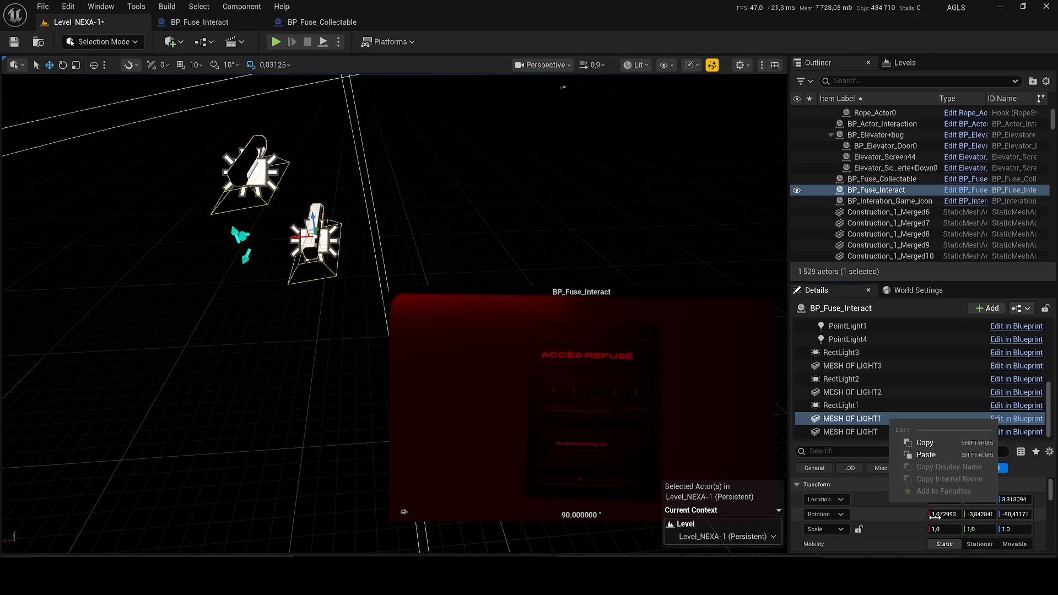
pyautogui.click(926, 455)
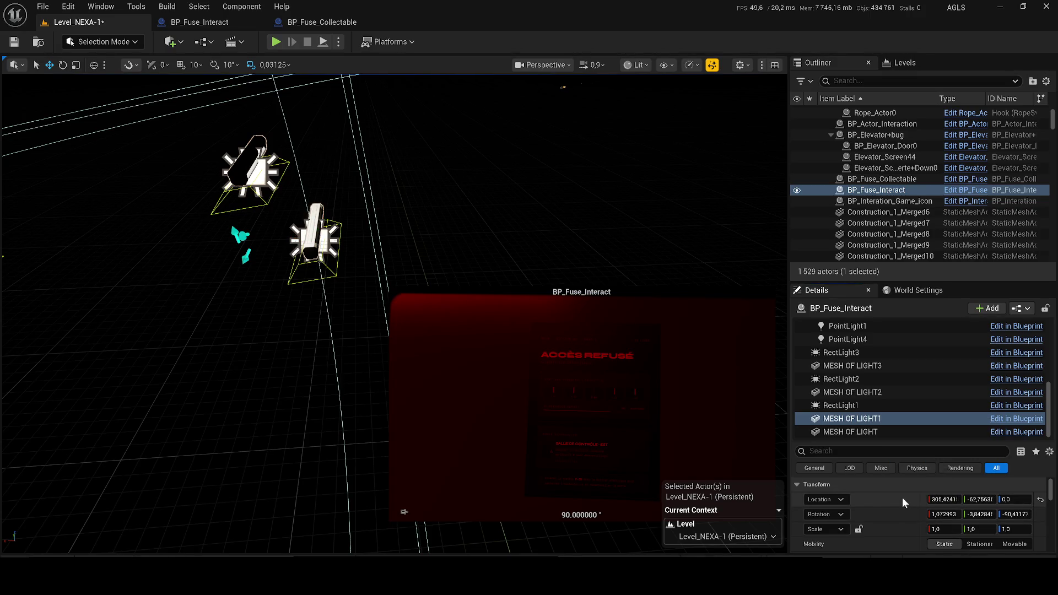
# Frame MESH OF LIGHT1, paste the location again and drag it to a new spot
pyautogui.press('f')
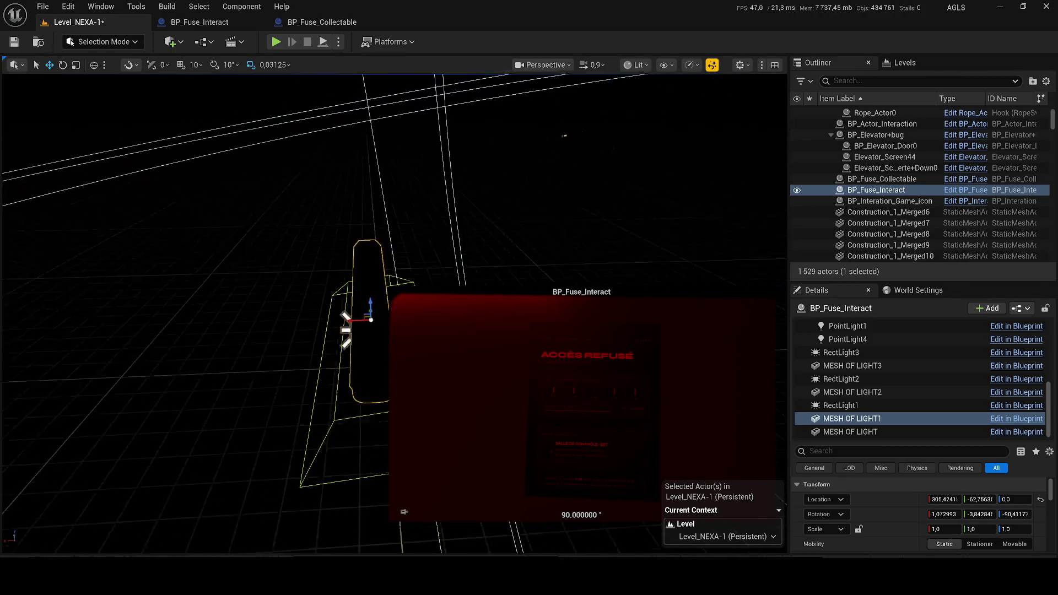
pyautogui.rightClick(882, 500)
pyautogui.click(918, 458)
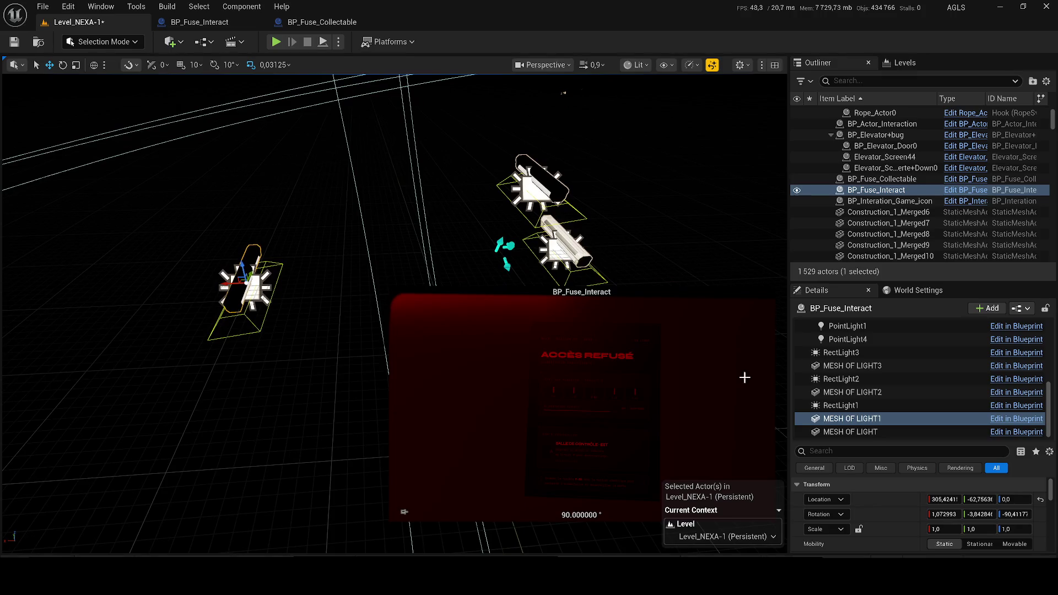
pyautogui.moveTo(285, 311)
pyautogui.mouseDown()
pyautogui.moveTo(295, 283)
pyautogui.moveTo(403, 284)
pyautogui.moveTo(306, 300)
pyautogui.mouseUp()
# Zoom the viewport in and select the BP_Elevator+bug actor in the Outliner
pyautogui.scroll(2, 461, 279)
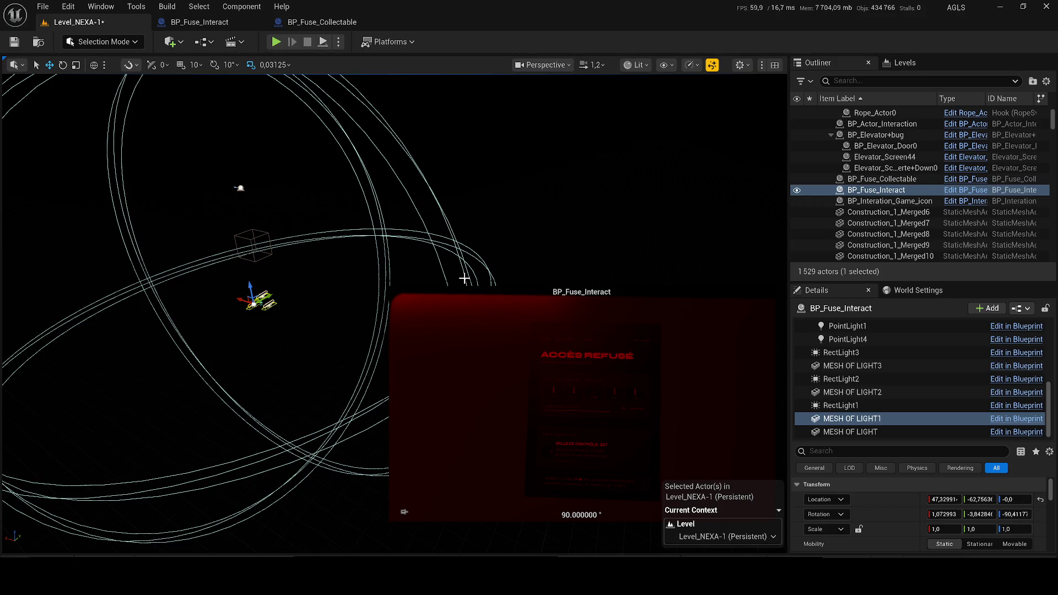
pyautogui.click(882, 135)
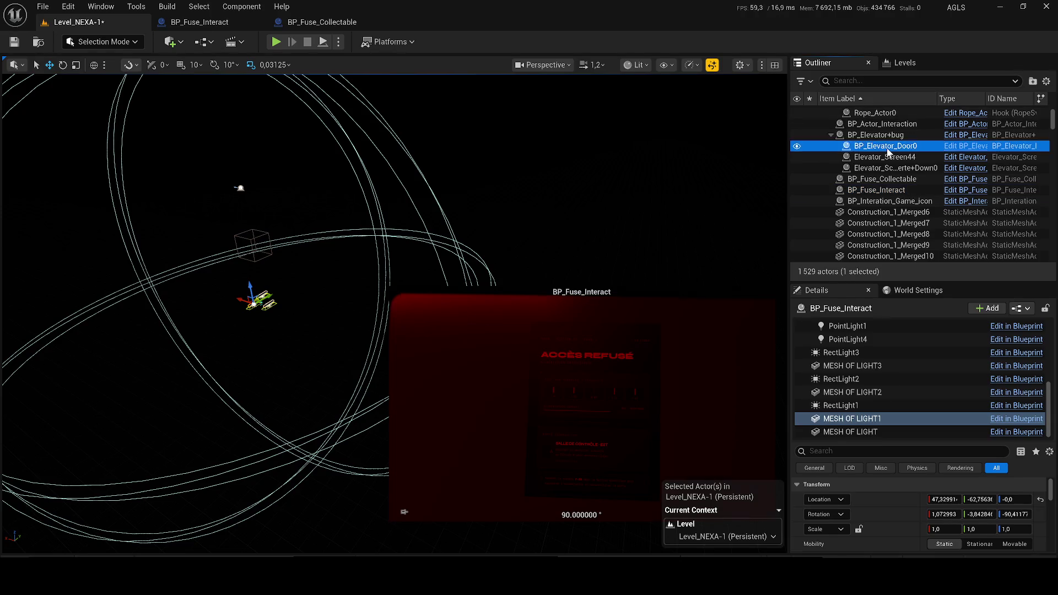
# Focus on BP_Elevator+bug, then select BP_Interation_Game_icon and Construction_1_Merged9
pyautogui.press('f')
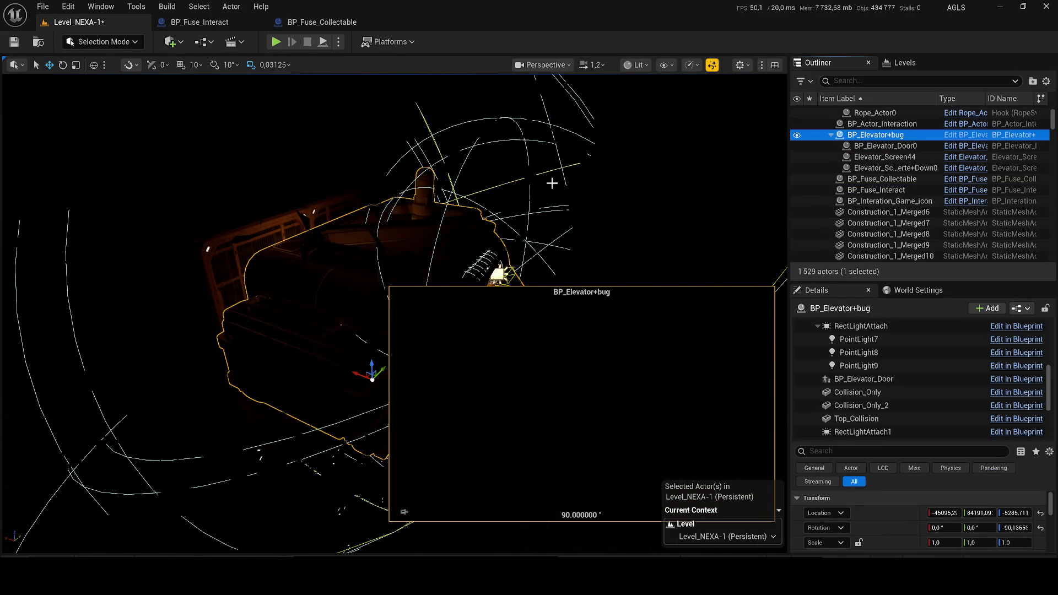
pyautogui.click(896, 201)
pyautogui.click(896, 245)
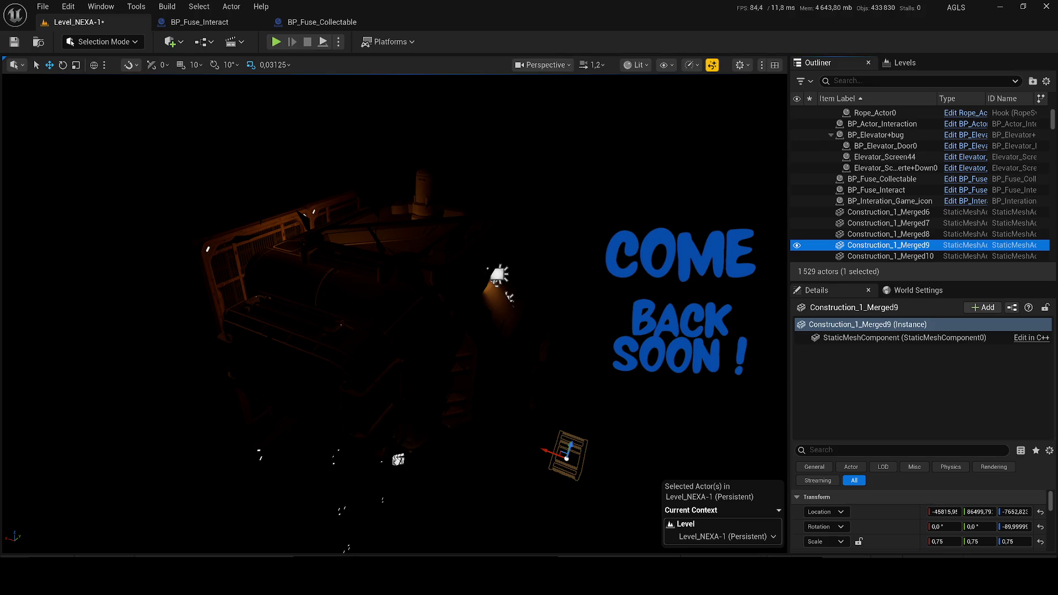
# Zoom out to frame the dark level around the fuse box and show the view-mode list
pyautogui.scroll(-2, 250, 265)
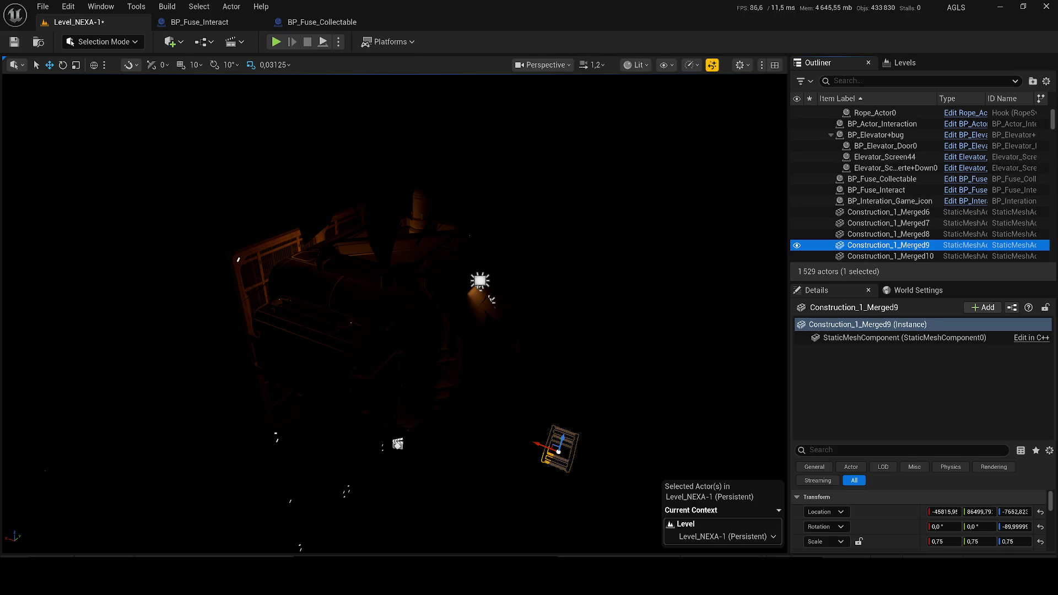
pyautogui.scroll(-2, 177, 273)
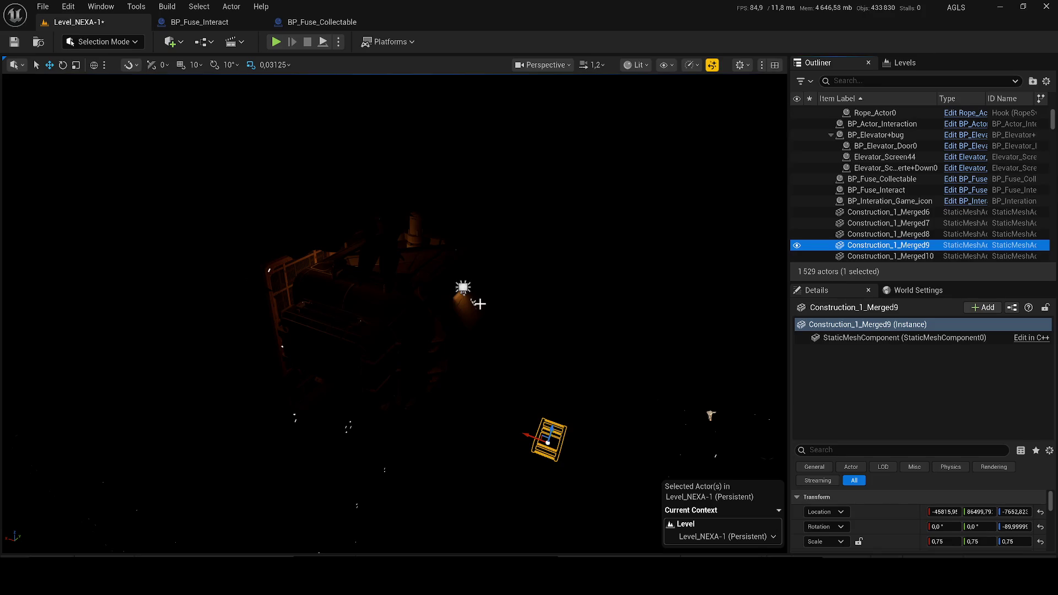
pyautogui.click(635, 65)
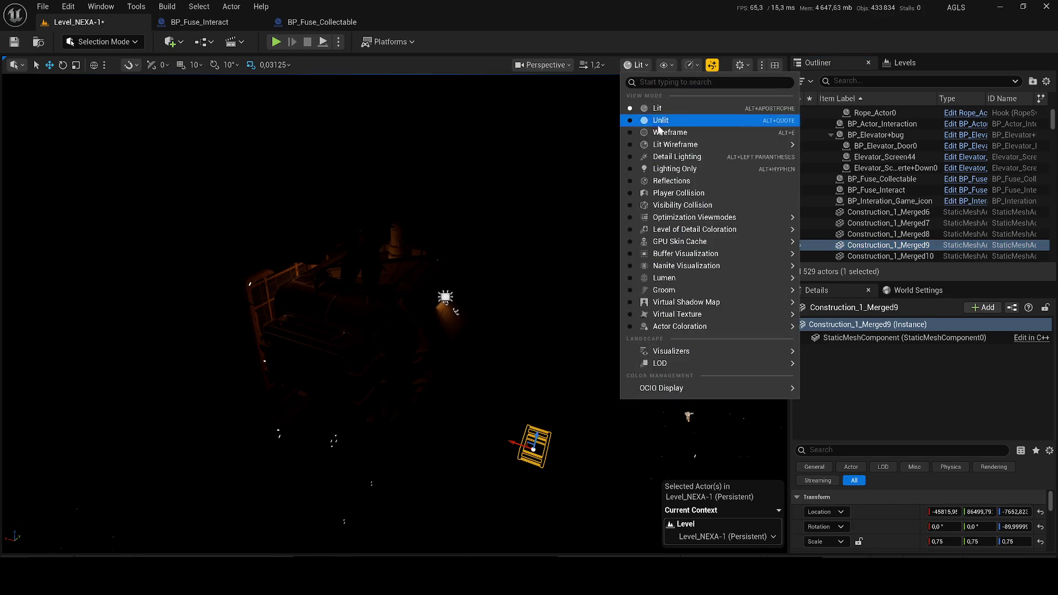
# Switch the viewport to Unlit and fly the camera into the blue character's room
pyautogui.click(657, 120)
pyautogui.press('w')
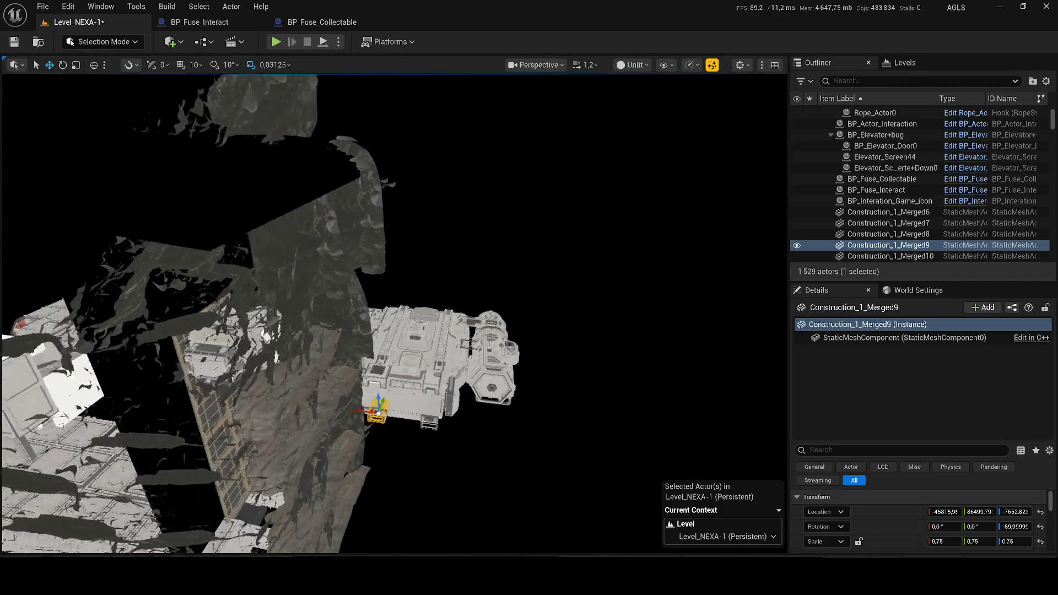
pyautogui.press('w')
pyautogui.scroll(2, 395, 314)
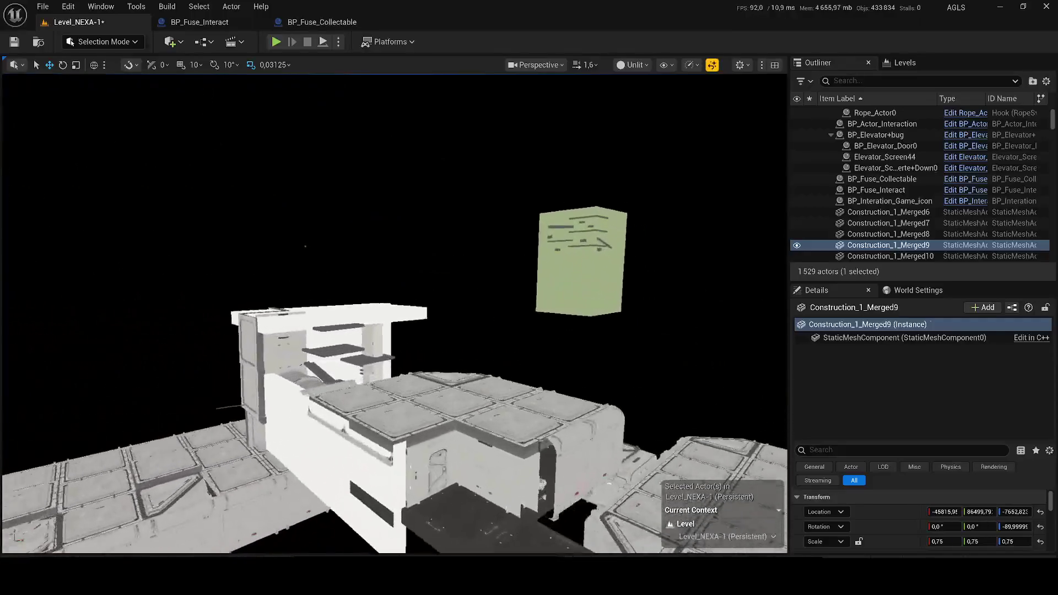
pyautogui.press('w')
pyautogui.scroll(-2, 394, 314)
pyautogui.press('w')
pyautogui.scroll(-1, 394, 314)
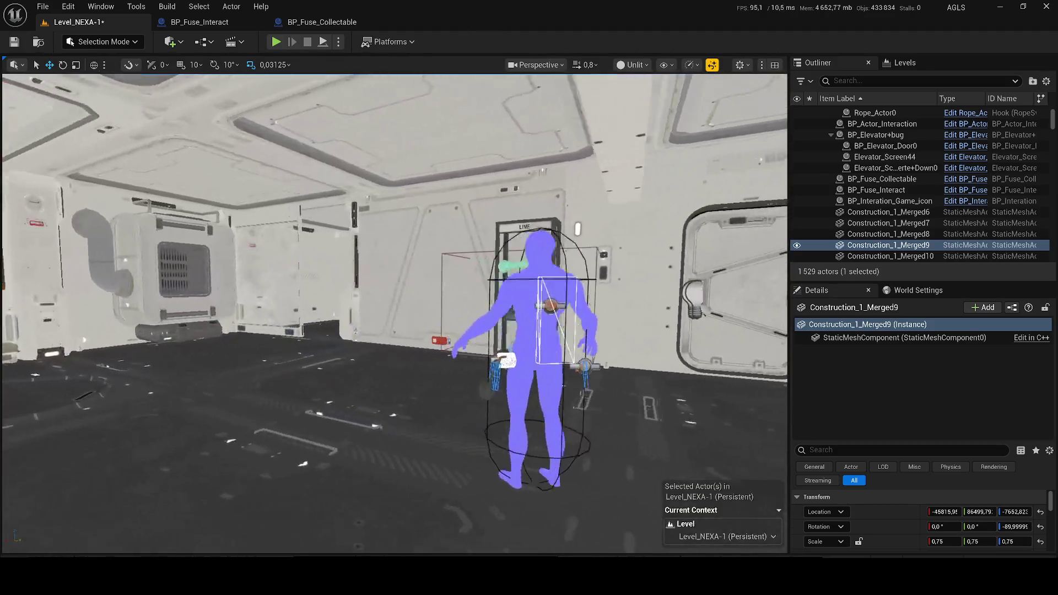
pyautogui.press('s')
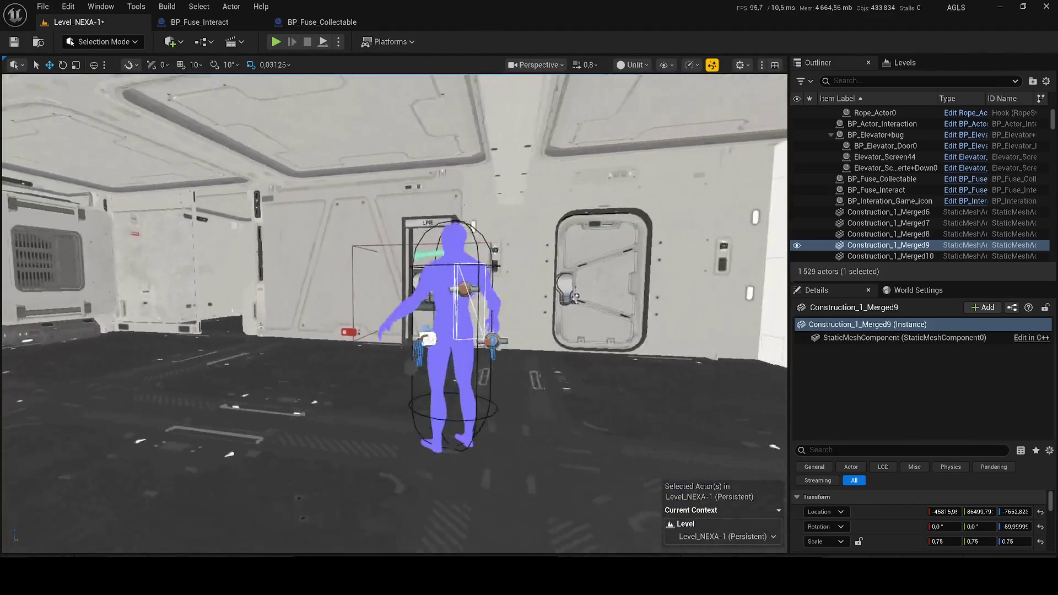
pyautogui.click(199, 22)
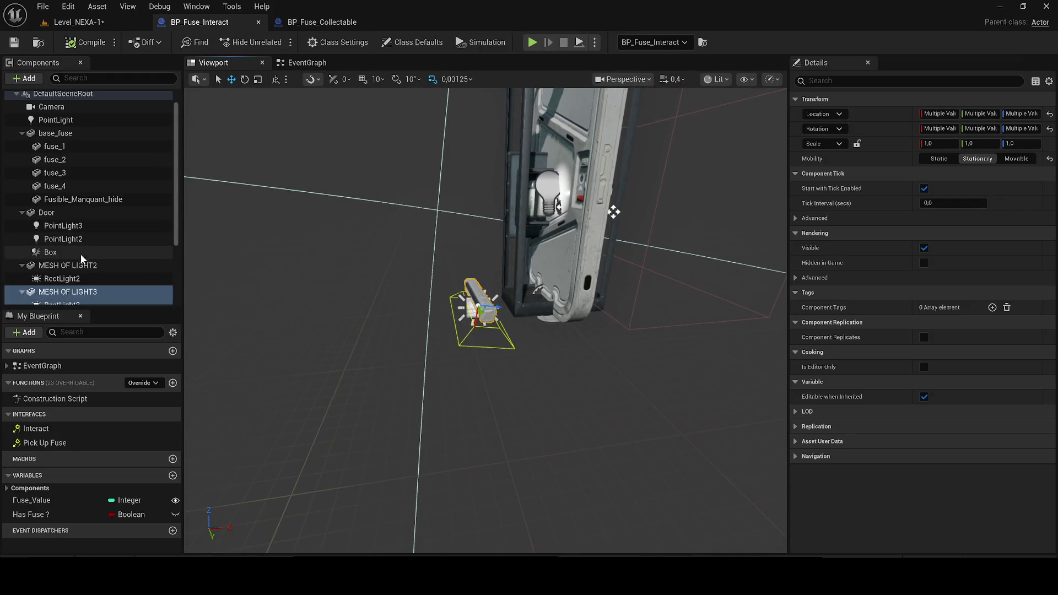
# Select all MESH OF LIGHT components with their RectLights, delete them, then undo
pyautogui.keyDown('ctrl'); pyautogui.click(83, 265); pyautogui.keyUp('ctrl')
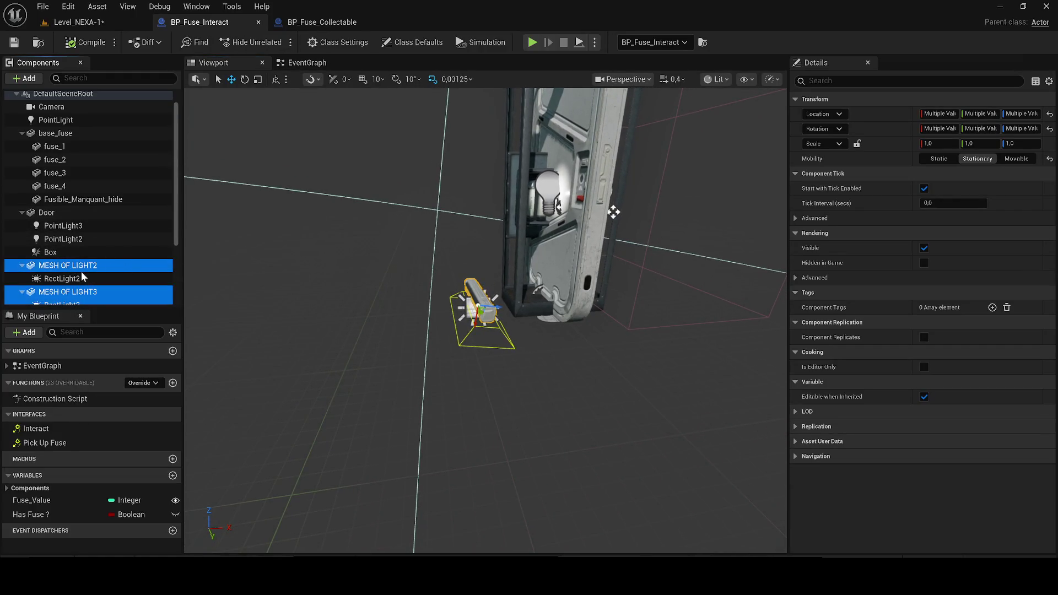
pyautogui.keyDown('ctrl'); pyautogui.click(83, 277); pyautogui.keyUp('ctrl')
pyautogui.keyDown('ctrl'); pyautogui.click(62, 303); pyautogui.keyUp('ctrl')
pyautogui.scroll(-3, 83, 248)
pyautogui.keyDown('ctrl'); pyautogui.click(69, 259); pyautogui.keyUp('ctrl')
pyautogui.keyDown('ctrl'); pyautogui.click(62, 272); pyautogui.keyUp('ctrl')
pyautogui.keyDown('ctrl'); pyautogui.click(67, 285); pyautogui.keyUp('ctrl')
pyautogui.keyDown('ctrl'); pyautogui.click(77, 298); pyautogui.keyUp('ctrl')
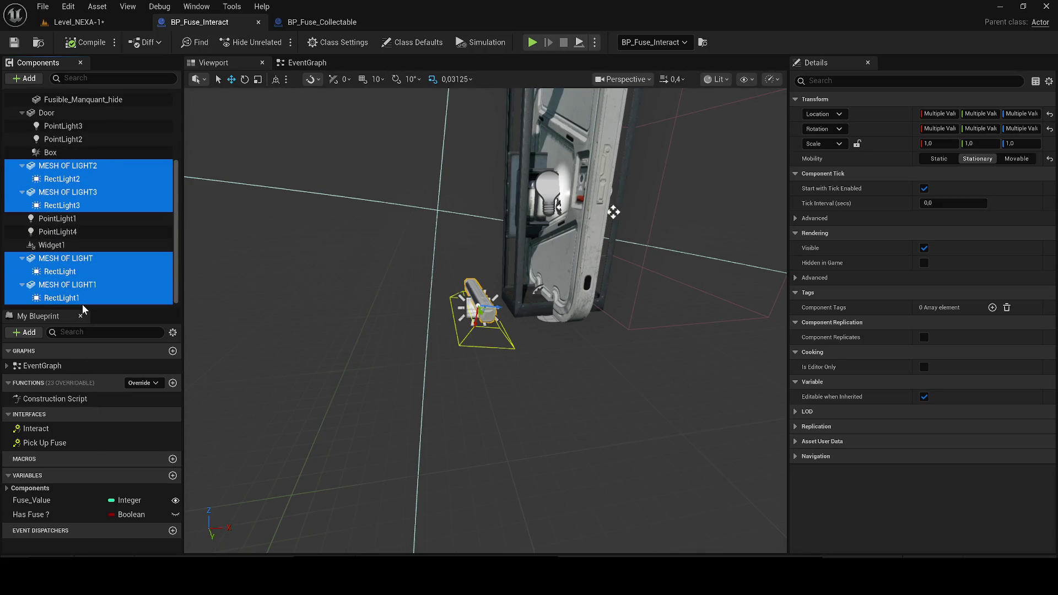
pyautogui.press('Delete')
pyautogui.press('f')
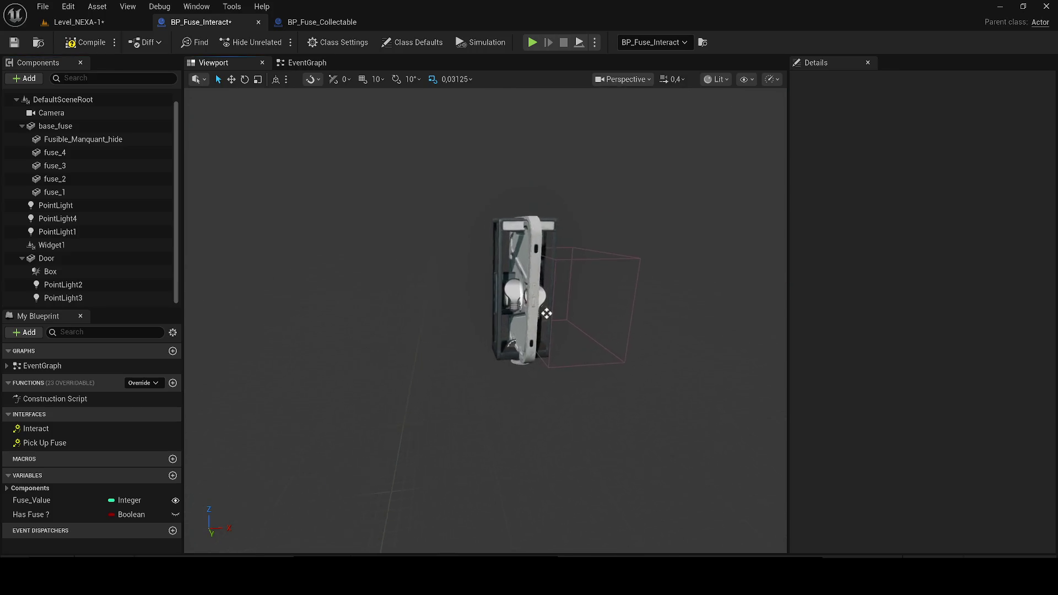
pyautogui.hotkey('ctrl', 'z')
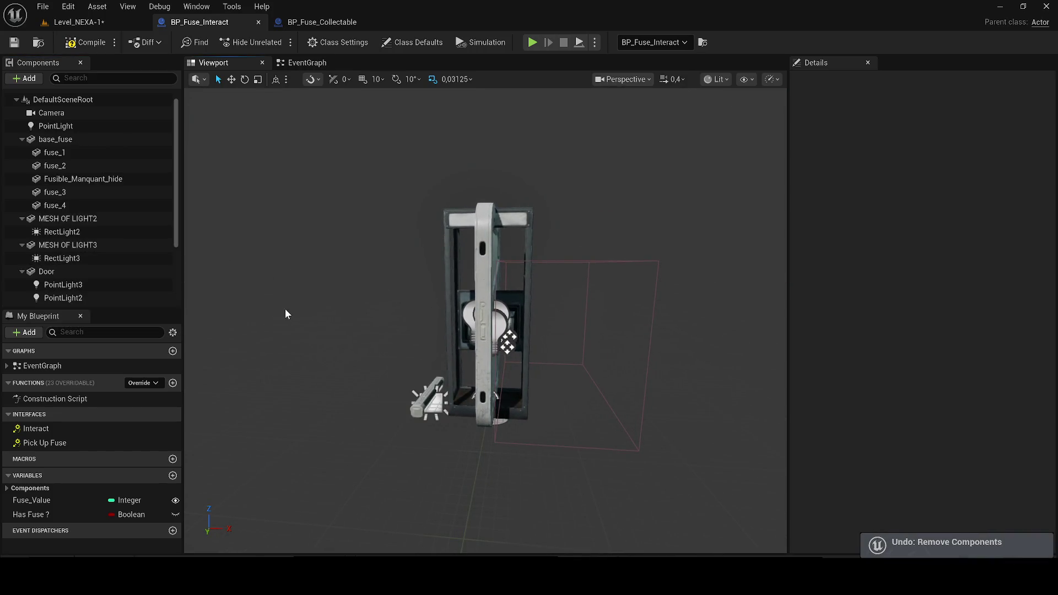
# Delete MESH OF LIGHT3 and RectLight3, undoing changes until RectLight1 is the one removed
pyautogui.click(68, 218)
pyautogui.keyDown('ctrl'); pyautogui.click(63, 232); pyautogui.keyUp('ctrl')
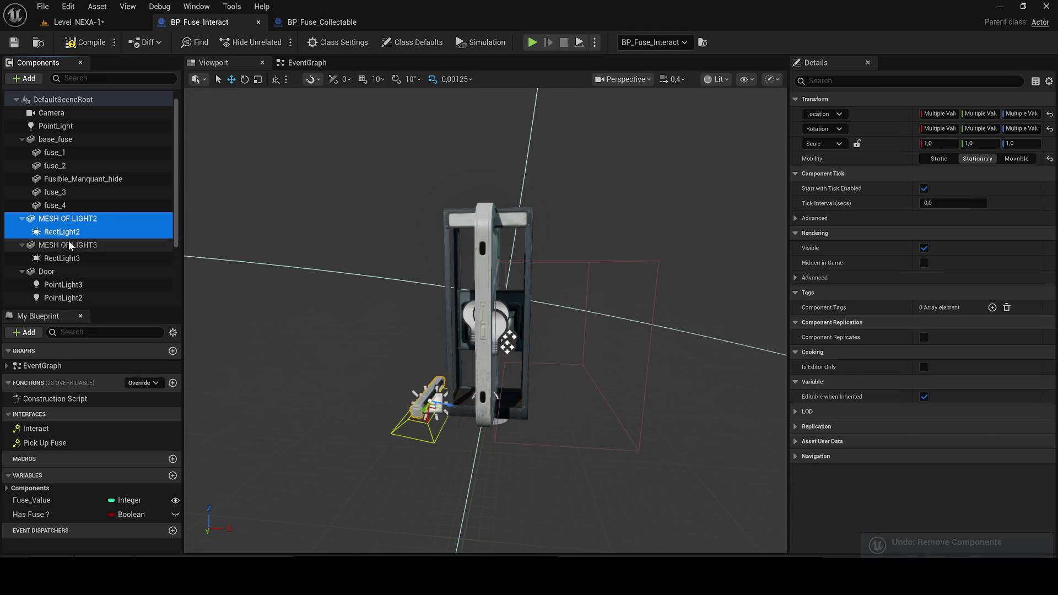
pyautogui.hotkey('ctrl', 'z')
pyautogui.click(68, 245)
pyautogui.keyDown('ctrl'); pyautogui.click(63, 258); pyautogui.keyUp('ctrl')
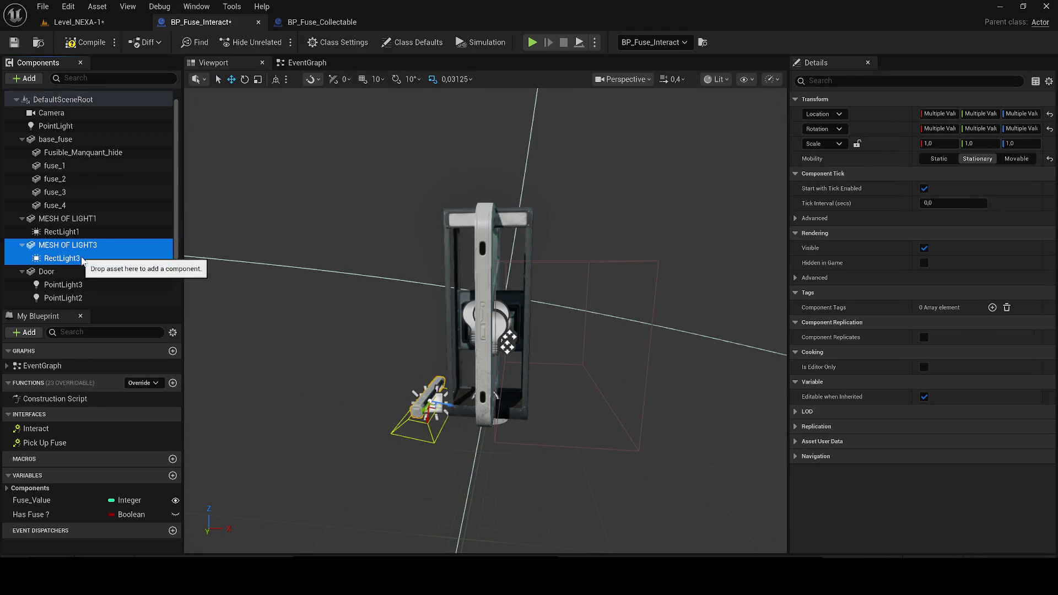
pyautogui.press('Delete')
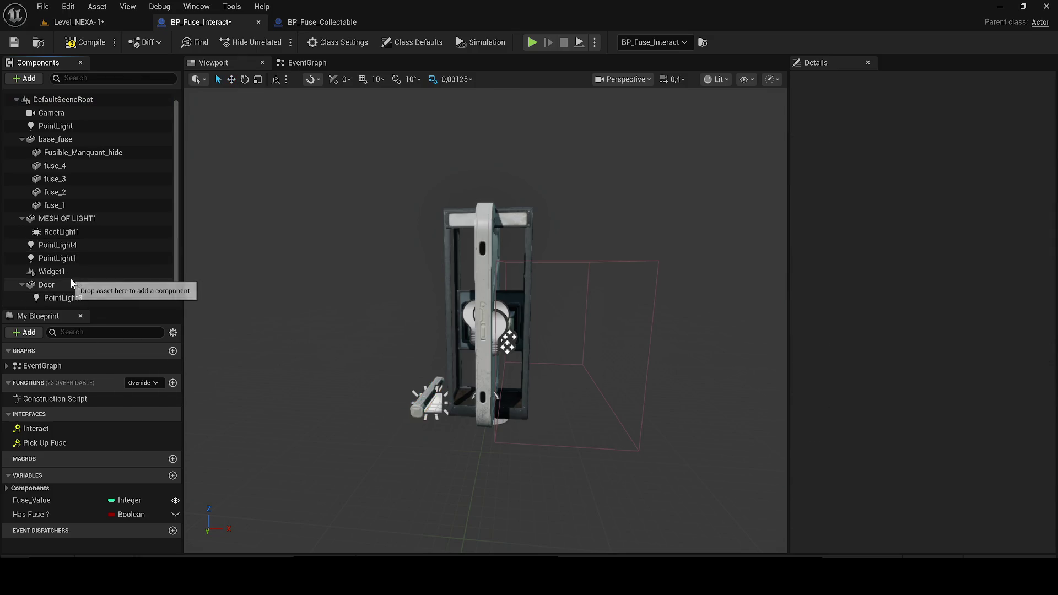
pyautogui.hotkey('ctrl', 'z')
pyautogui.hotkey('ctrl', 'z')
pyautogui.moveTo(201, 133)
pyautogui.mouseDown()
pyautogui.moveTo(201, 88)
pyautogui.moveTo(202, 127)
pyautogui.mouseUp()
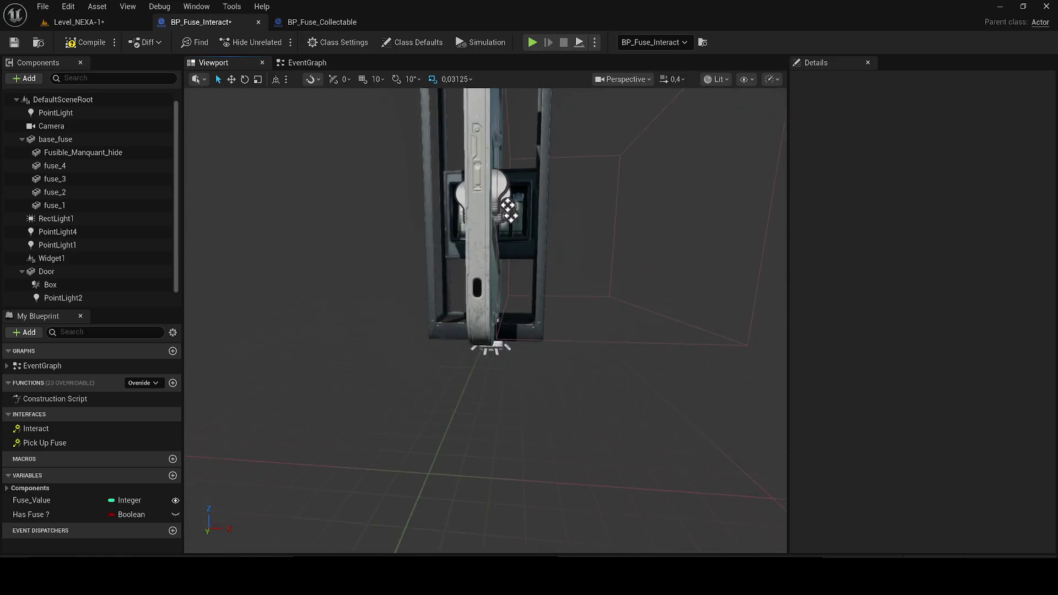
pyautogui.click(471, 343)
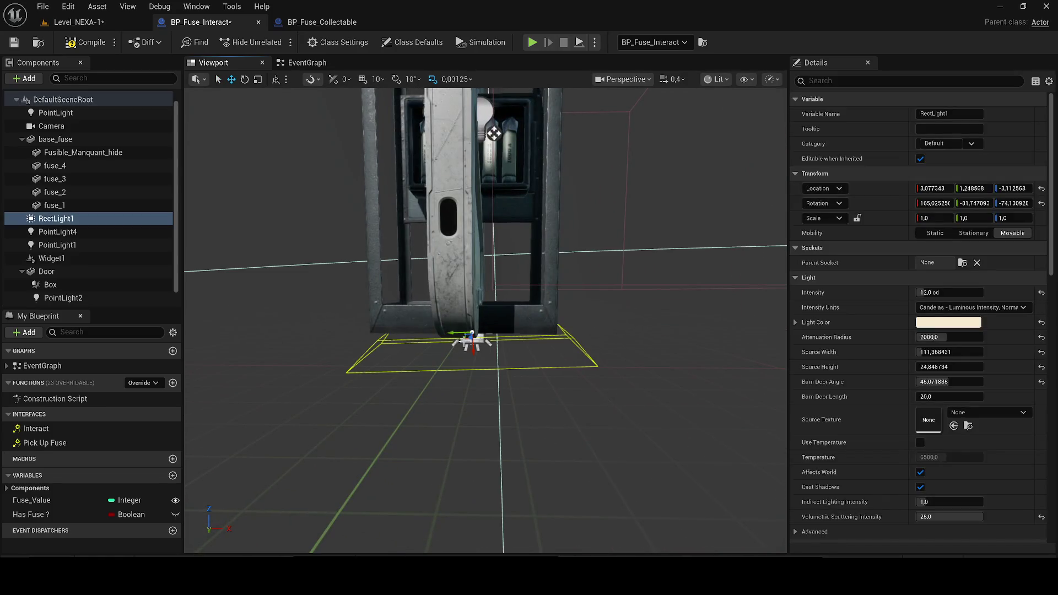
pyautogui.hotkey('ctrl', 'z')
# Save BP_Fuse_Interact, return to Level_NEXA-1 and save the level
pyautogui.click(12, 45)
pyautogui.click(77, 22)
pyautogui.press('XF86AudioLowerVolume')
pyautogui.press('XF86AudioRaiseVolume')
pyautogui.press('XF86AudioRaiseVolume')
pyautogui.press('XF86AudioRaiseVolume')
pyautogui.click(14, 42)
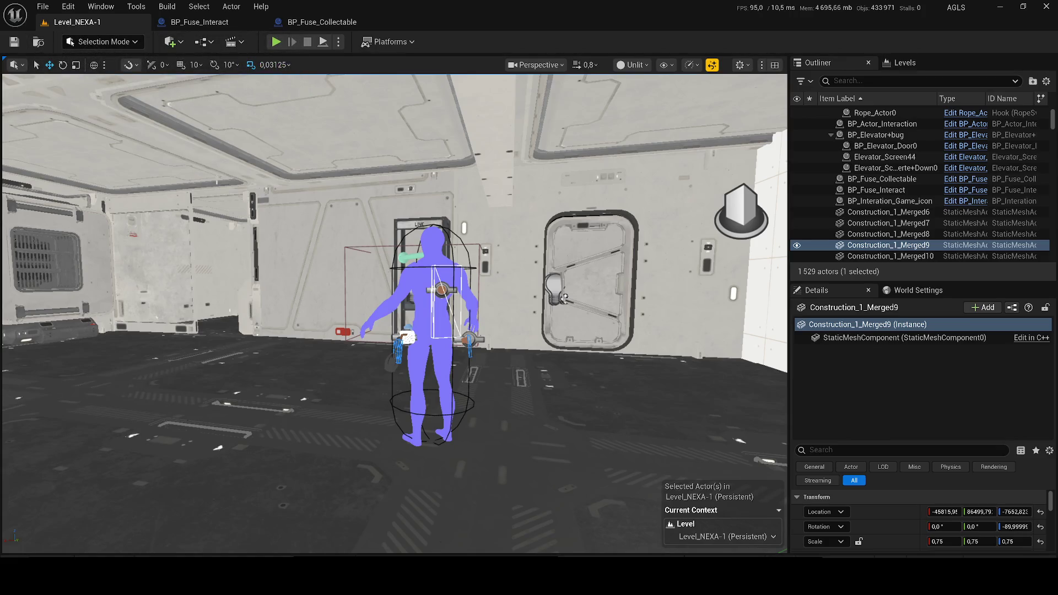
# Switch the viewport back to Lit (Alt+4) and fly toward the red-lit doorway
pyautogui.scroll(-3, 395, 314)
pyautogui.click(633, 65)
pyautogui.click(647, 108)
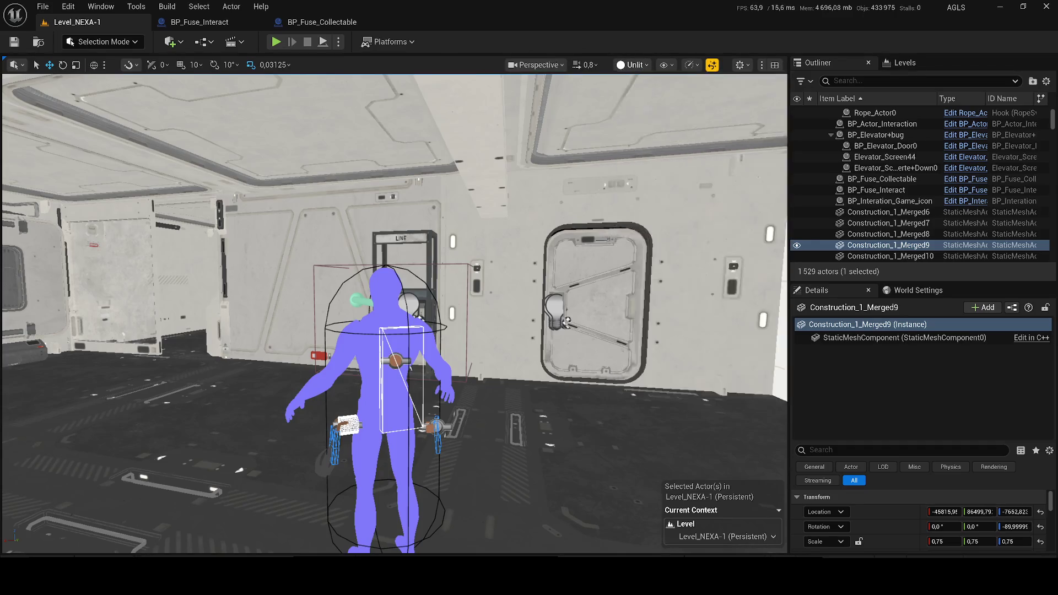
pyautogui.hotkey('alt', '4')
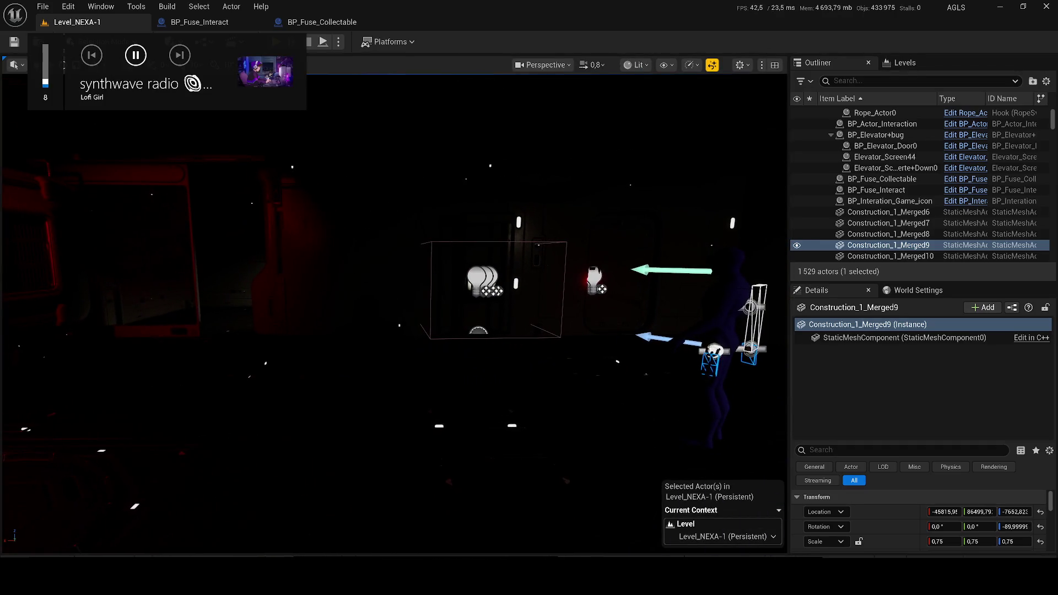
pyautogui.press('XF86AudioRaiseVolume')
pyautogui.press('XF86AudioRaiseVolume')
pyautogui.press('XF86AudioRaiseVolume')
pyautogui.press('w')
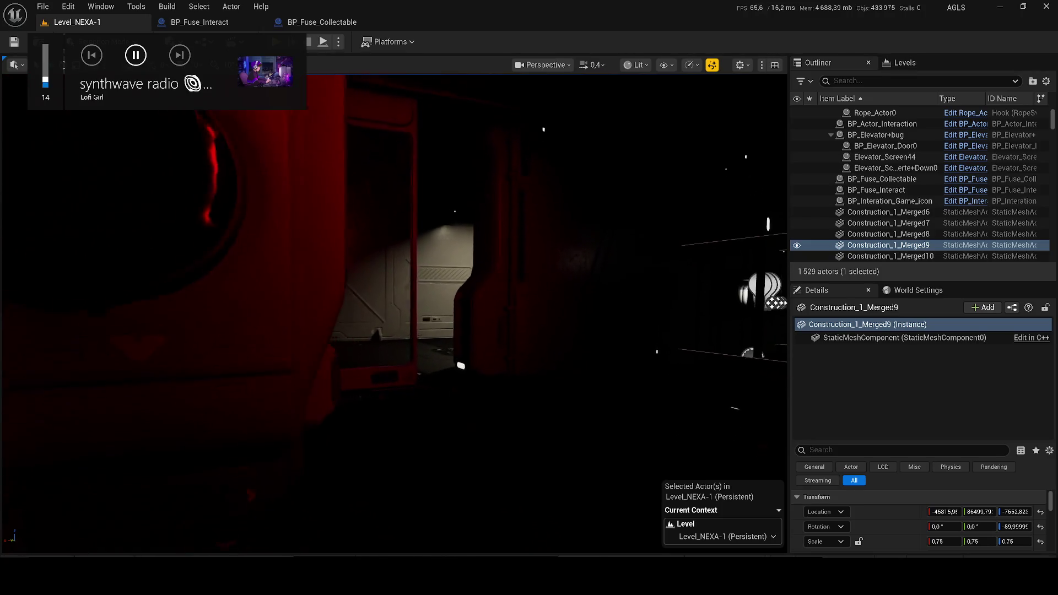
pyautogui.scroll(-1, 394, 315)
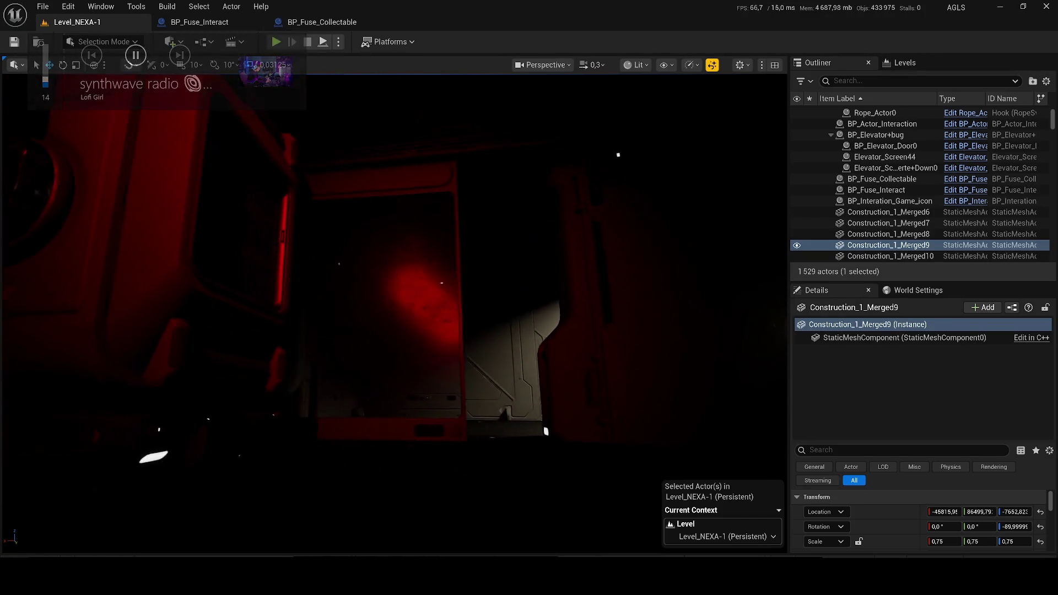
pyautogui.scroll(2, 394, 314)
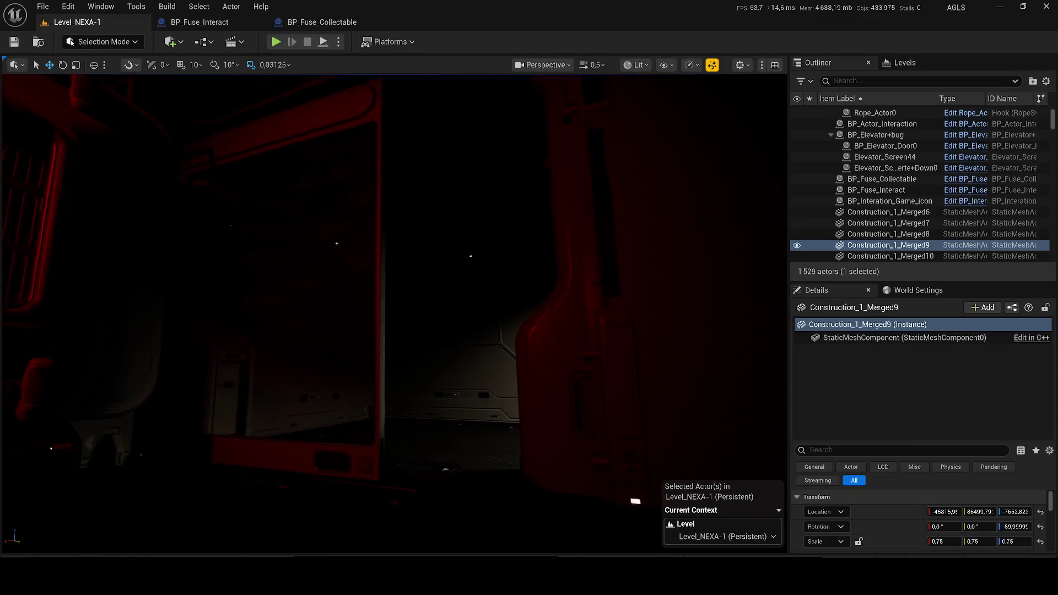
pyautogui.scroll(3, 394, 314)
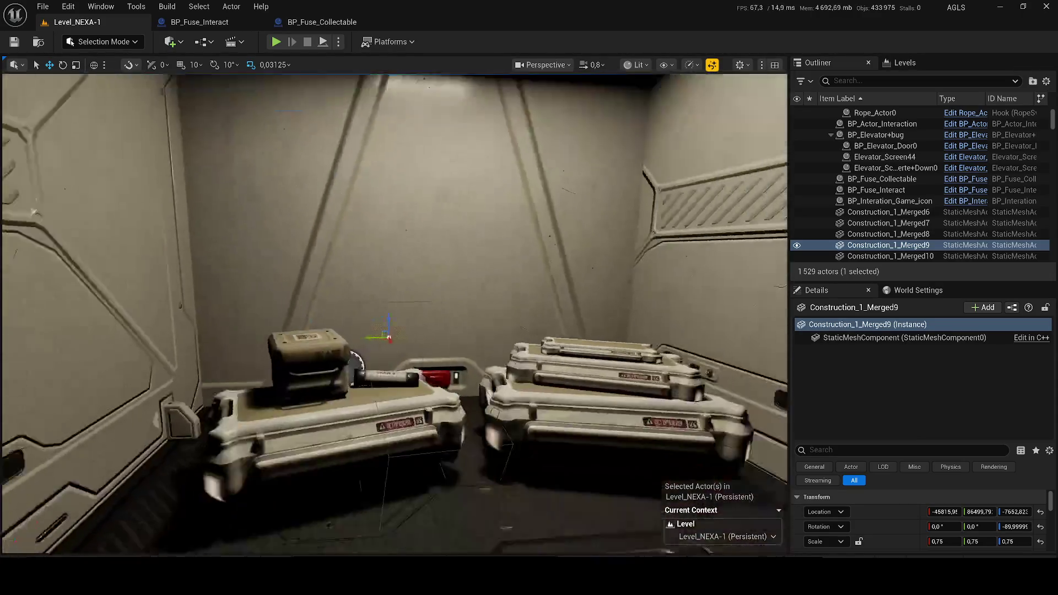
# Select the room's ceiling lamp SM_Lamp_11 and browse to its SM_Lamp_3 asset
pyautogui.click(415, 152)
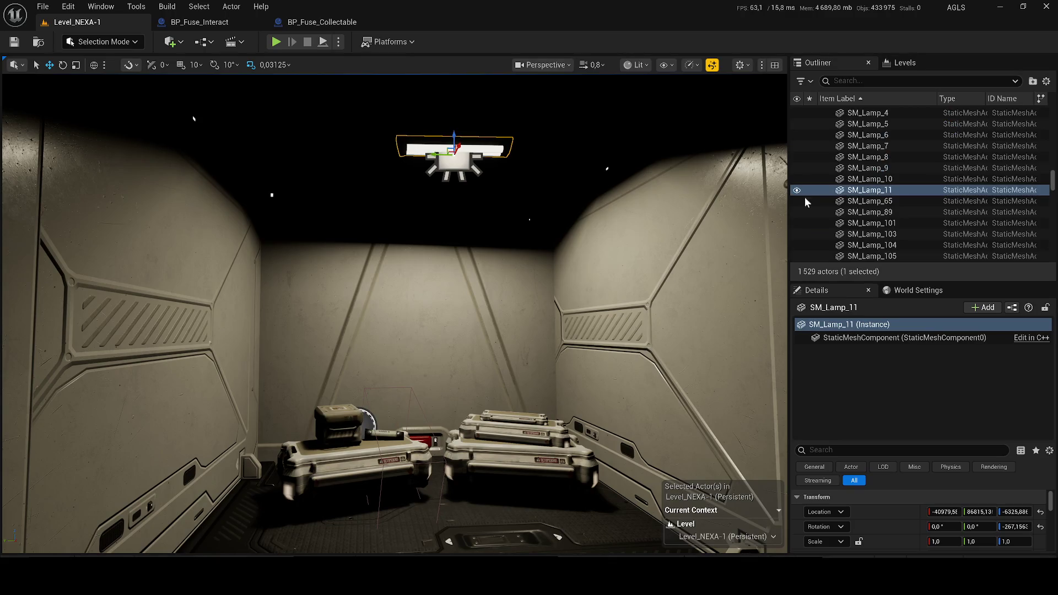
pyautogui.rightClick(861, 191)
pyautogui.click(816, 170)
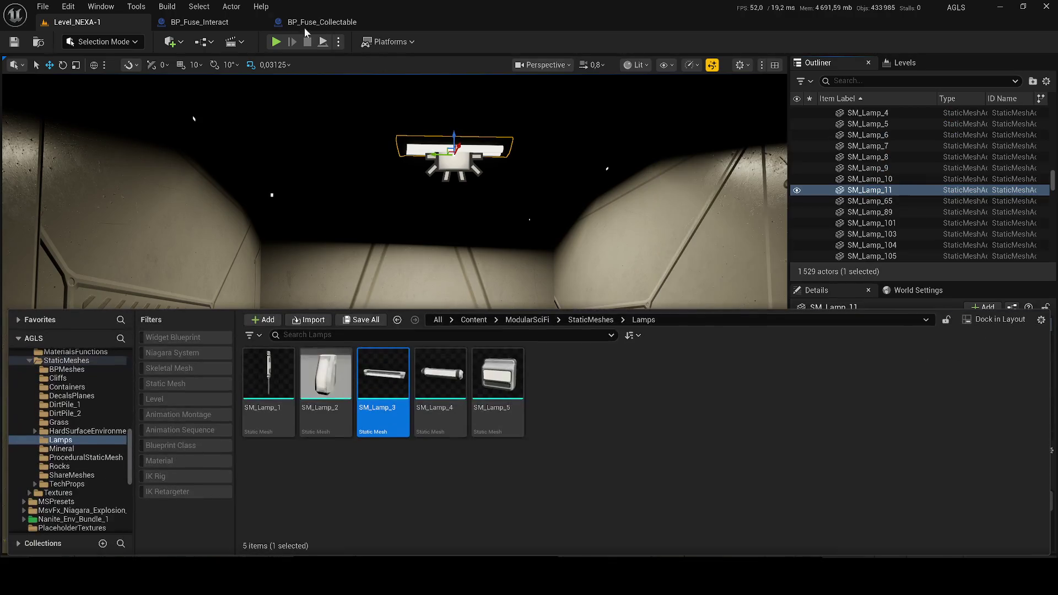
pyautogui.click(200, 22)
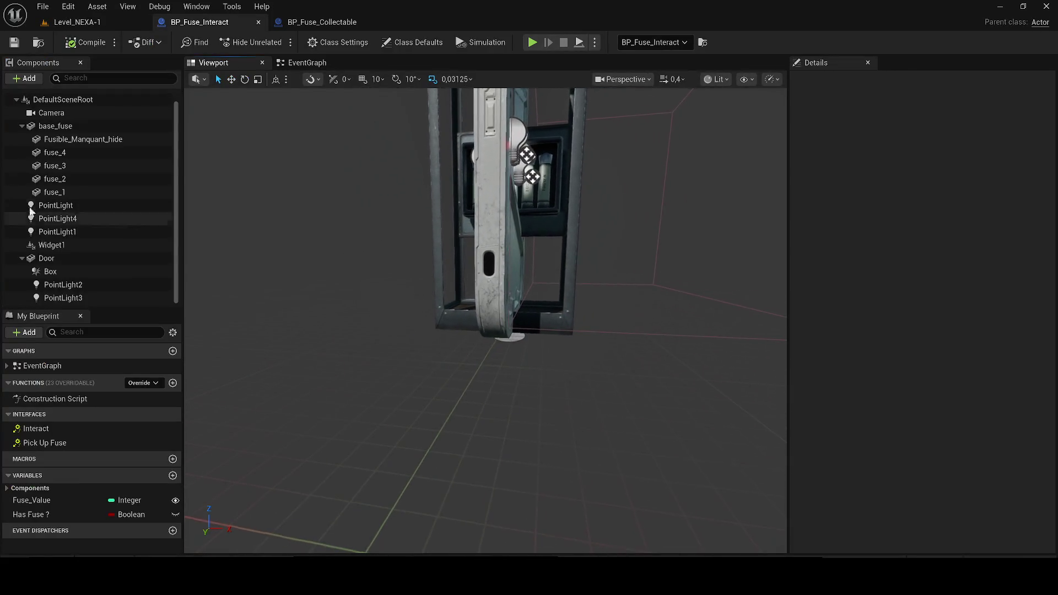
# Select and frame PointLight, PointLight1 and PointLight4 in the preview to locate them
pyautogui.click(22, 126)
pyautogui.click(67, 148)
pyautogui.press('f')
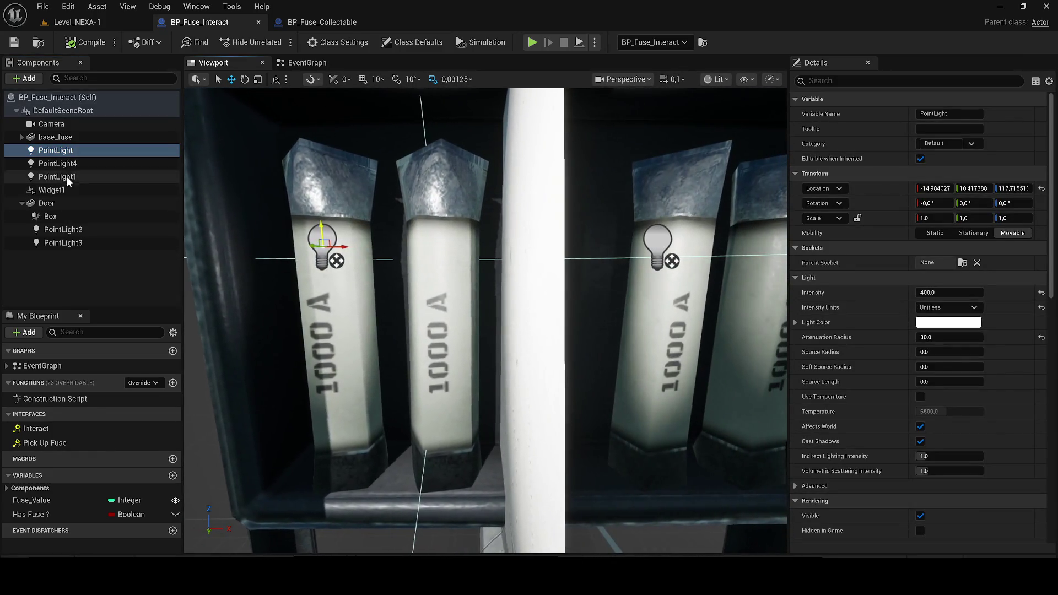
pyautogui.click(58, 164)
pyautogui.click(58, 177)
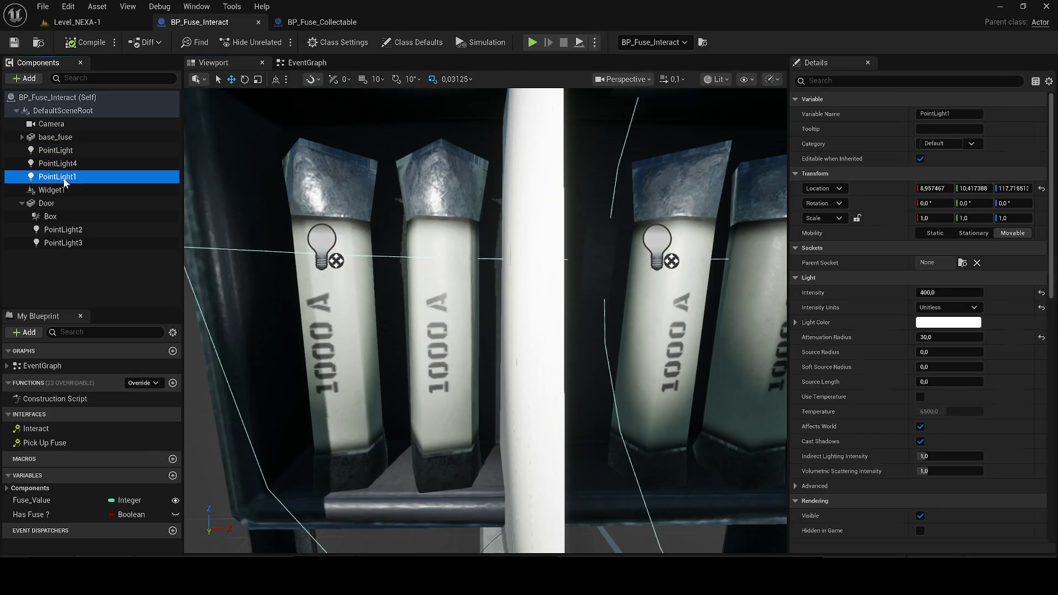
pyautogui.press('f')
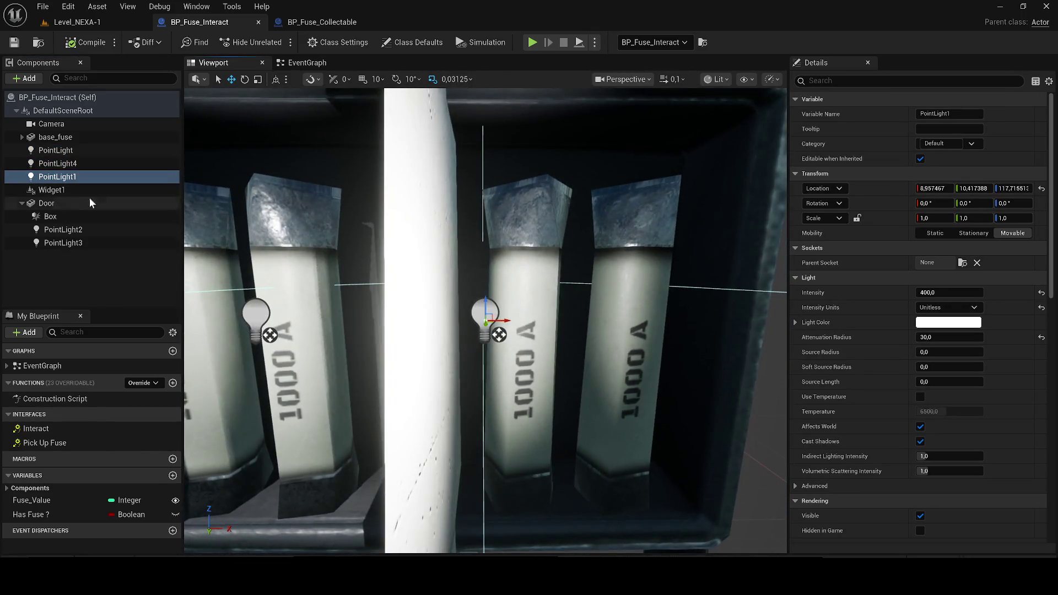
pyautogui.click(49, 165)
pyautogui.press('f')
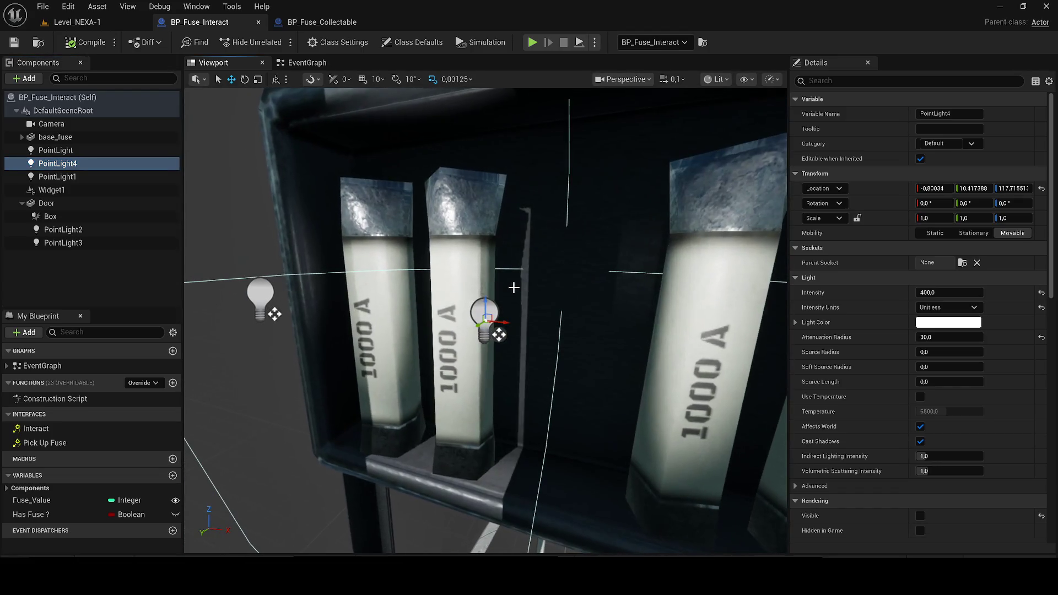
# Drag PointLight, PointLight1 and PointLight4 onto base_fuse and save the Blueprint
pyautogui.keyDown('ctrl'); pyautogui.click(57, 151); pyautogui.keyUp('ctrl')
pyautogui.keyDown('ctrl'); pyautogui.click(71, 176); pyautogui.keyUp('ctrl')
pyautogui.moveTo(70, 165); pyautogui.dragTo(53, 139)
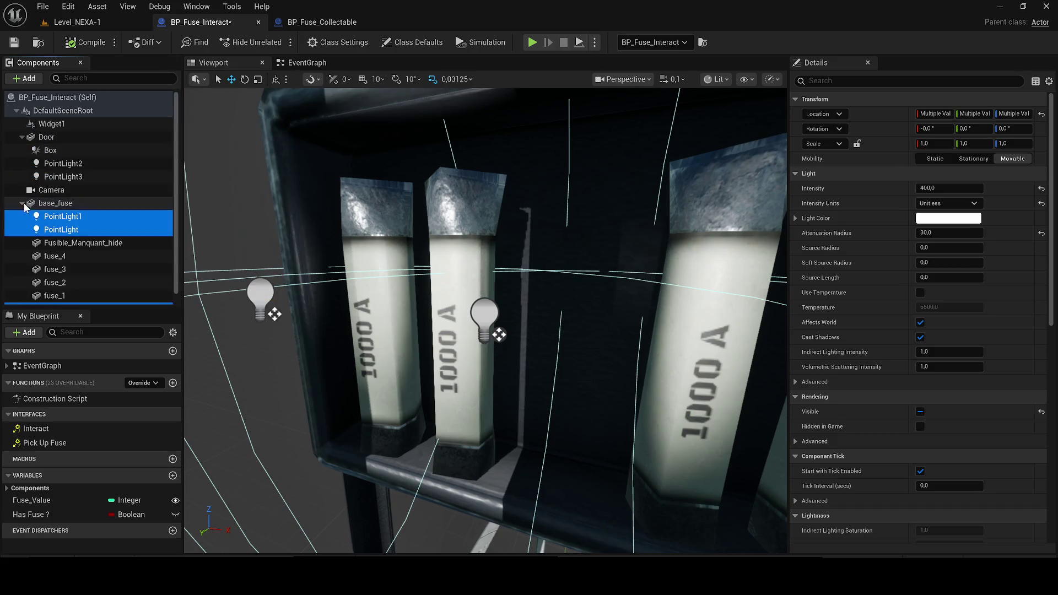
pyautogui.click(14, 42)
# Collapse Door's children and frame the Widget1 component in the preview
pyautogui.click(22, 137)
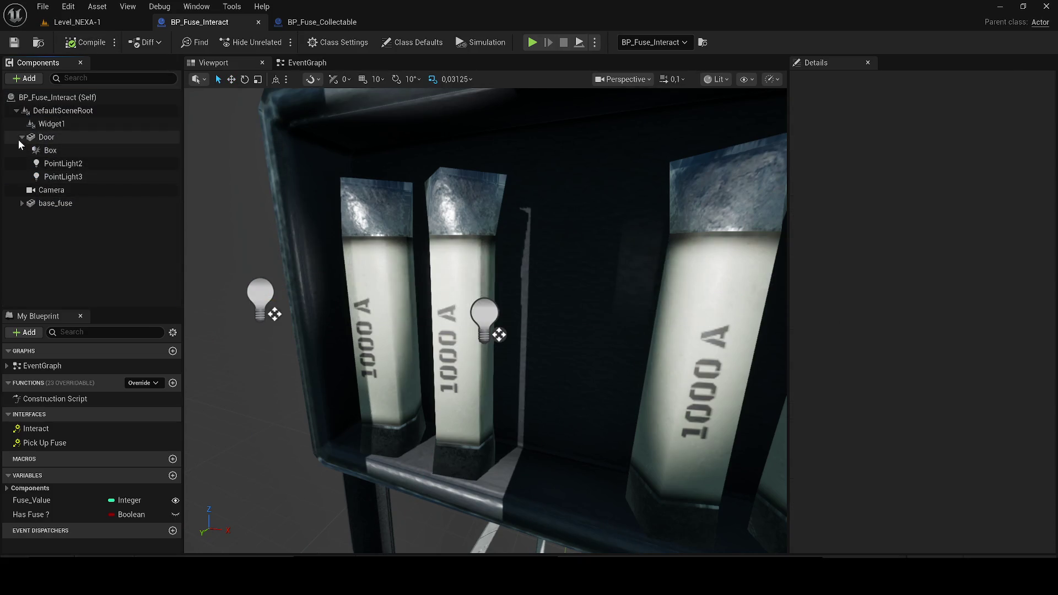
pyautogui.click(51, 124)
pyautogui.press('f')
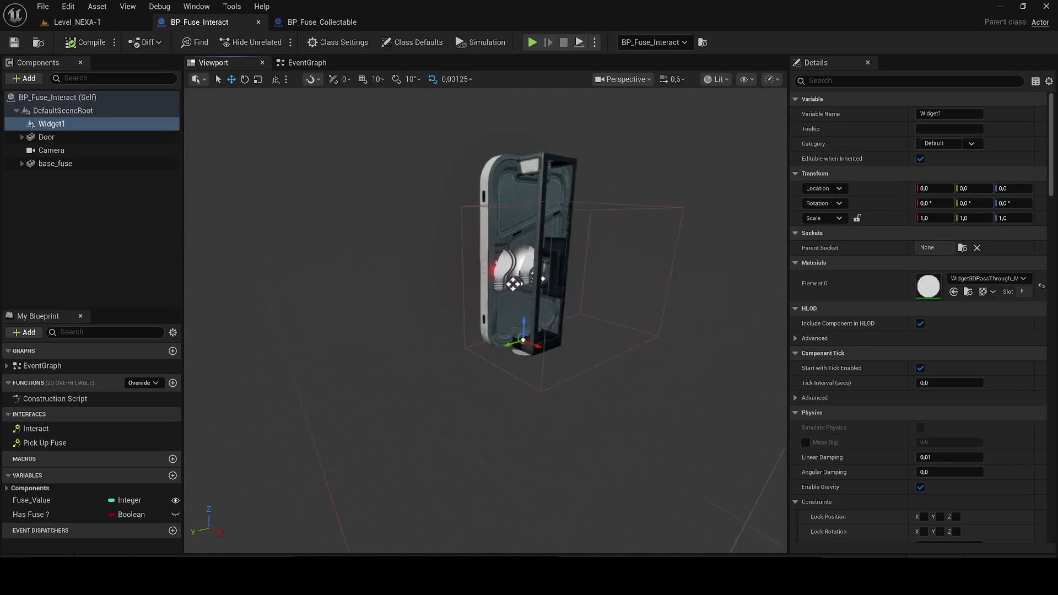
# Rename the Widget1 component to Widget_Foor_Interaction
pyautogui.click(72, 111)
pyautogui.click(73, 124)
pyautogui.click(78, 126)
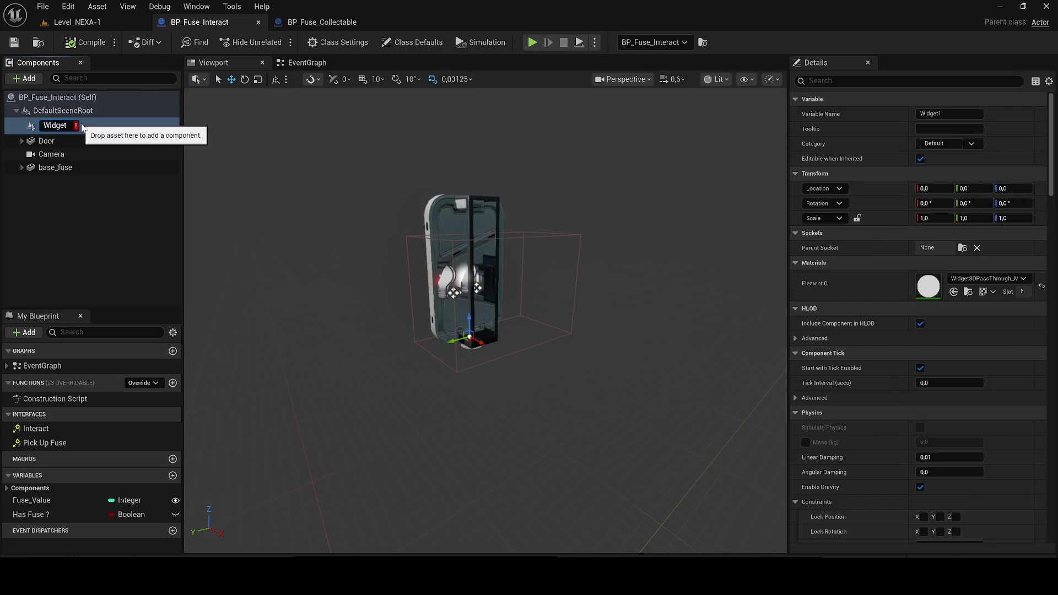
pyautogui.write('_Fo')
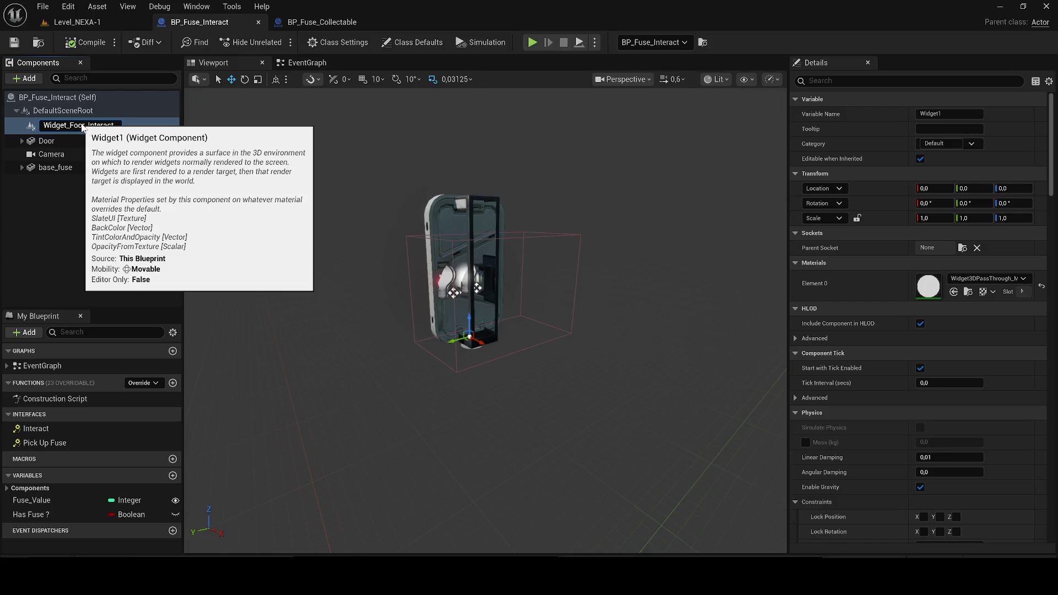
pyautogui.press('Return')
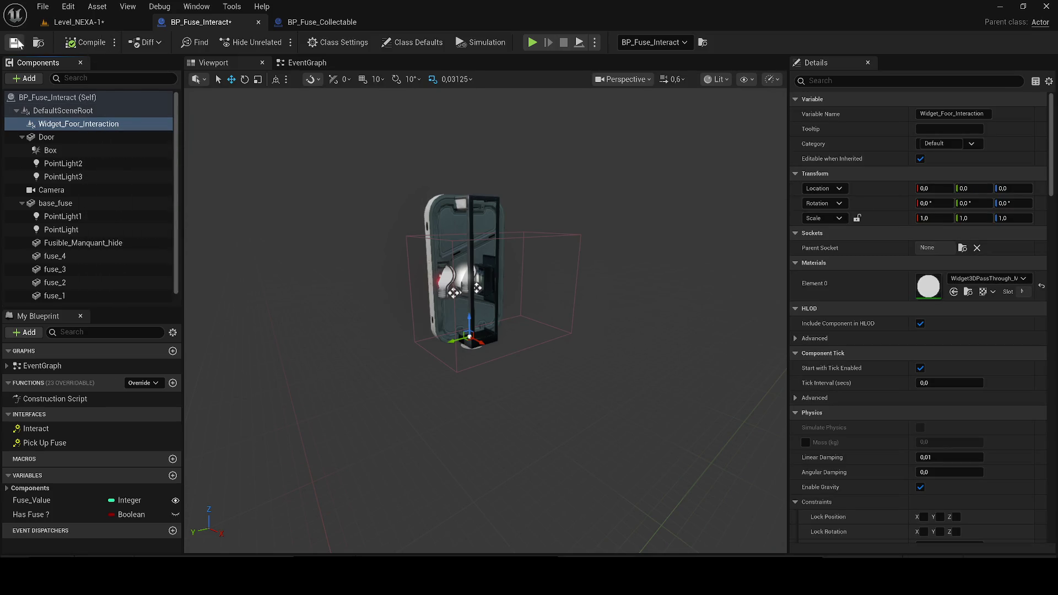
# Collapse the Door and base_fuse hierarchies, orbit the preview, and clear the selection
pyautogui.click(22, 137)
pyautogui.click(25, 164)
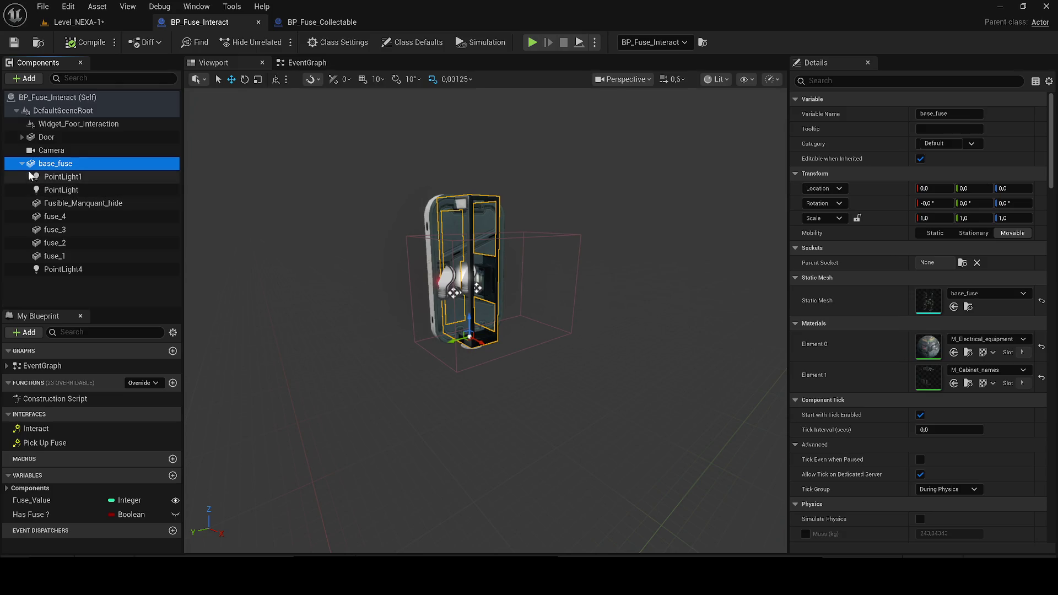
pyautogui.click(22, 164)
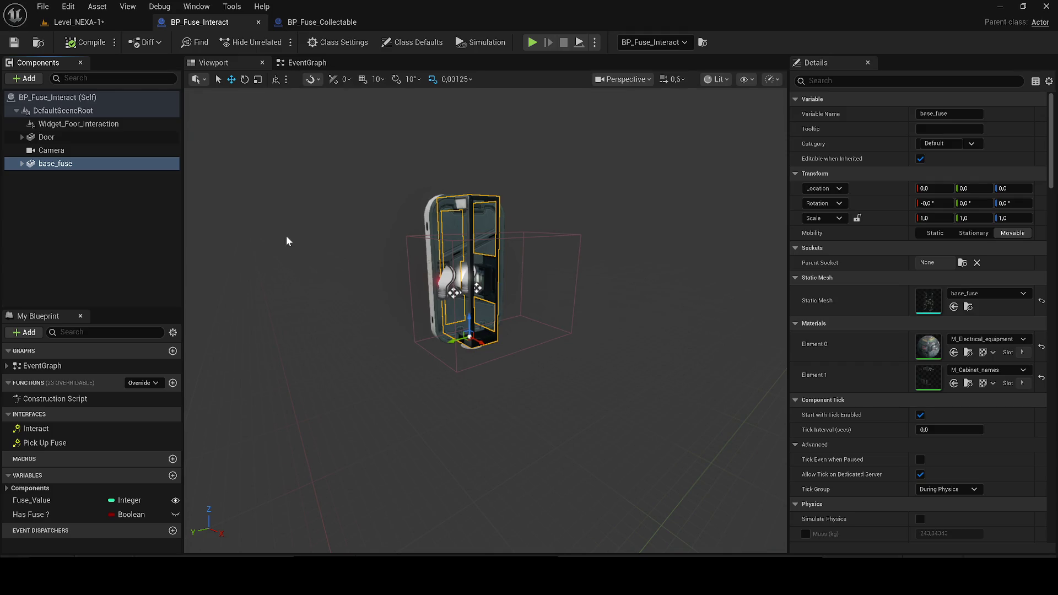
pyautogui.moveTo(434, 166); pyautogui.dragTo(261, 184)
pyautogui.click(95, 213)
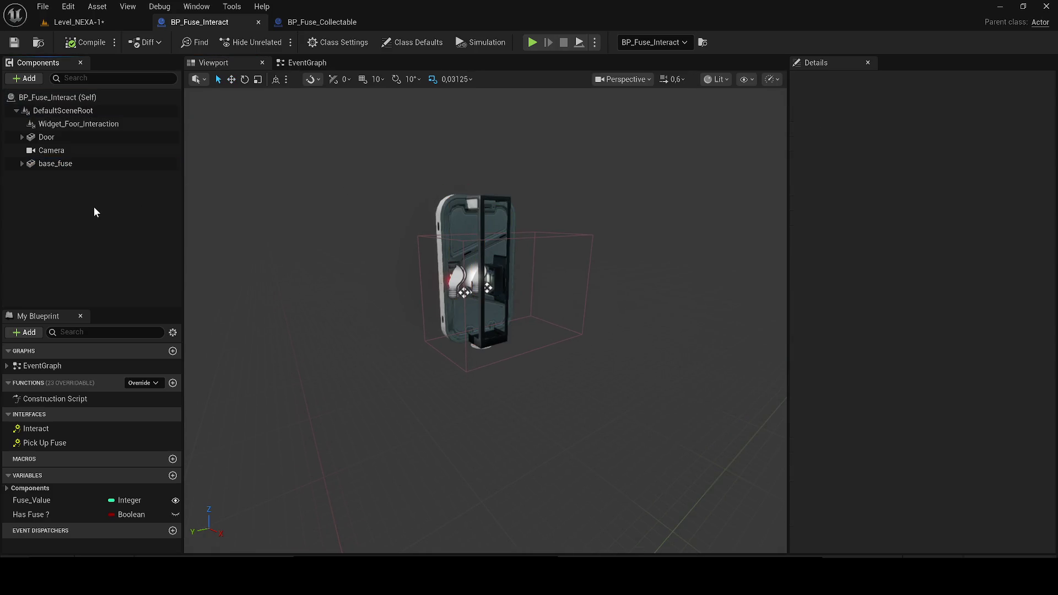
# Add an SM_Lamp_3 Static Mesh component, raise it to Z about 299.61, and return to Level_NEXA-1
pyautogui.click(24, 78)
pyautogui.write('mesh')
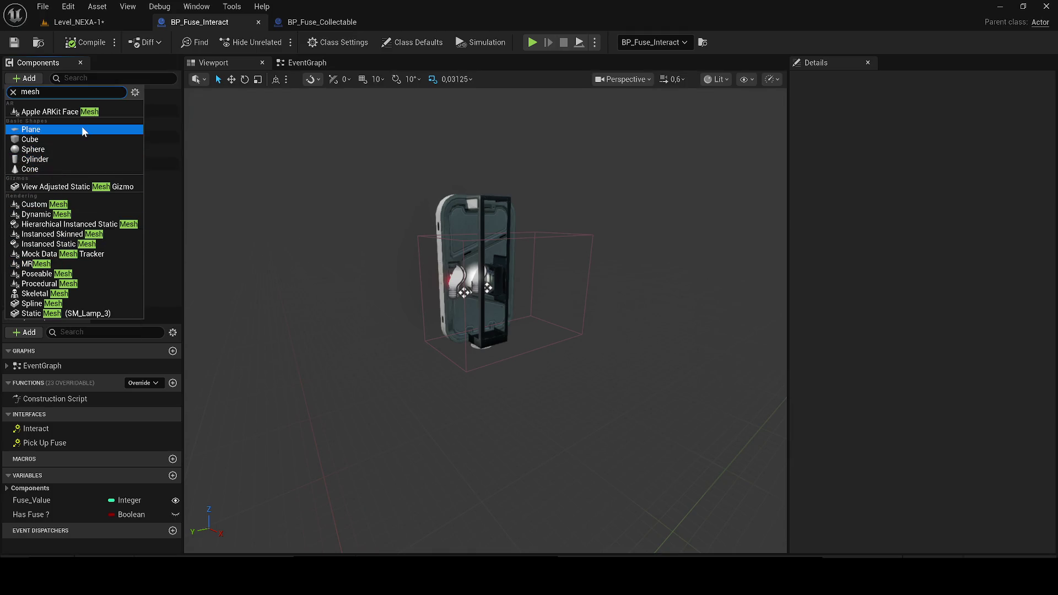
pyautogui.hotkey('ctrl', 'a')
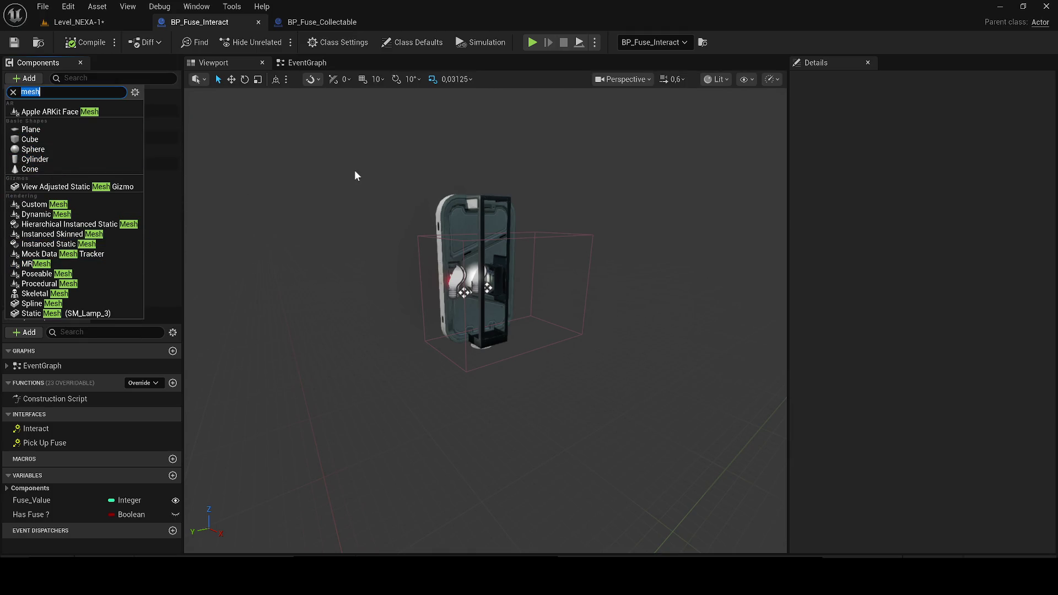
pyautogui.write('static')
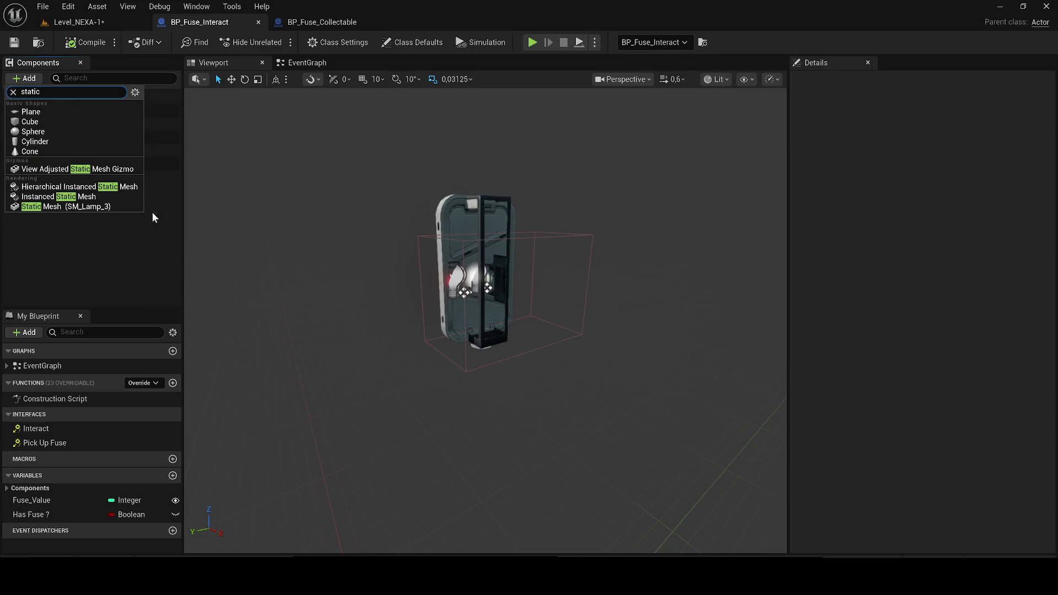
pyautogui.click(71, 204)
pyautogui.click(444, 357)
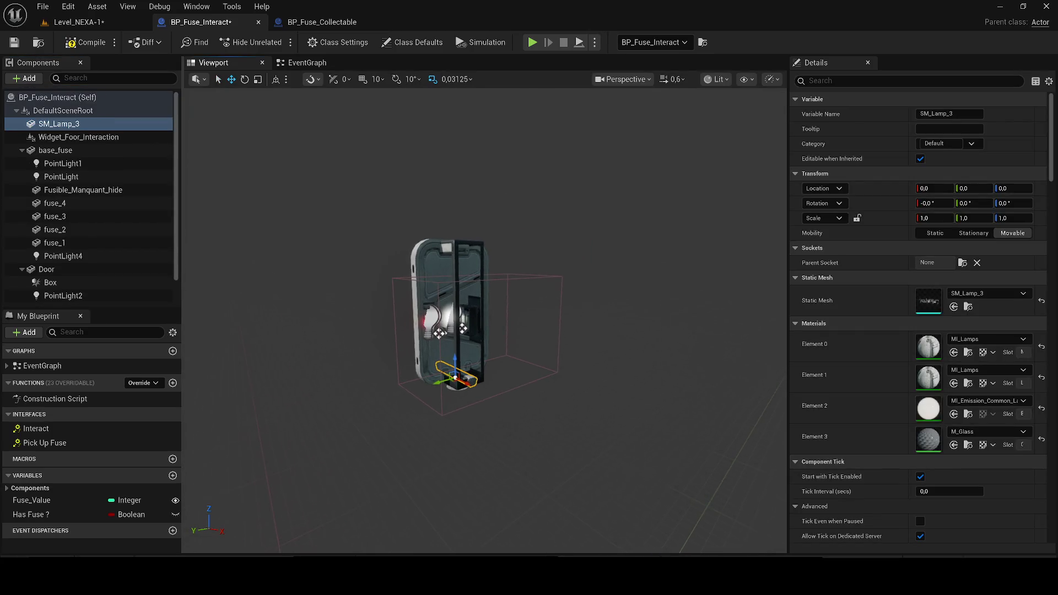
pyautogui.moveTo(454, 361)
pyautogui.mouseDown()
pyautogui.moveTo(447, 172)
pyautogui.moveTo(470, 102)
pyautogui.mouseUp()
pyautogui.click(62, 25)
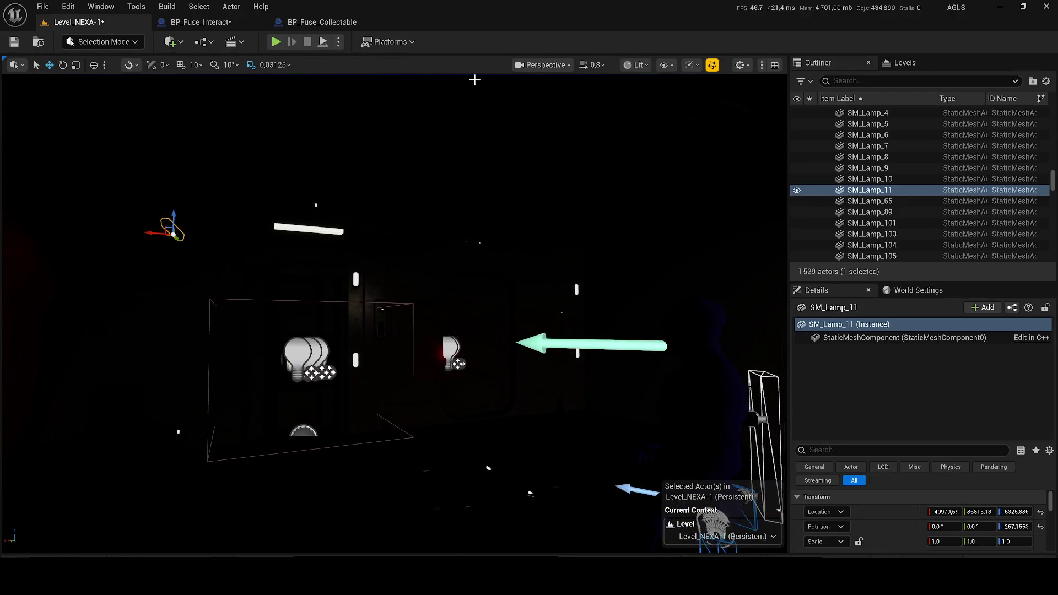
# Render the viewport Unlit, then close BP_Fuse_Interact and go back to the Level_NEXA-1 tab
pyautogui.click(639, 78)
pyautogui.click(637, 65)
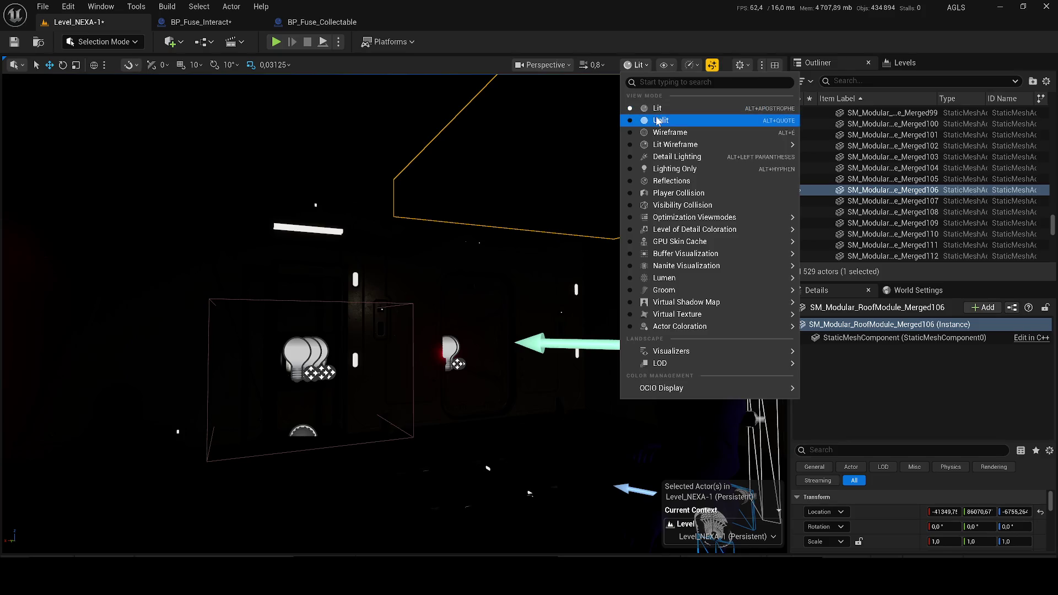
pyautogui.click(656, 119)
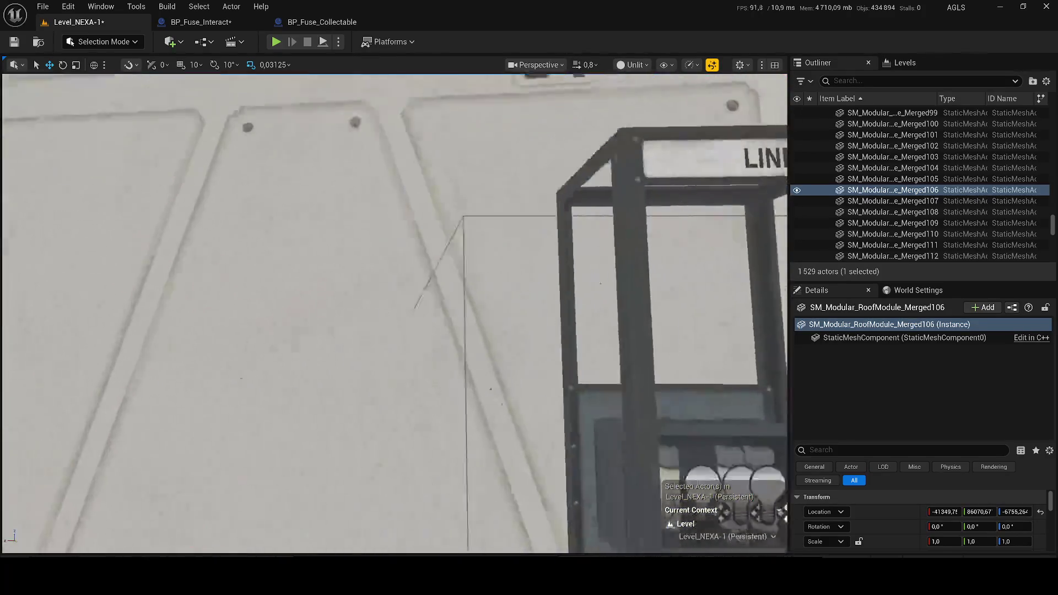
pyautogui.click(321, 22)
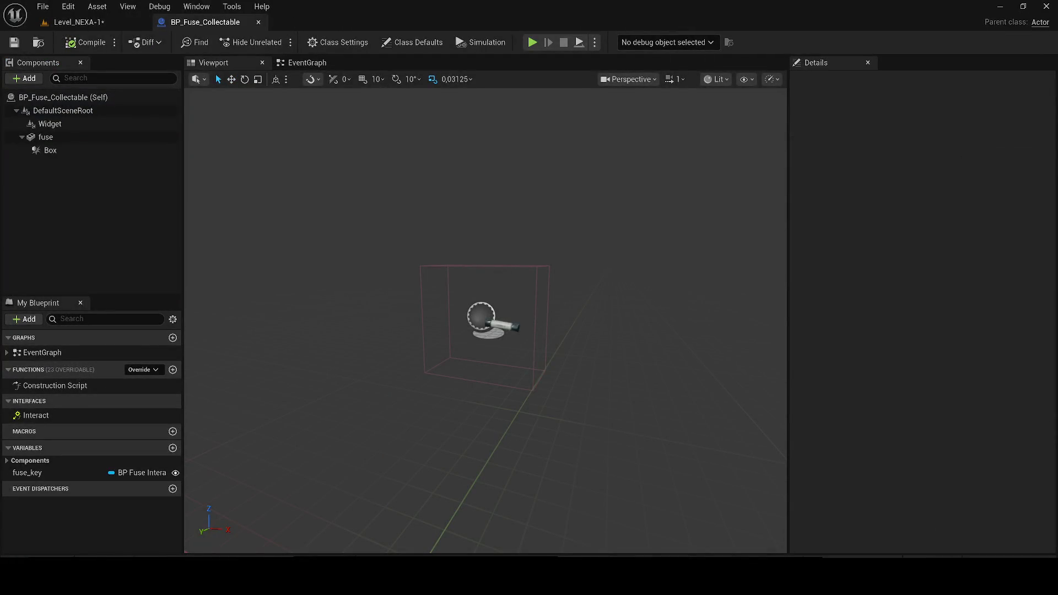
pyautogui.click(115, 18)
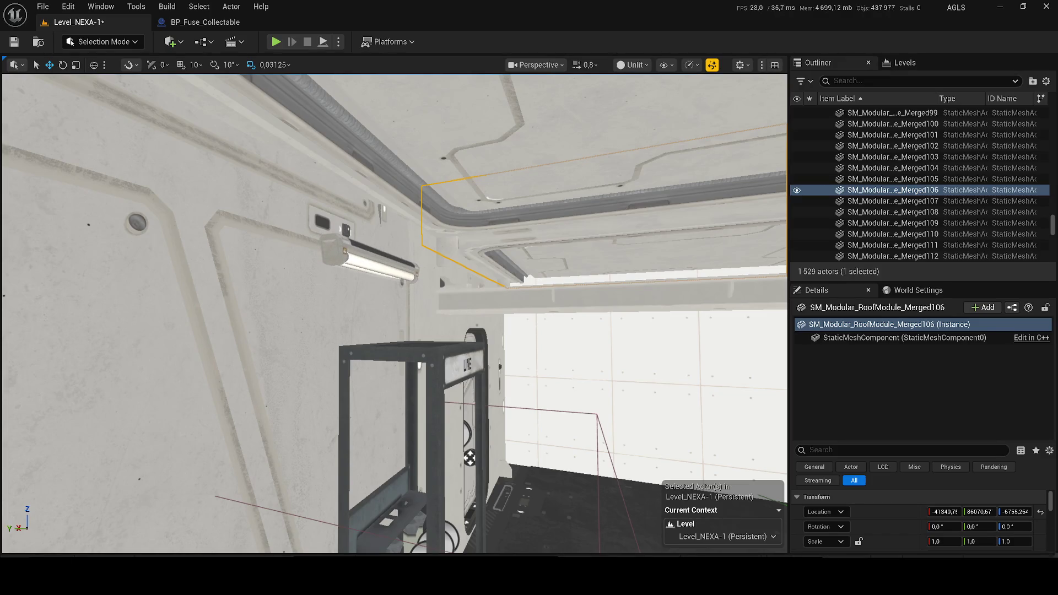
# Undo the last component change, select ceiling light RectLight12, and set the viewport back to Lit
pyautogui.hotkey('ctrl', 'z')
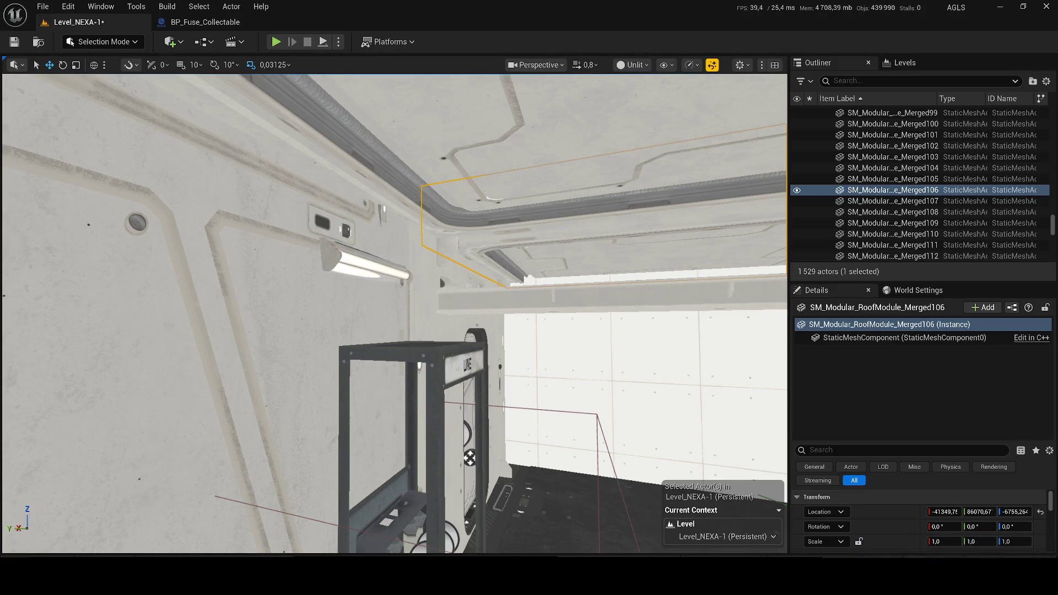
pyautogui.moveTo(469, 457); pyautogui.dragTo(469, 458)
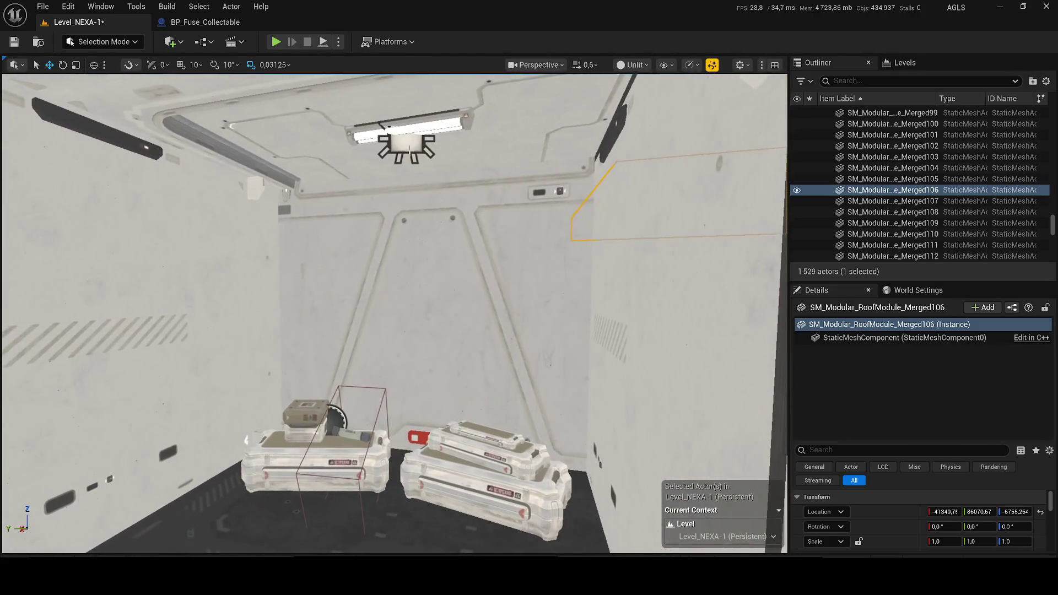
pyautogui.click(381, 126)
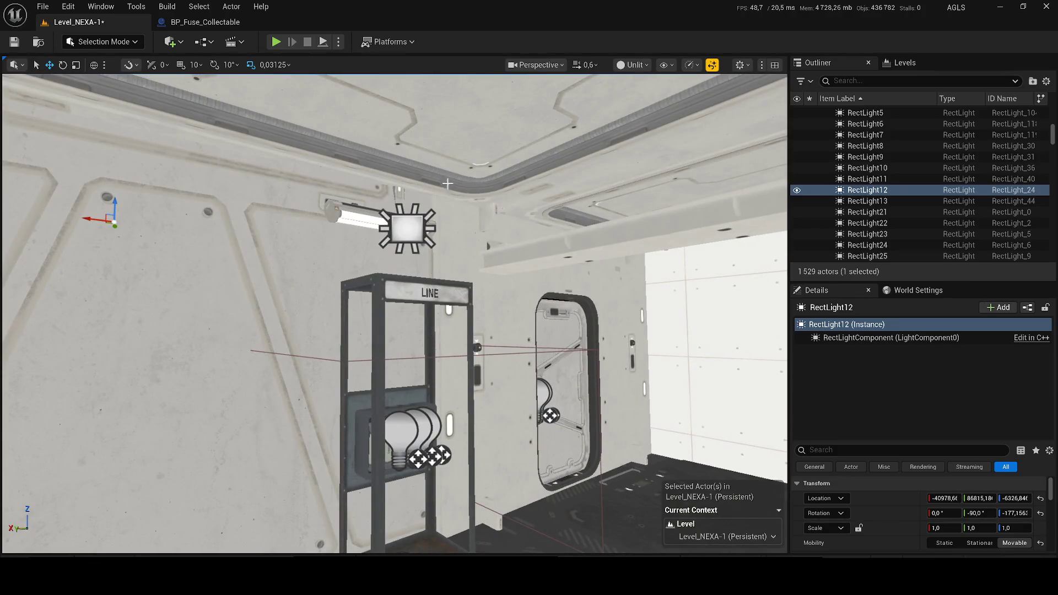
pyautogui.click(633, 65)
pyautogui.click(656, 105)
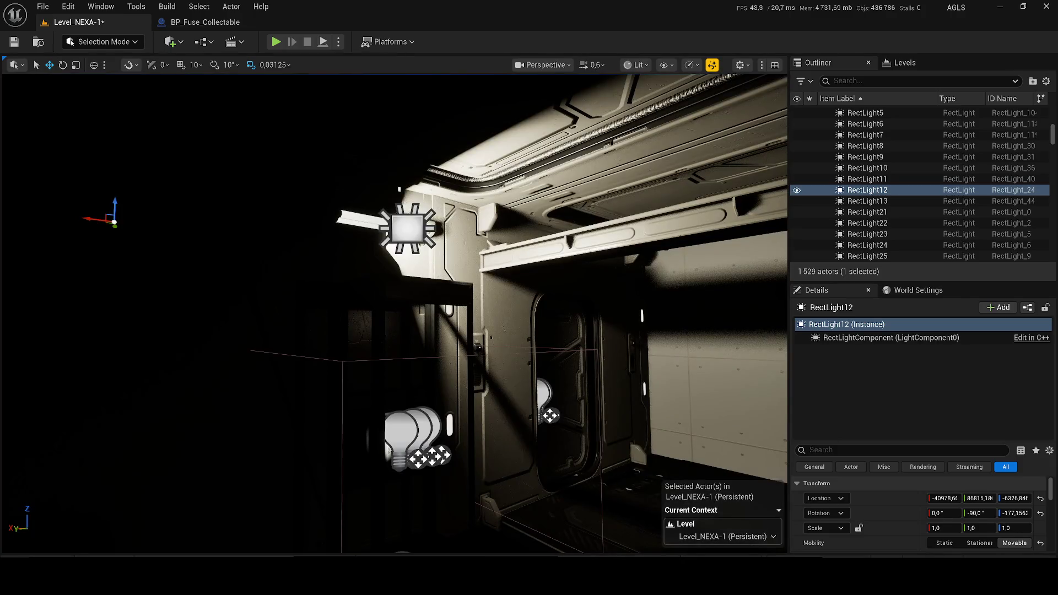
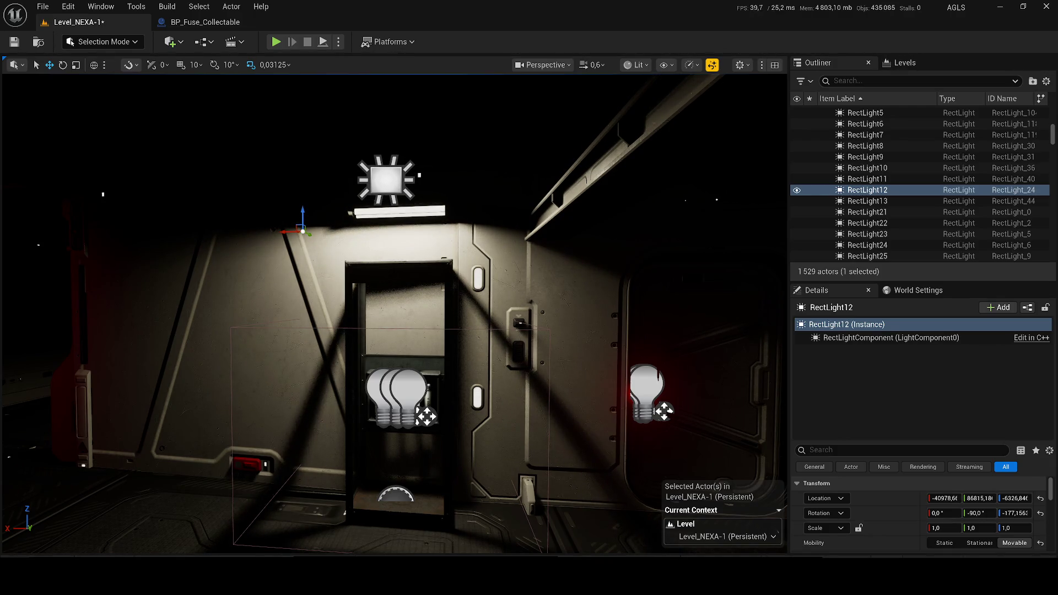
# Play-test the level, walking the character to the fuse shelf and back, then stop
pyautogui.click(277, 42)
pyautogui.press('w')
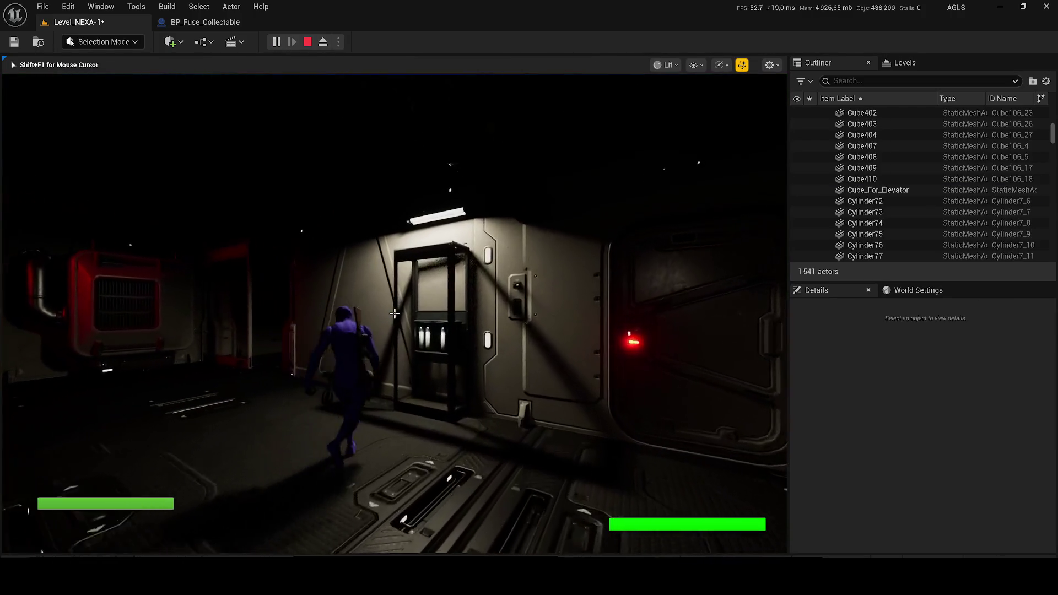
pyautogui.press('s')
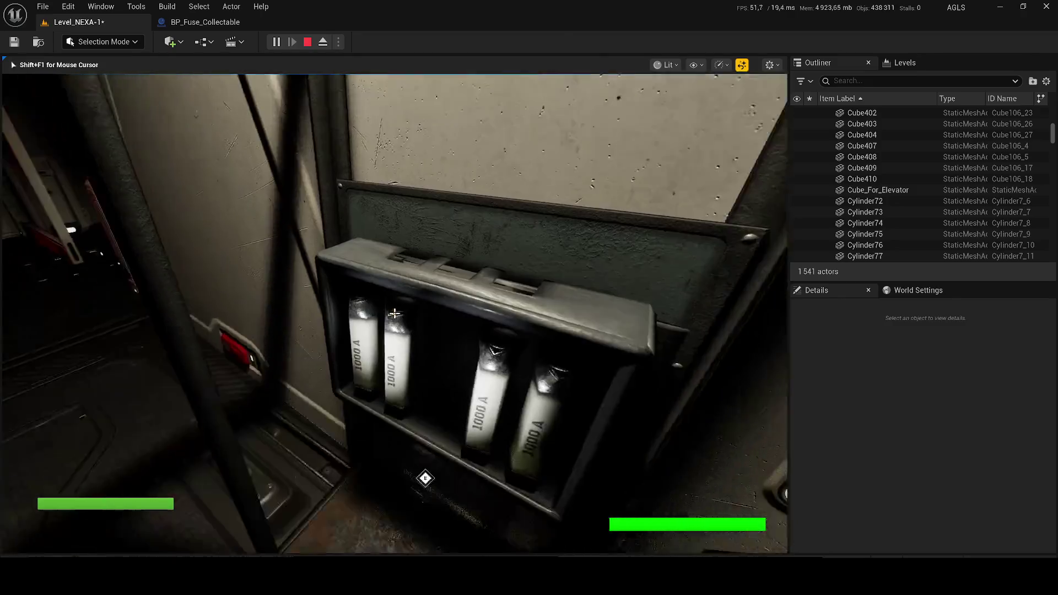
pyautogui.press('s')
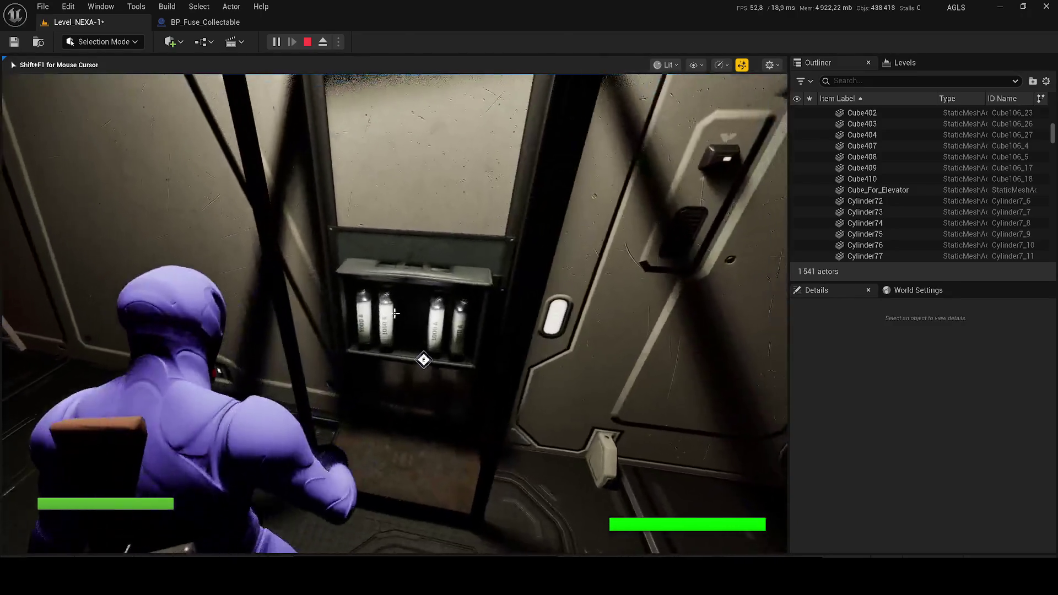
pyautogui.press('s')
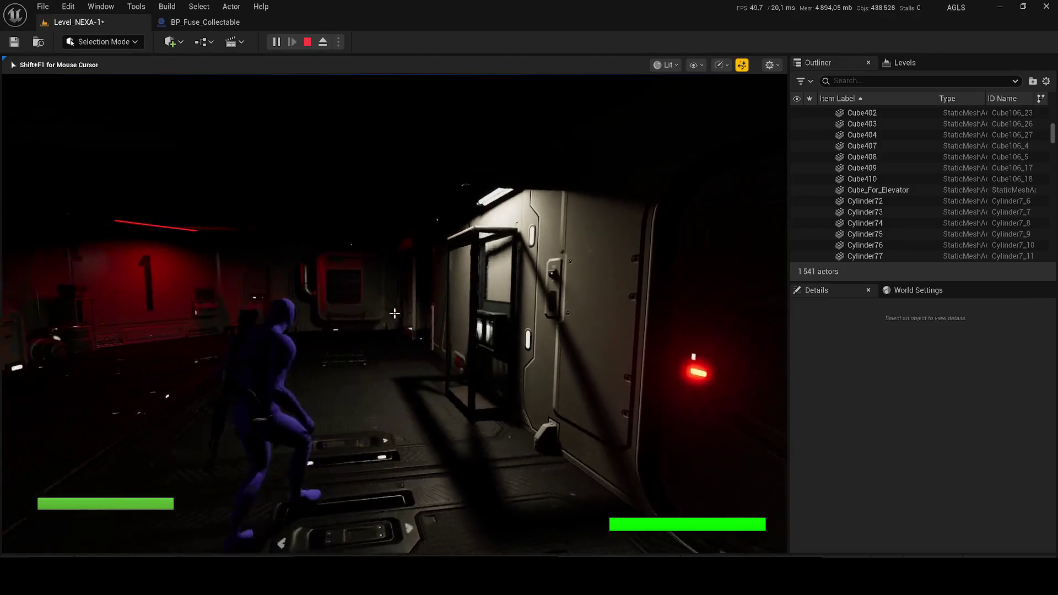
pyautogui.press('Escape')
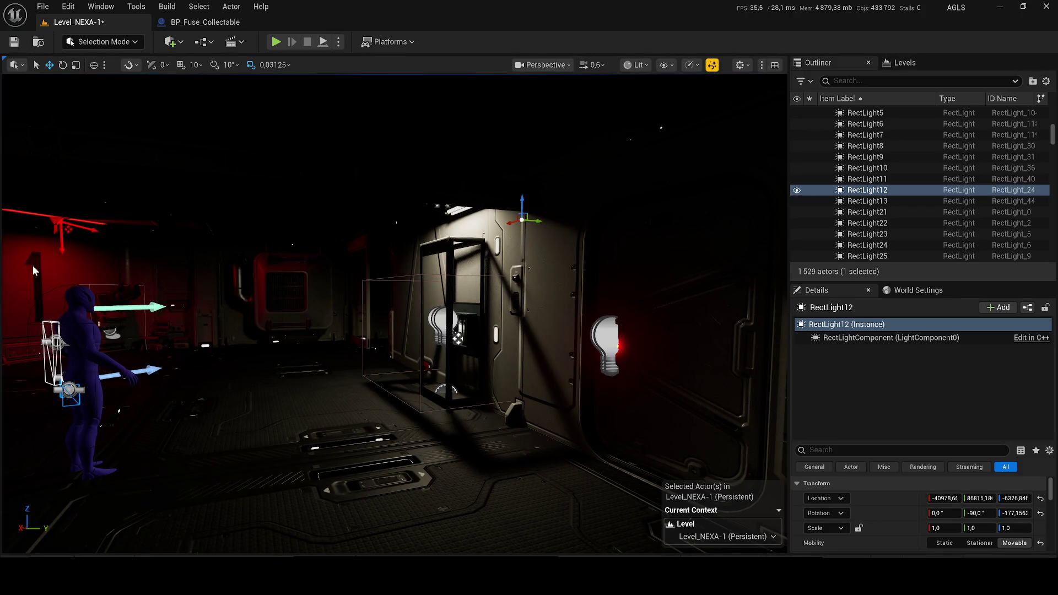
# Frame the ceiling rect light, fly toward the lit doorway and open BP_Fuse_Interact
pyautogui.press('f')
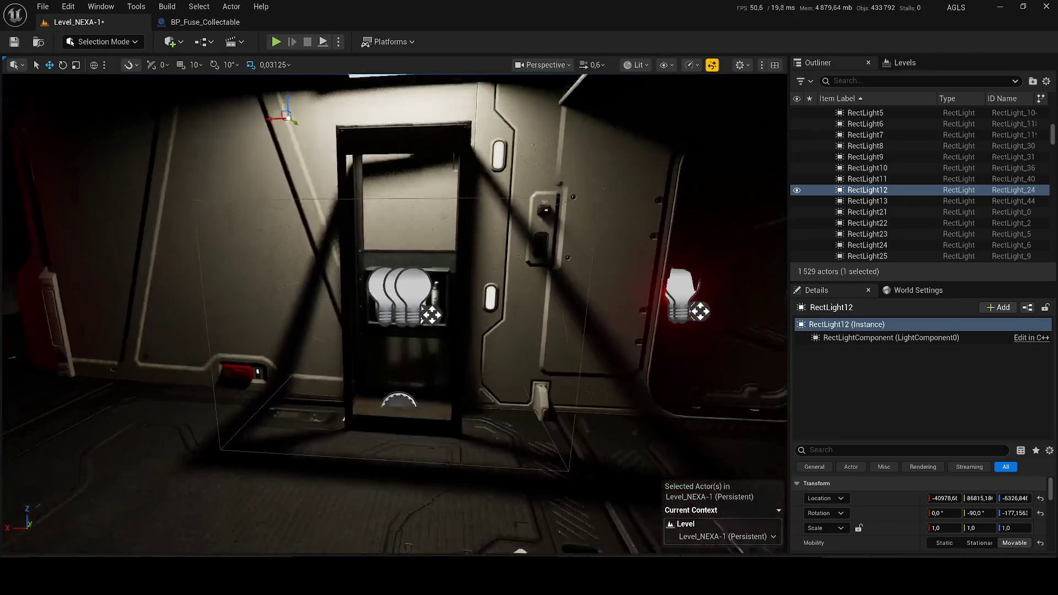
pyautogui.press('s')
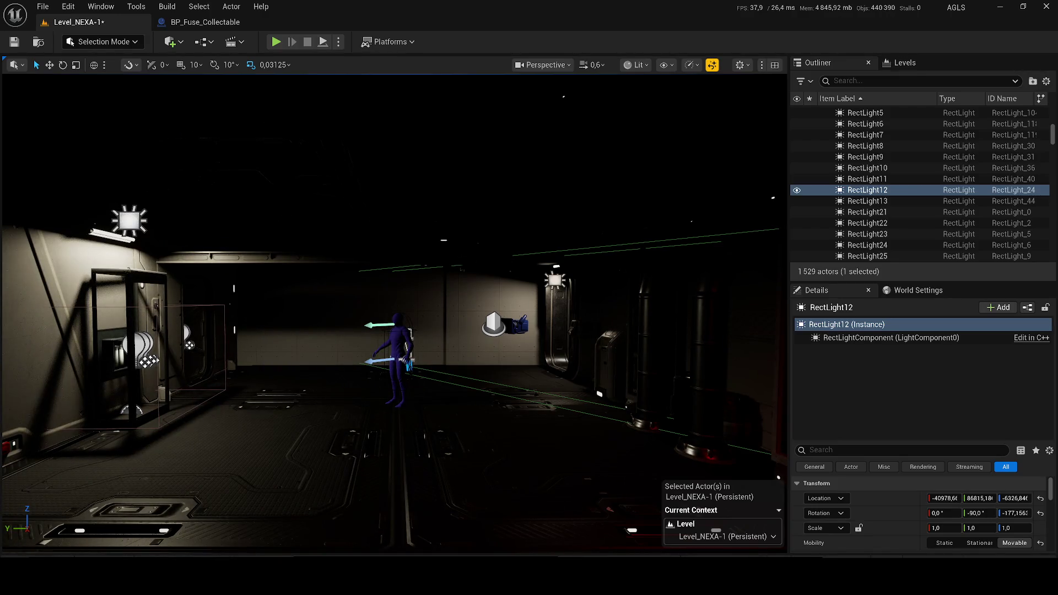
pyautogui.moveTo(196, 337); pyautogui.dragTo(357, 543)
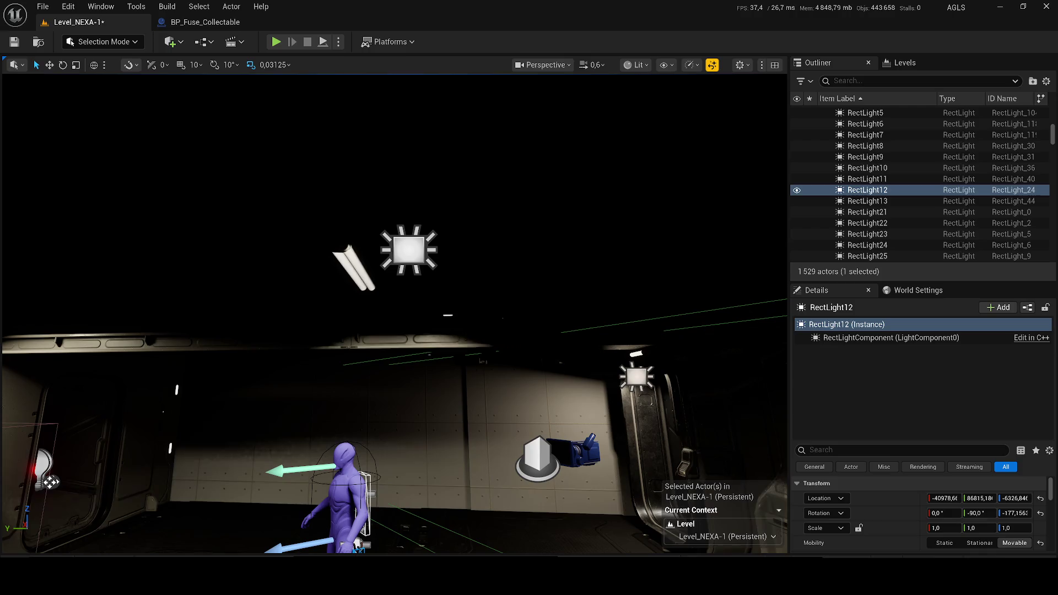
pyautogui.moveTo(357, 545)
pyautogui.mouseDown()
pyautogui.moveTo(403, 579)
pyautogui.moveTo(120, 322)
pyautogui.mouseUp()
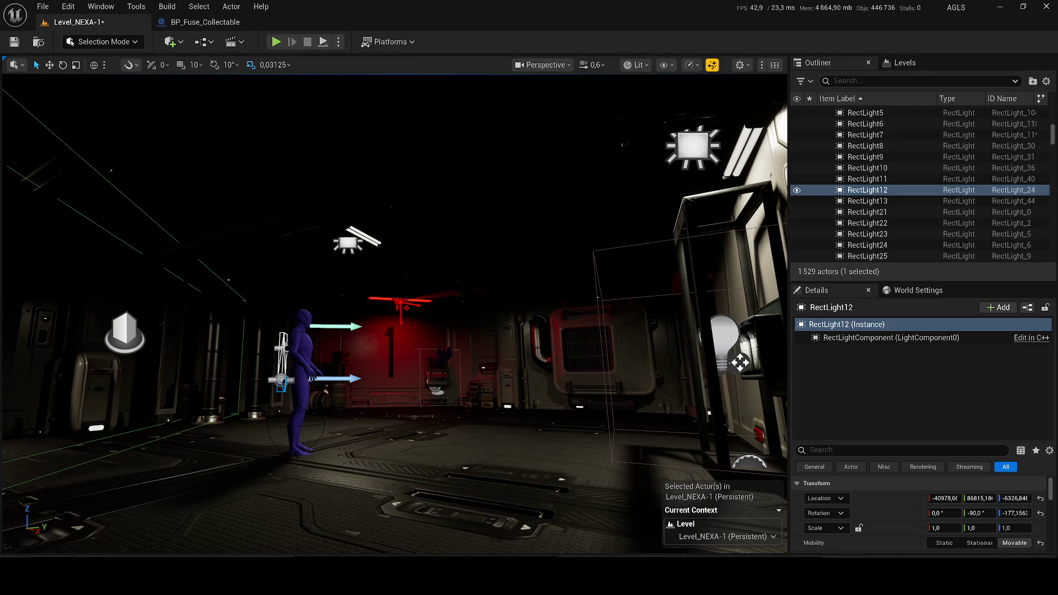
pyautogui.doubleClick(273, 237)
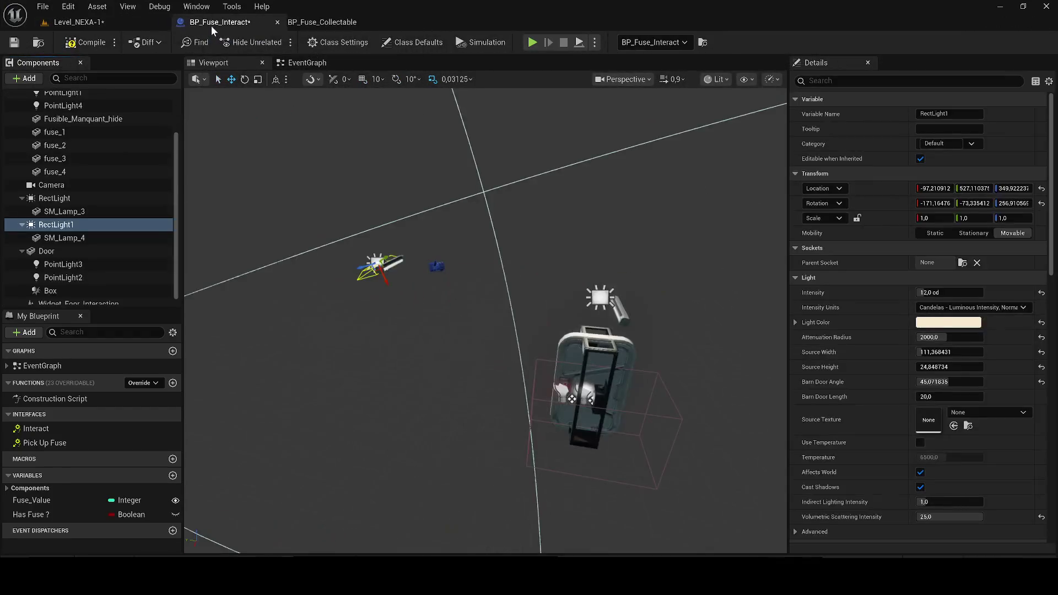
# Add a Rect Light 1 reference to the event graph beside the fuse pick-up logic
pyautogui.click(302, 63)
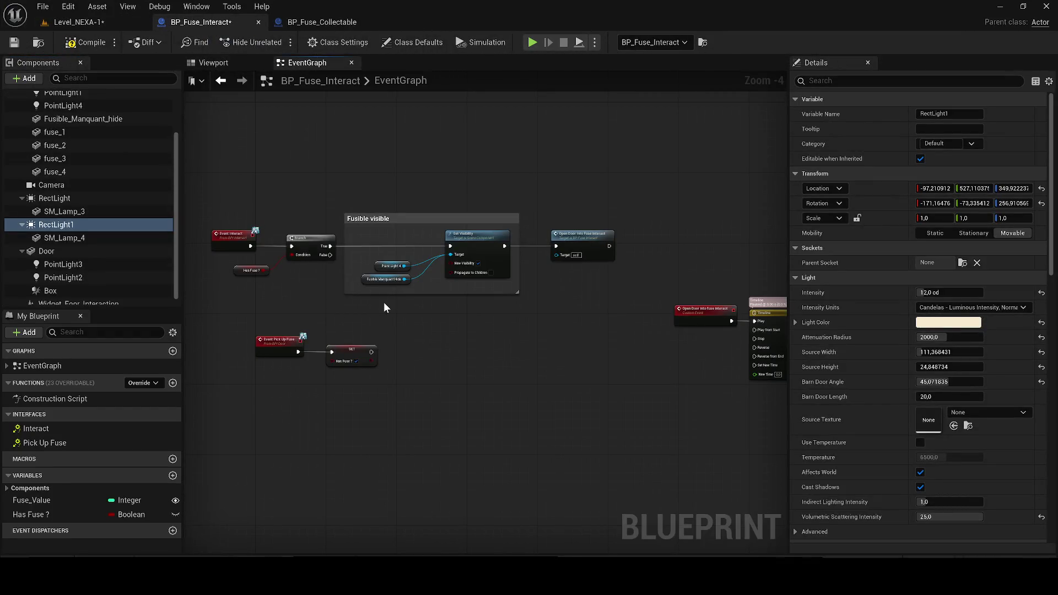
pyautogui.scroll(2, 334, 265)
pyautogui.moveTo(475, 360)
pyautogui.mouseDown()
pyautogui.moveTo(467, 353)
pyautogui.moveTo(210, 444)
pyautogui.mouseUp()
pyautogui.moveTo(248, 389)
pyautogui.mouseDown()
pyautogui.moveTo(273, 437)
pyautogui.moveTo(346, 231)
pyautogui.moveTo(366, 338)
pyautogui.moveTo(453, 342)
pyautogui.moveTo(365, 429)
pyautogui.moveTo(373, 362)
pyautogui.moveTo(389, 338)
pyautogui.moveTo(378, 259)
pyautogui.moveTo(349, 238)
pyautogui.moveTo(583, 216)
pyautogui.moveTo(621, 274)
pyautogui.mouseUp()
pyautogui.scroll(-4, 346, 232)
pyautogui.scroll(-1, 389, 338)
pyautogui.scroll(1, 378, 260)
pyautogui.scroll(1, 357, 244)
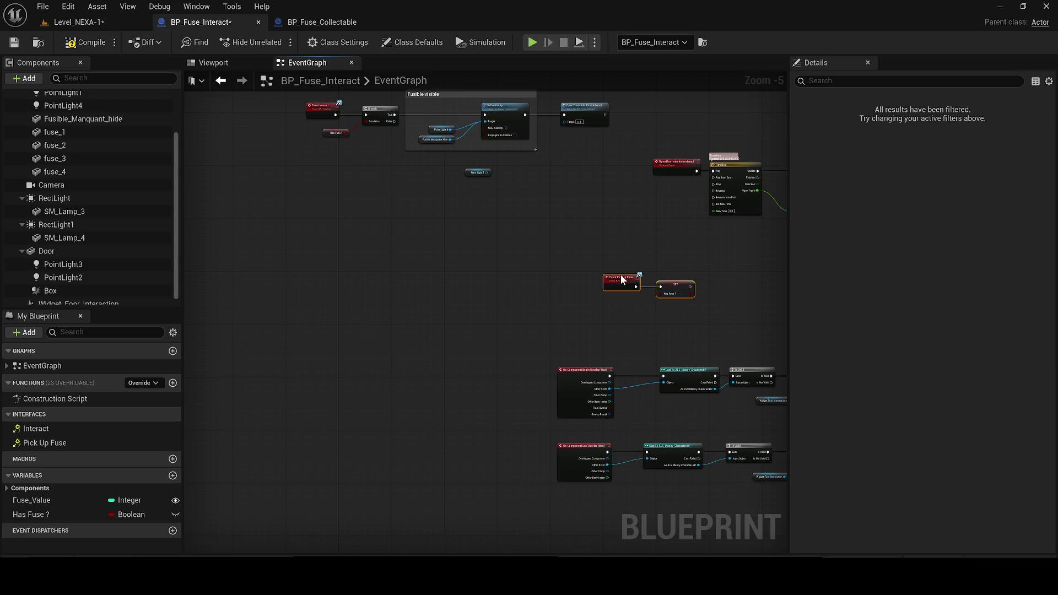
pyautogui.scroll(3, 474, 176)
pyautogui.moveTo(482, 310)
pyautogui.mouseDown()
pyautogui.moveTo(415, 286)
pyautogui.moveTo(404, 293)
pyautogui.moveTo(531, 365)
pyautogui.mouseUp()
# Add a Set Light Function Material node from Rect Light 1 using M_Flicker_Light
pyautogui.write('set materi')
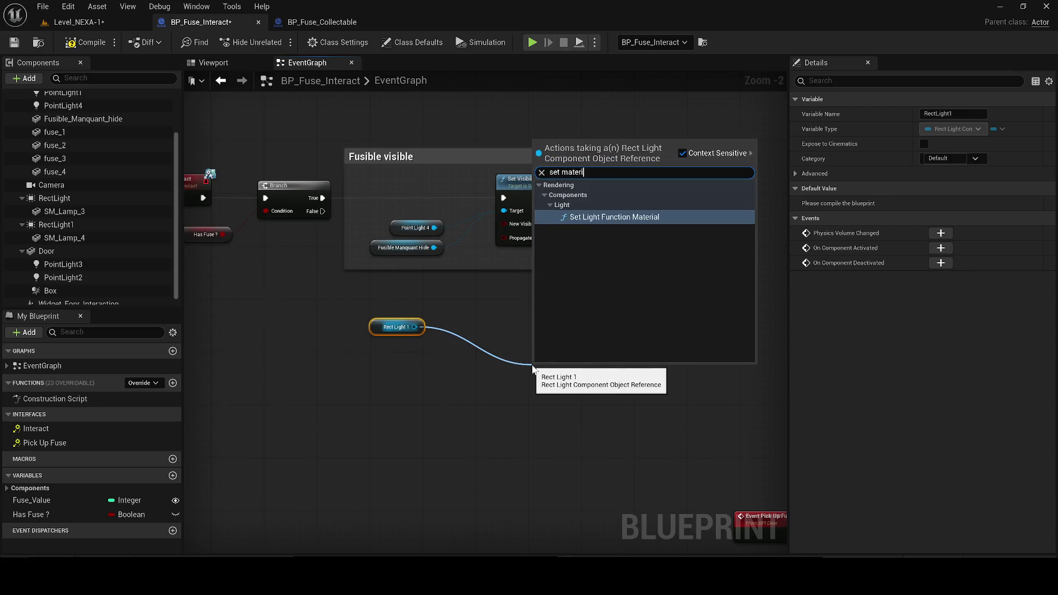
pyautogui.press('Return')
pyautogui.moveTo(567, 385)
pyautogui.mouseDown()
pyautogui.moveTo(509, 320)
pyautogui.moveTo(372, 308)
pyautogui.mouseUp()
pyautogui.scroll(2, 491, 300)
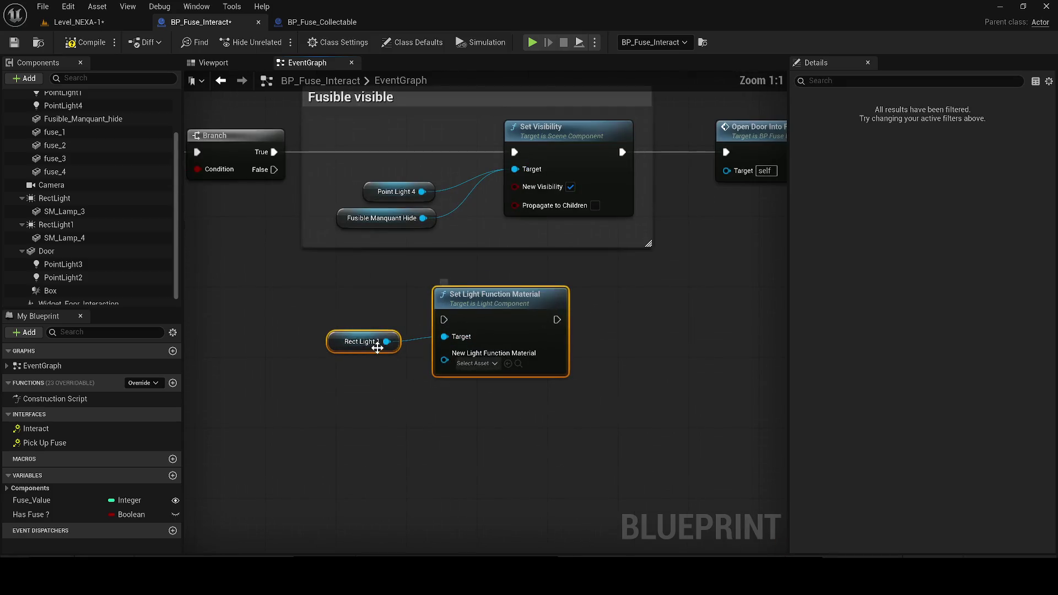
pyautogui.click(477, 364)
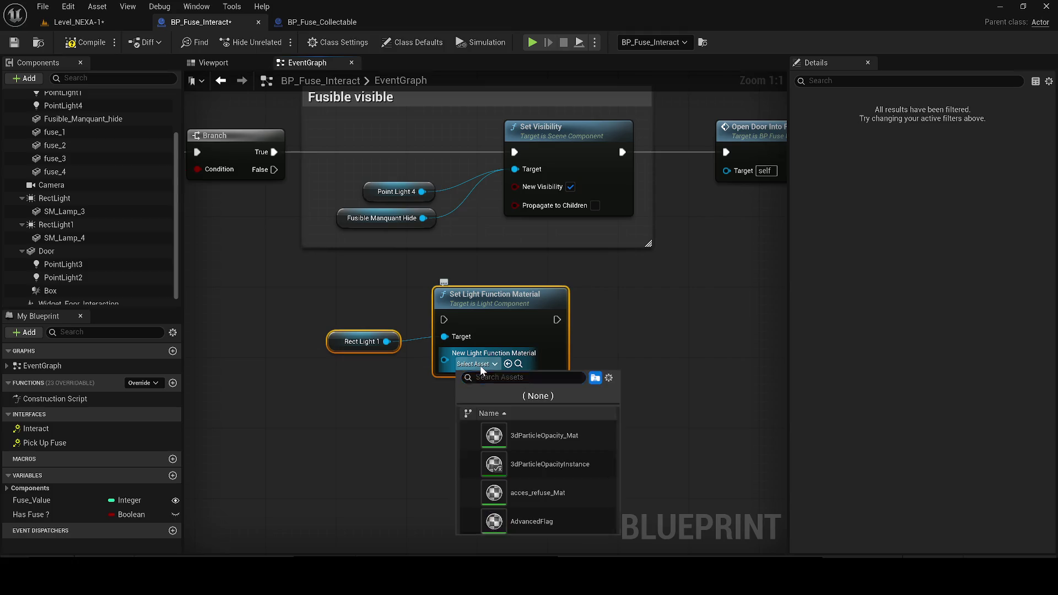
pyautogui.write('flick')
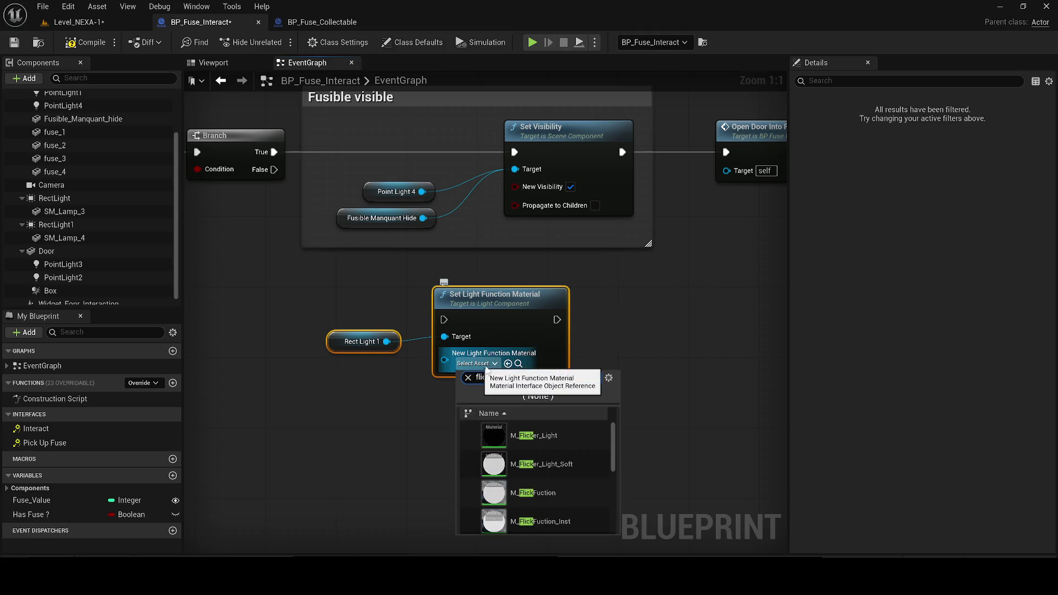
pyautogui.write('er')
pyautogui.press('Return')
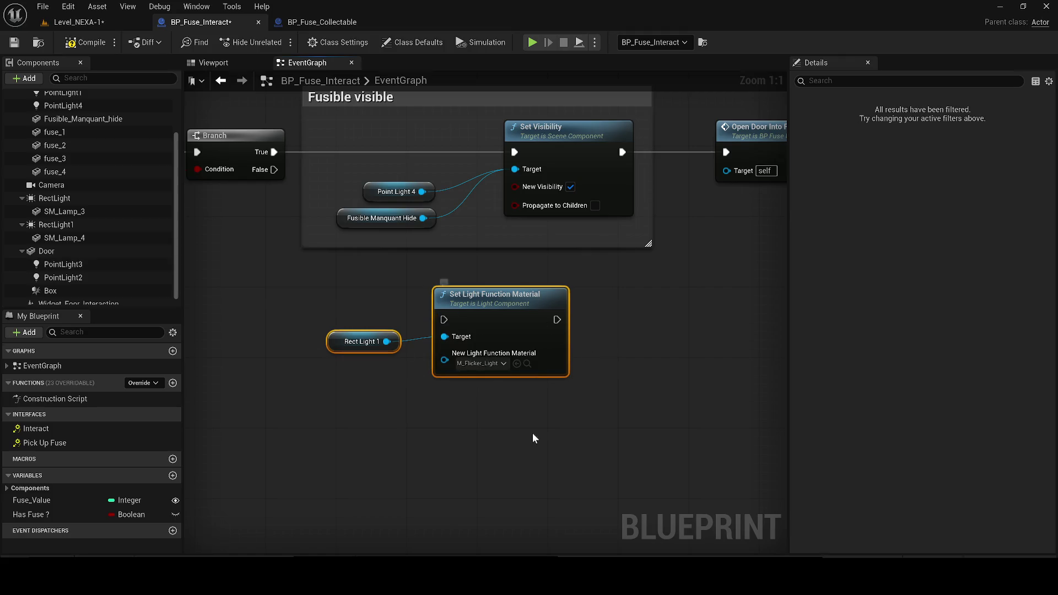
# Add a Delay feeding a duplicate Set Light Function Material with no material, targeting Rect Light 1
pyautogui.click(423, 434)
pyautogui.click(470, 470)
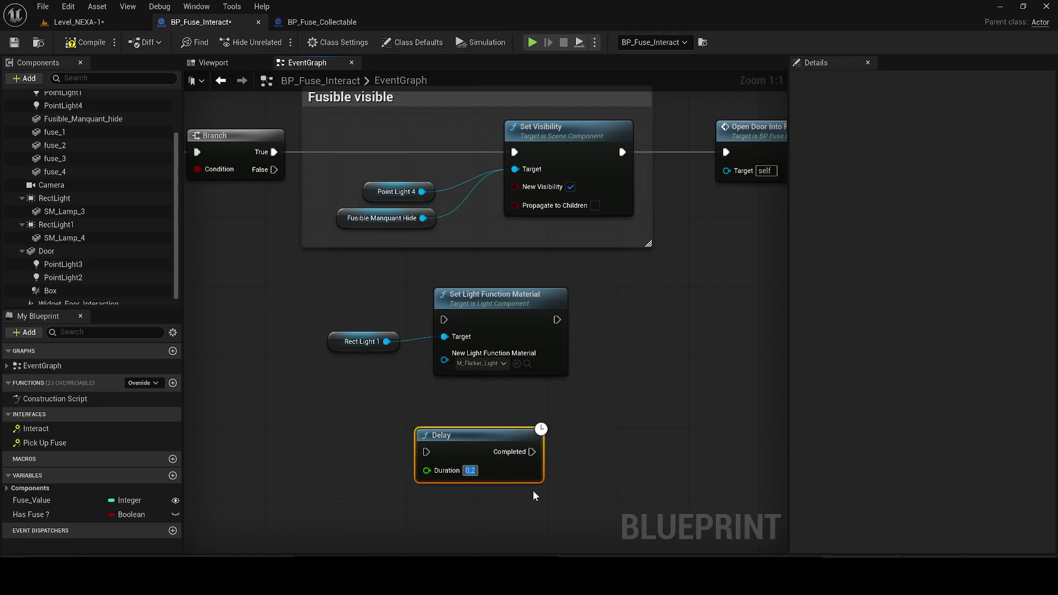
pyautogui.click(507, 331)
pyautogui.hotkey('ctrl', 'c')
pyautogui.hotkey('ctrl', 'v')
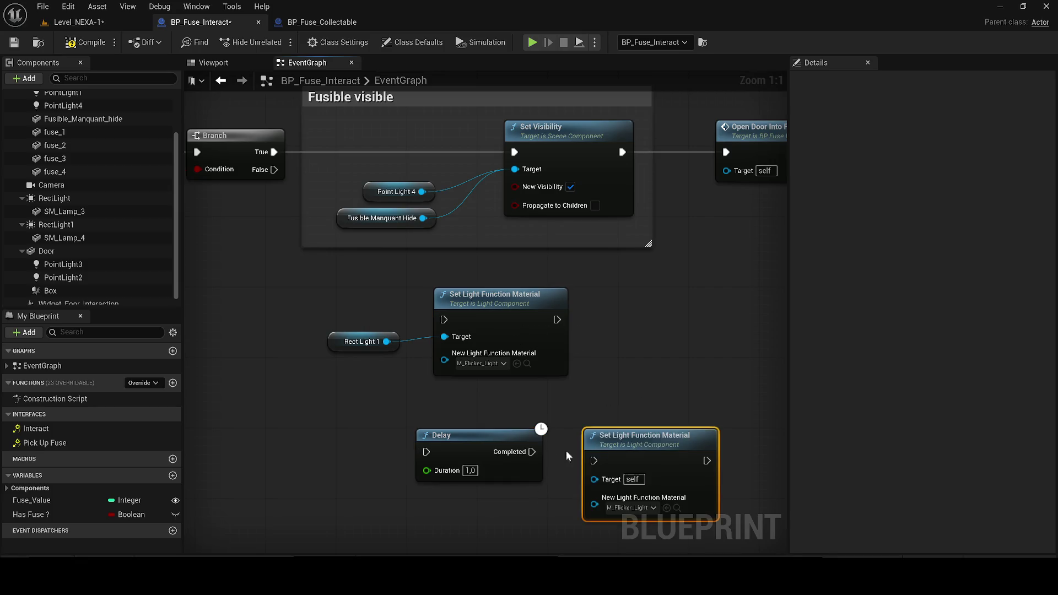
pyautogui.click(639, 508)
pyautogui.click(684, 361)
pyautogui.moveTo(594, 460); pyautogui.dragTo(534, 452)
pyautogui.scroll(-1, 539, 452)
pyautogui.moveTo(402, 331); pyautogui.dragTo(618, 464)
pyautogui.scroll(-1, 688, 382)
pyautogui.moveTo(687, 382); pyautogui.dragTo(635, 402)
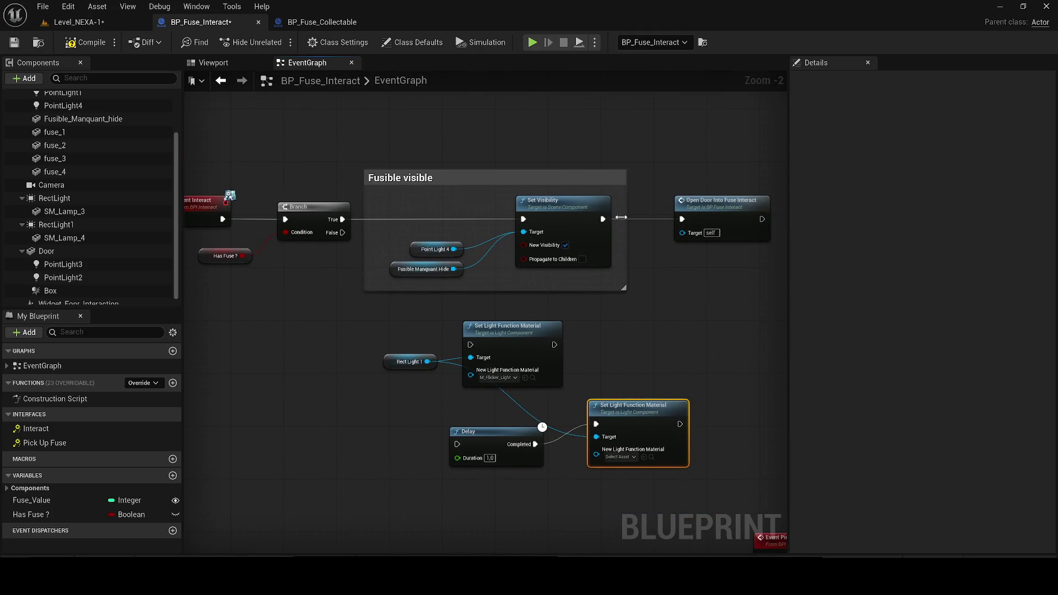
# Add a 1.2-second Delay running after the fuse visibility step
pyautogui.click(295, 356)
pyautogui.click(325, 378)
pyautogui.write('1.2')
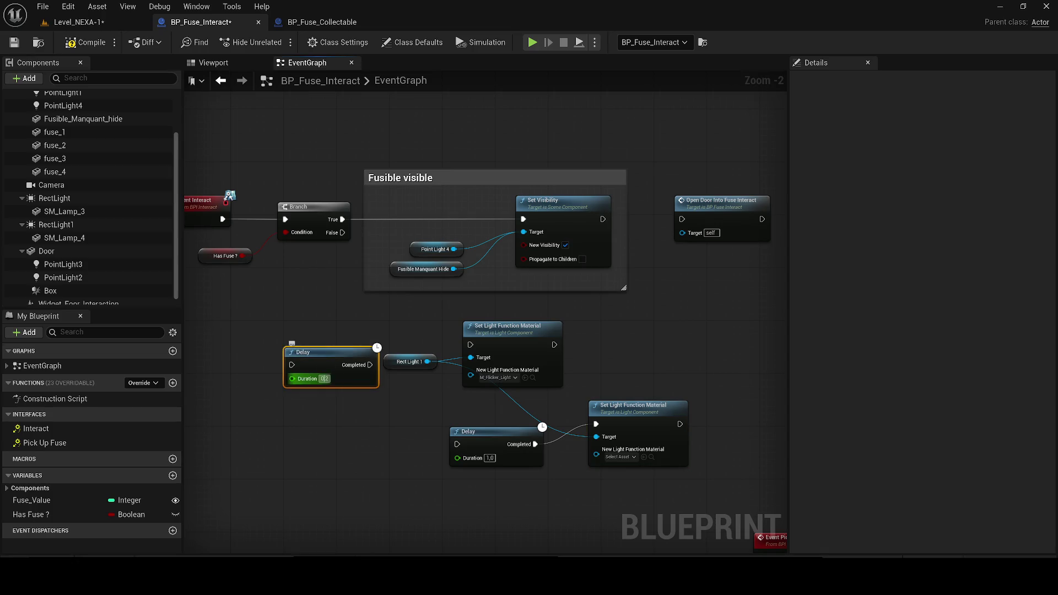
pyautogui.moveTo(603, 218)
pyautogui.mouseDown()
pyautogui.moveTo(298, 364)
pyautogui.moveTo(276, 332)
pyautogui.moveTo(472, 345)
pyautogui.mouseUp()
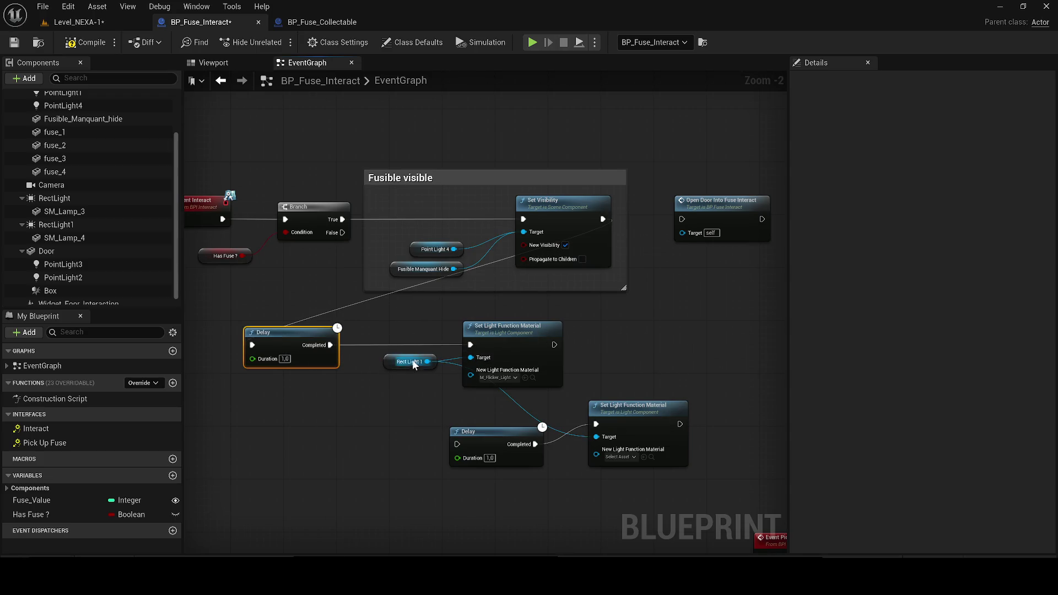
# Add a Set Visibility node for Rect Light 1 between that Delay and the flicker material node
pyautogui.moveTo(394, 368)
pyautogui.mouseDown()
pyautogui.moveTo(276, 428)
pyautogui.moveTo(362, 408)
pyautogui.mouseUp()
pyautogui.write('drt vi')
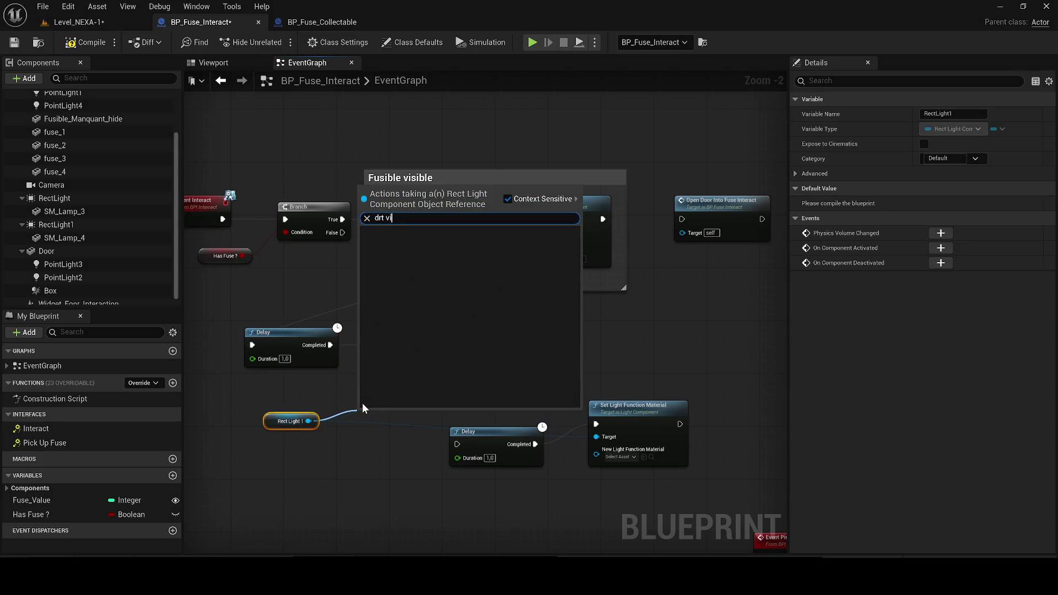
pyautogui.press('BackSpace')
pyautogui.press('BackSpace')
pyautogui.press('BackSpace')
pyautogui.write('set visi')
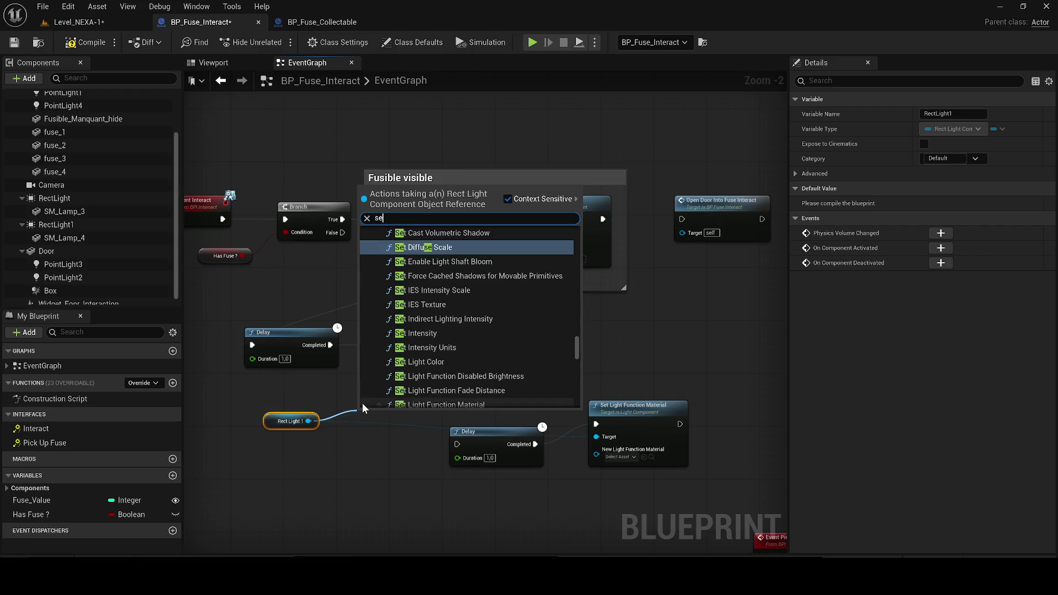
pyautogui.press('Return')
pyautogui.scroll(2, 363, 402)
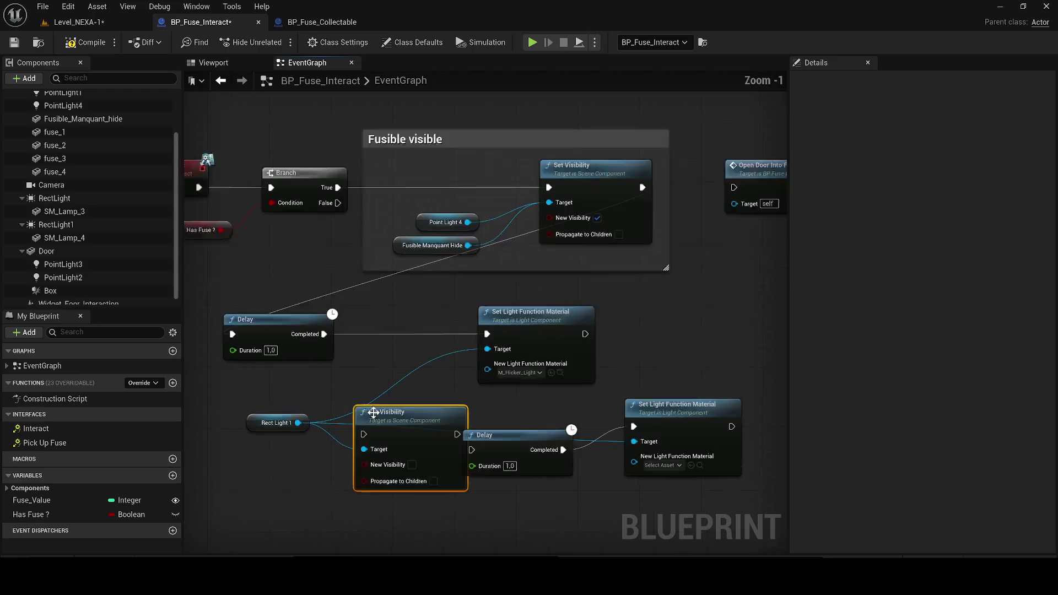
pyautogui.moveTo(407, 420); pyautogui.dragTo(406, 299)
pyautogui.moveTo(318, 323); pyautogui.dragTo(362, 315)
pyautogui.moveTo(470, 314)
pyautogui.mouseDown()
pyautogui.moveTo(503, 323)
pyautogui.moveTo(591, 307)
pyautogui.mouseUp()
pyautogui.moveTo(419, 312); pyautogui.dragTo(445, 320)
# Run the second Delay after the flicker material, tidy the nodes, then compile and save
pyautogui.click(616, 309)
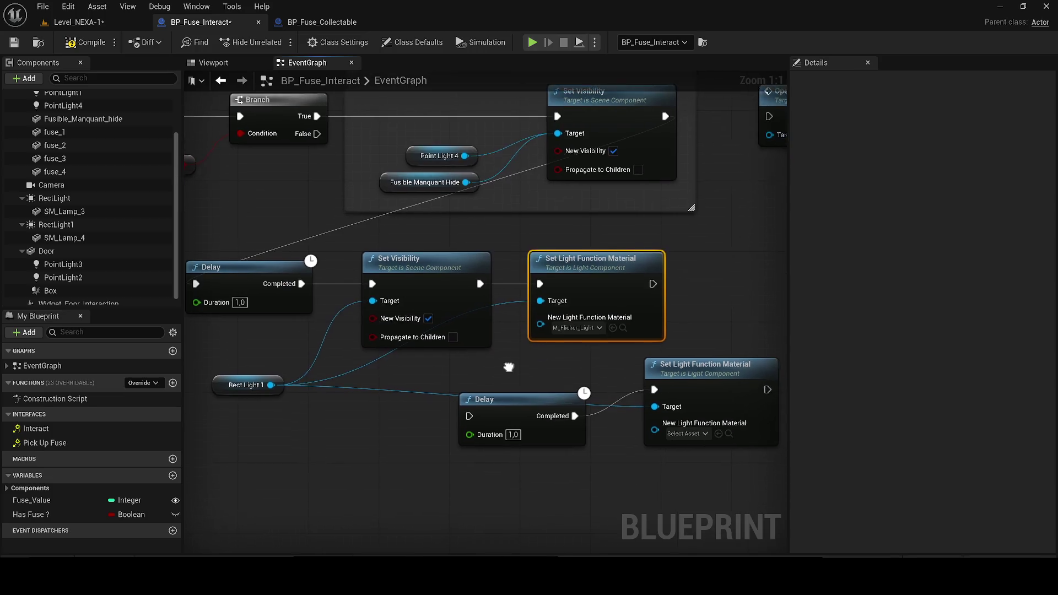
pyautogui.scroll(-1, 575, 373)
pyautogui.moveTo(476, 415)
pyautogui.mouseDown()
pyautogui.moveTo(650, 279)
pyautogui.moveTo(459, 417)
pyautogui.moveTo(408, 420)
pyautogui.mouseUp()
pyautogui.moveTo(654, 398); pyautogui.dragTo(560, 420)
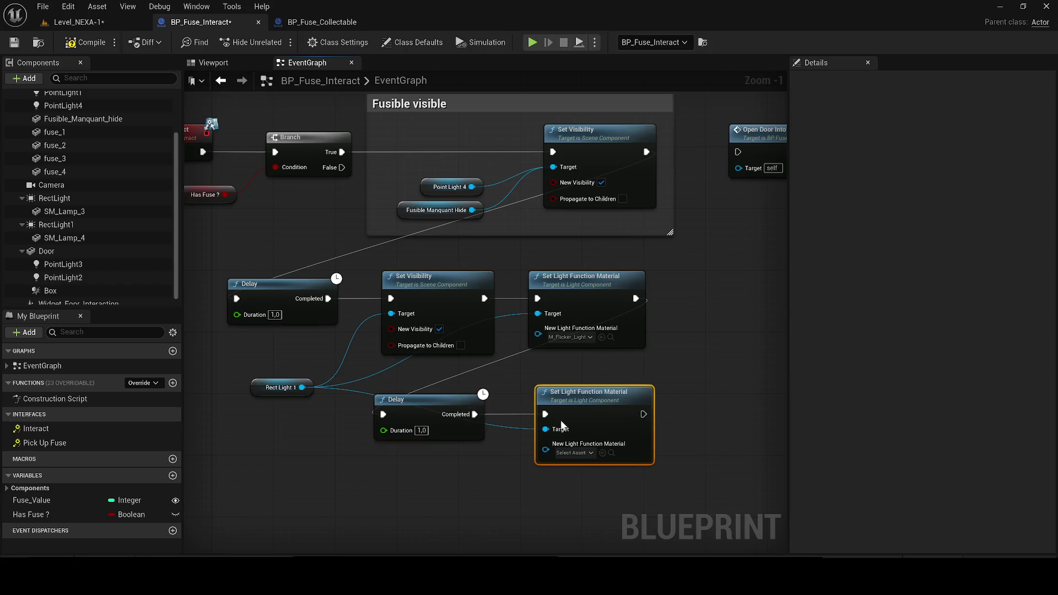
pyautogui.click(15, 43)
pyautogui.press('XF86AudioLowerVolume')
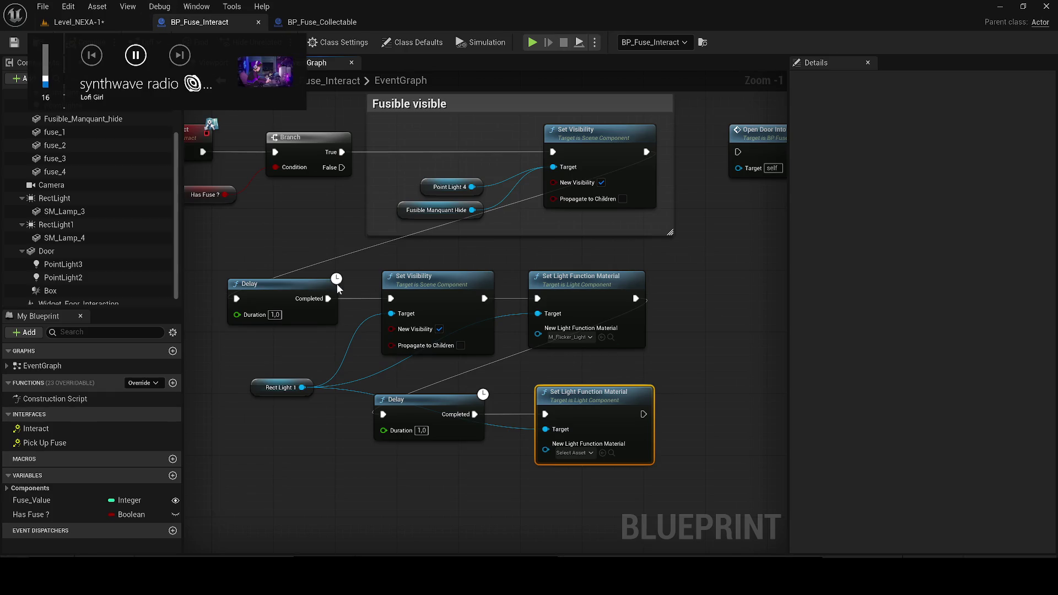
# Add a Start Legacy Camera Shake node after the Delay, delete it, and return to Level_NEXA-1
pyautogui.moveTo(653, 214); pyautogui.dragTo(737, 217)
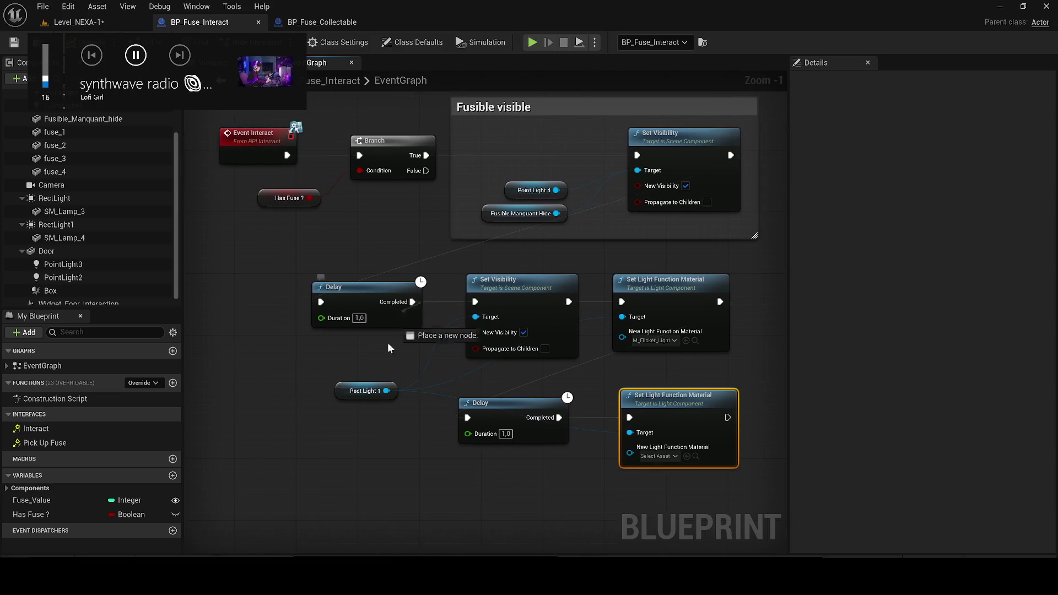
pyautogui.moveTo(413, 302); pyautogui.dragTo(303, 463)
pyautogui.write('cmae')
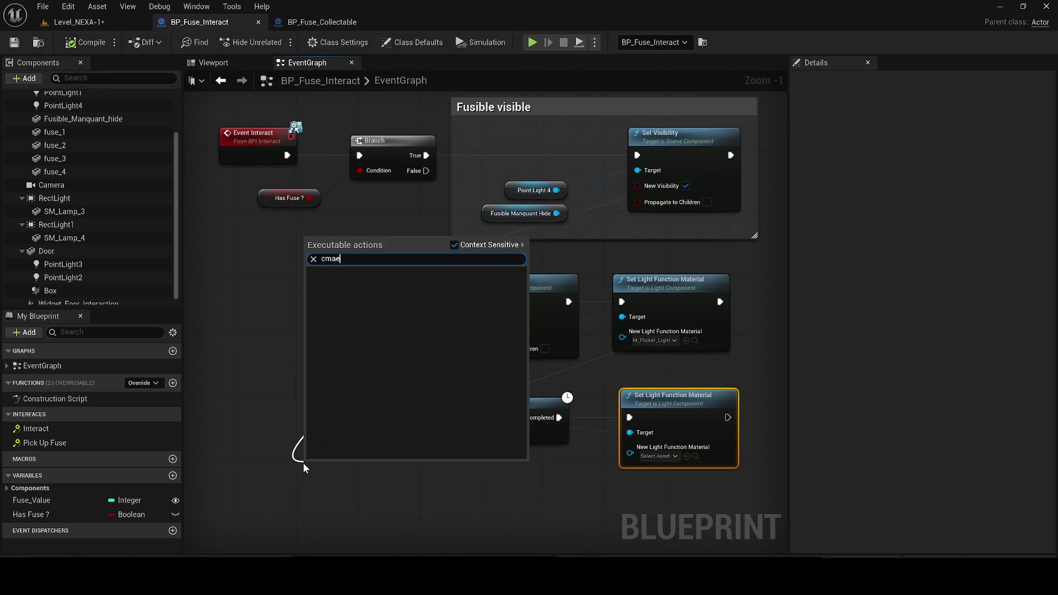
pyautogui.hotkey('ctrl', 'a')
pyautogui.write('camera')
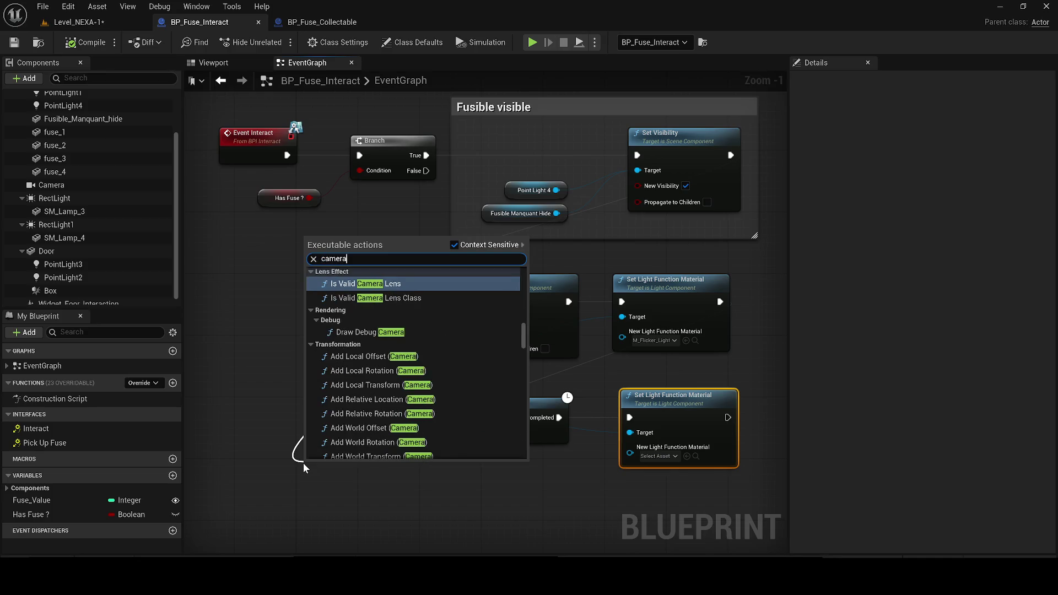
pyautogui.write(' sha')
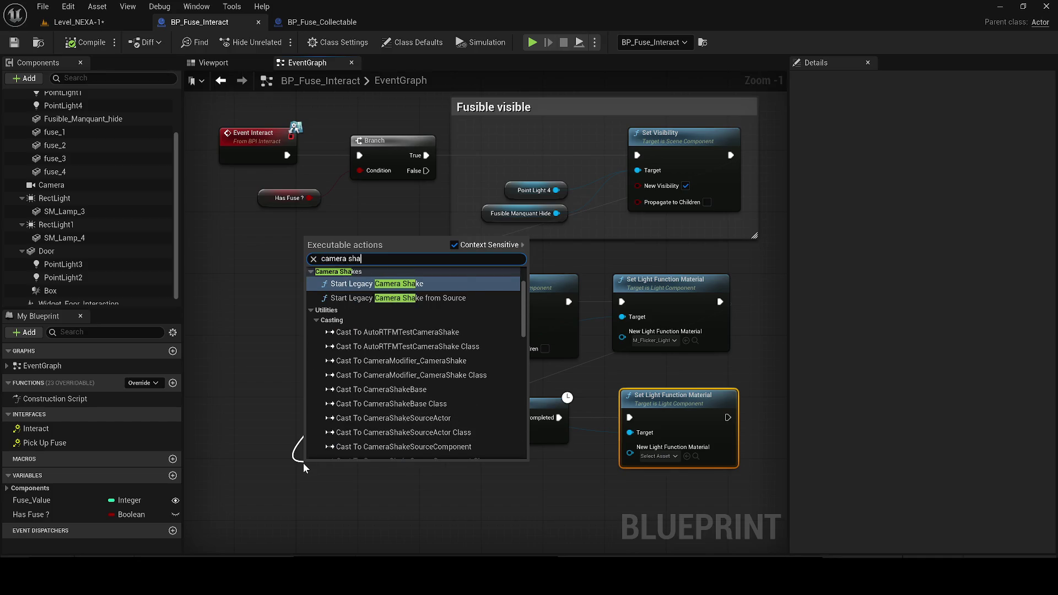
pyautogui.press('Return')
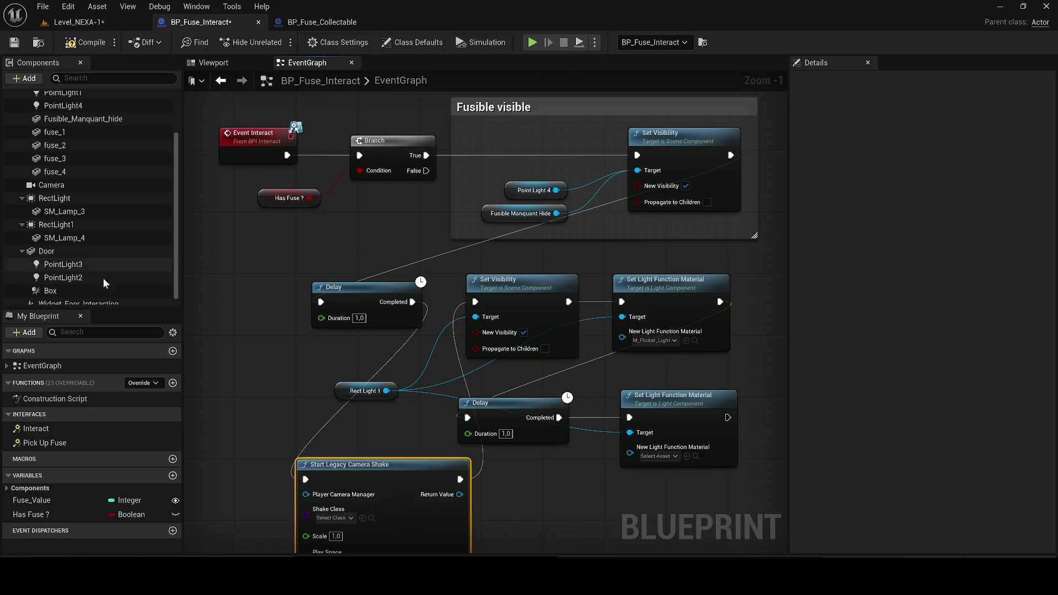
pyautogui.scroll(-1, 325, 282)
pyautogui.moveTo(422, 397); pyautogui.dragTo(267, 260)
pyautogui.press('Delete')
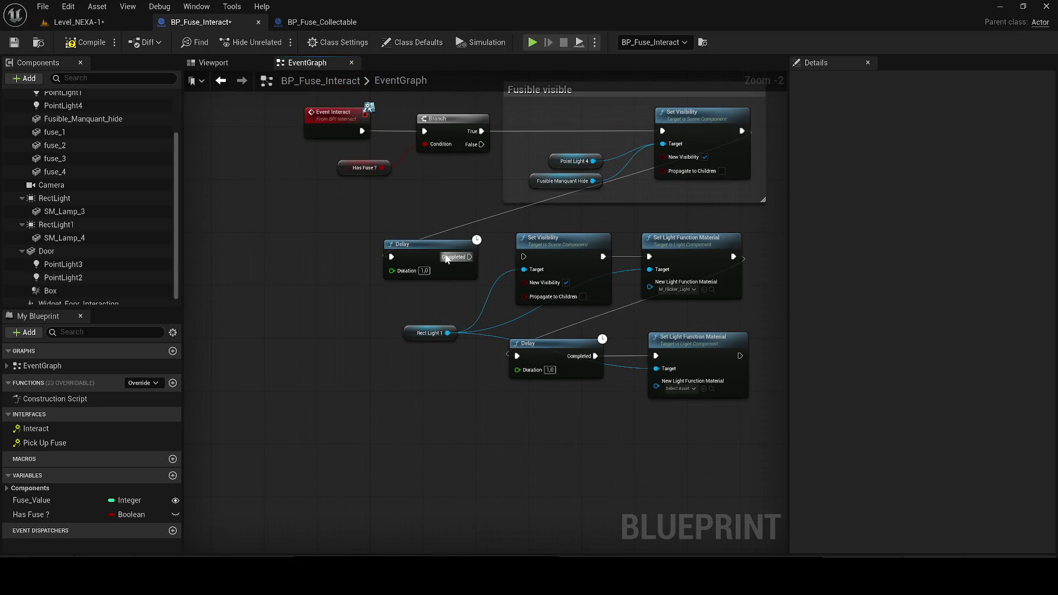
pyautogui.click(71, 23)
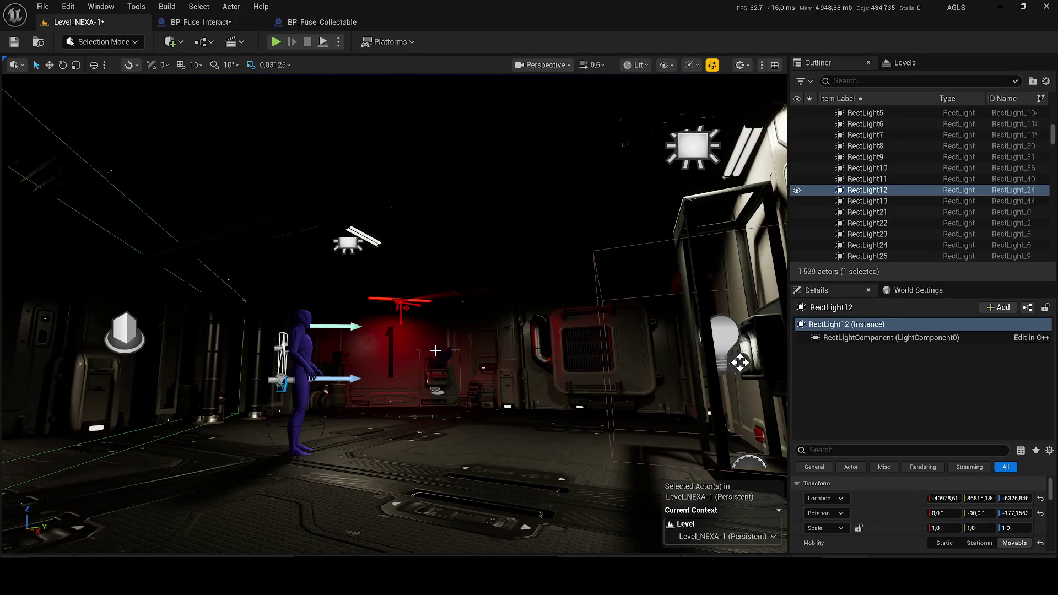
# Switch the viewport to Unlit, select BP_Elevator+bug and open its event graph
pyautogui.click(635, 64)
pyautogui.click(673, 122)
pyautogui.scroll(5, 607, 220)
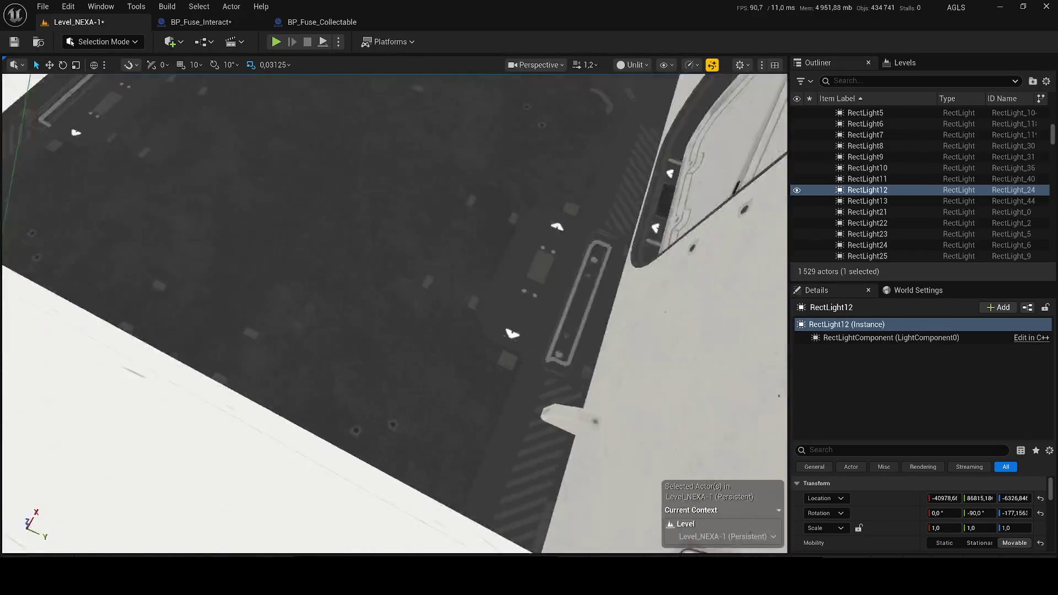
pyautogui.press('f')
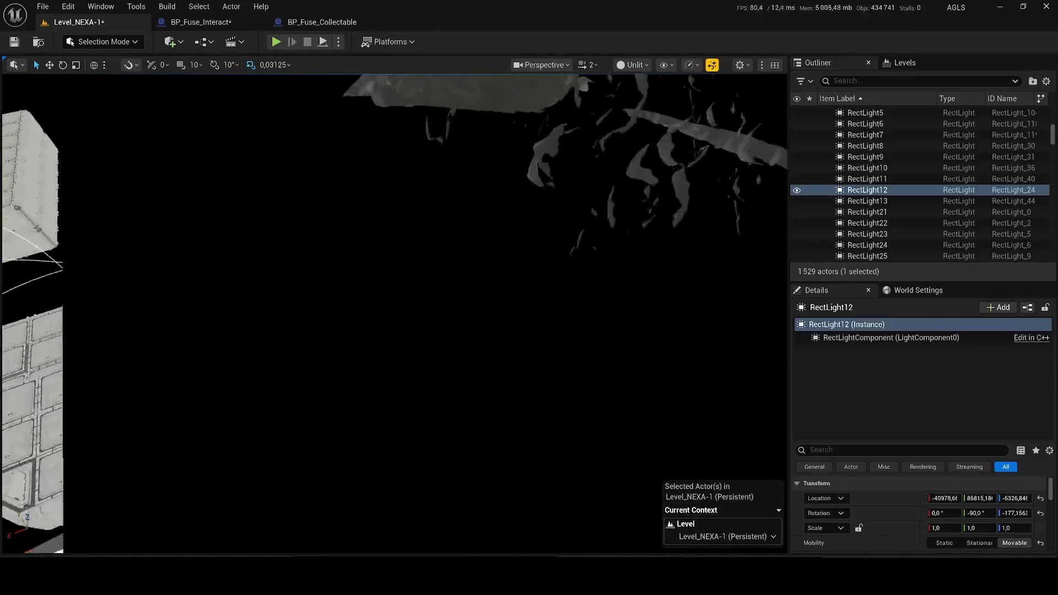
pyautogui.scroll(-1, 394, 314)
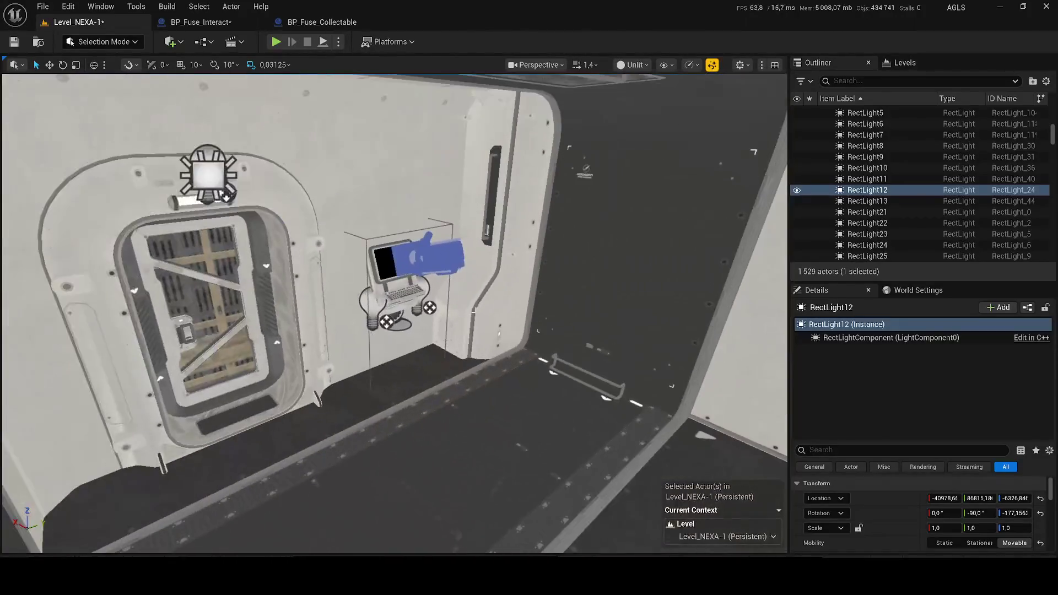
pyautogui.click(292, 303)
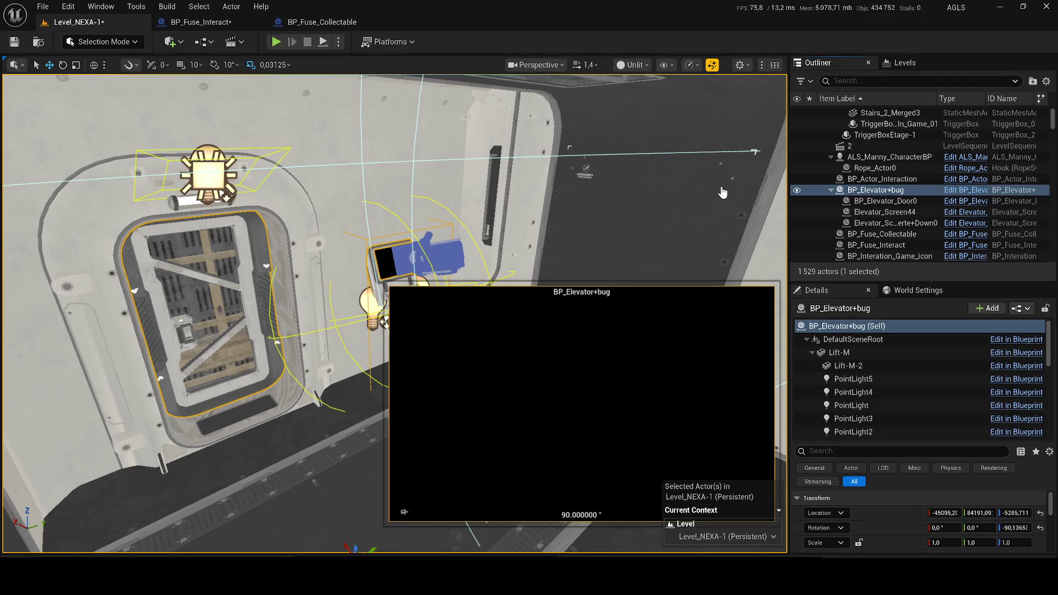
pyautogui.hotkey('ctrl', 'e')
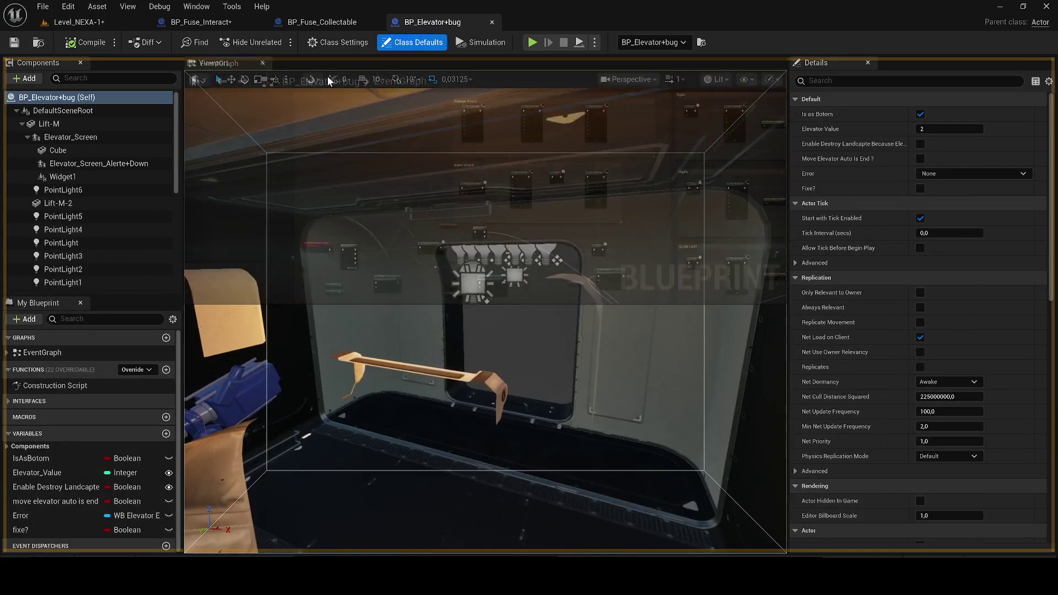
pyautogui.click(343, 65)
# Paste the elevator's Client Start Camera Shake node into the BP_Fuse_Interact graph
pyautogui.scroll(3, 441, 276)
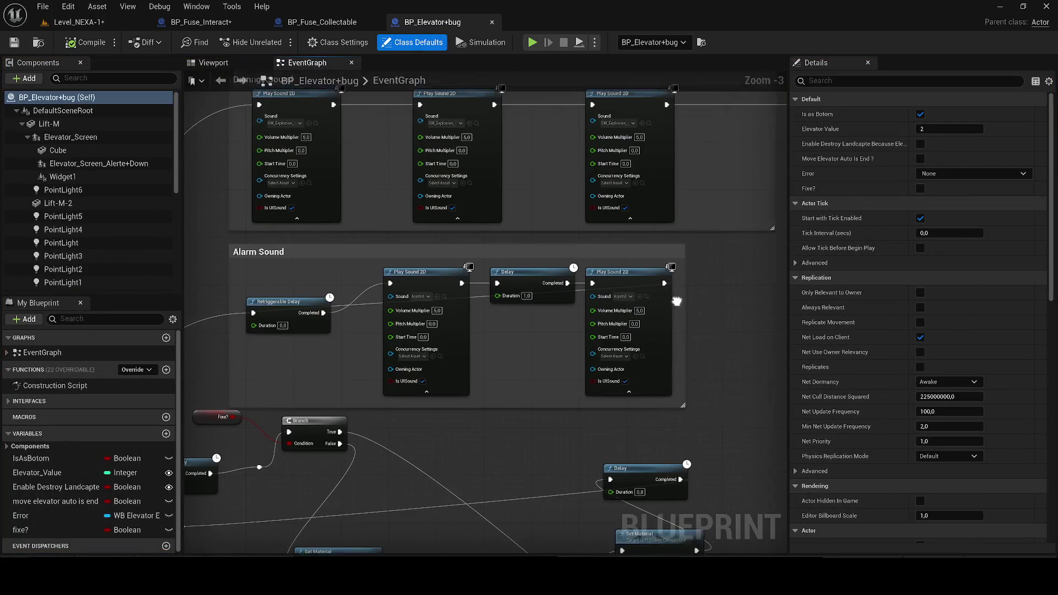
pyautogui.scroll(-3, 625, 348)
pyautogui.moveTo(624, 348); pyautogui.dragTo(470, 339)
pyautogui.scroll(2, 386, 286)
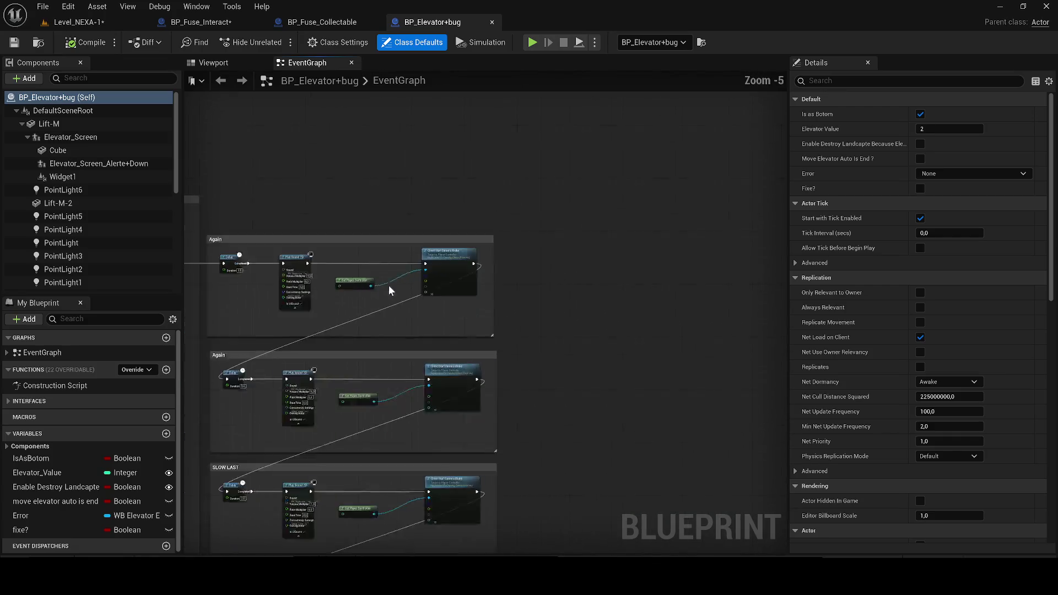
pyautogui.click(470, 317)
pyautogui.click(201, 23)
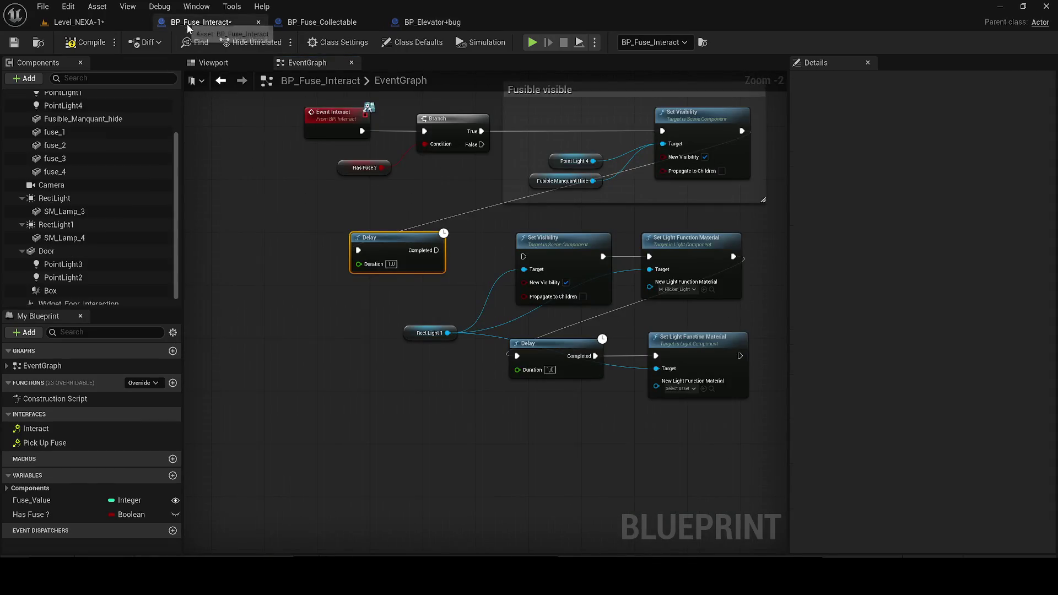
pyautogui.hotkey('ctrl', 'v')
pyautogui.moveTo(335, 353); pyautogui.dragTo(261, 333)
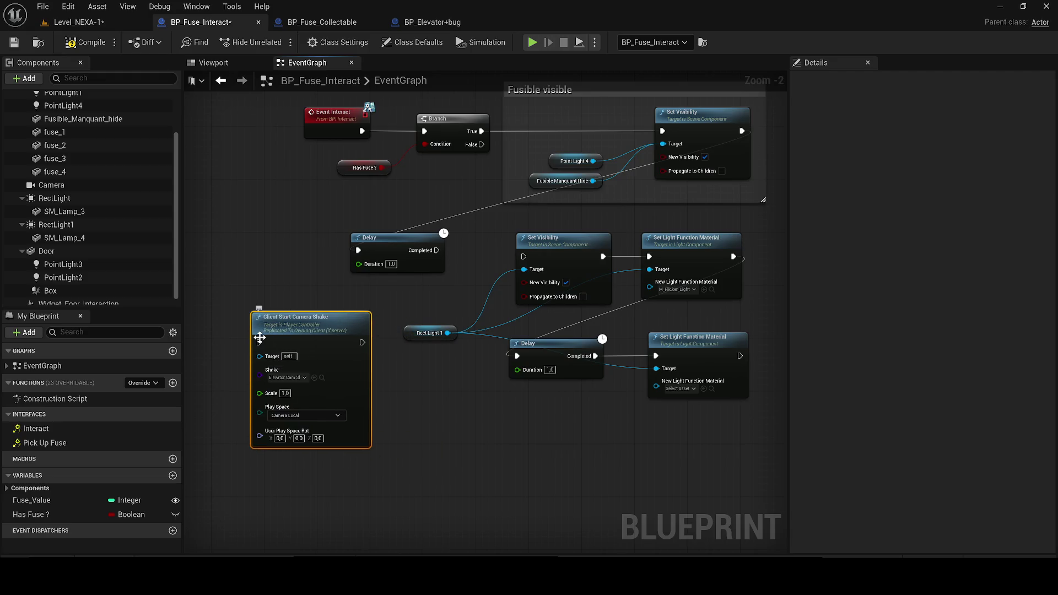
# Place Client Start Camera Shake under the Delay and compile the fuse Blueprint
pyautogui.click(421, 22)
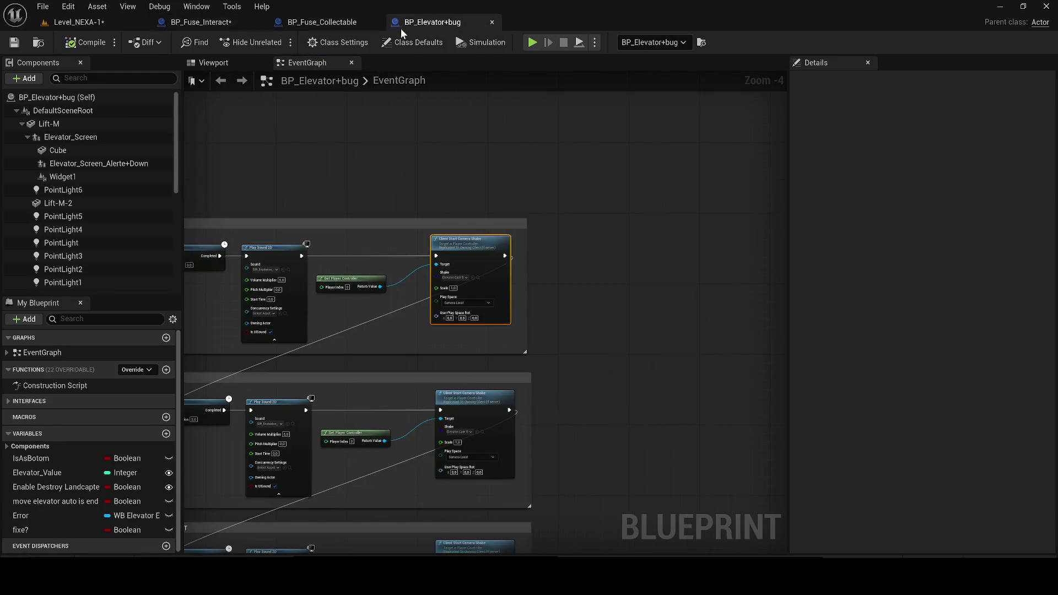
pyautogui.click(524, 375)
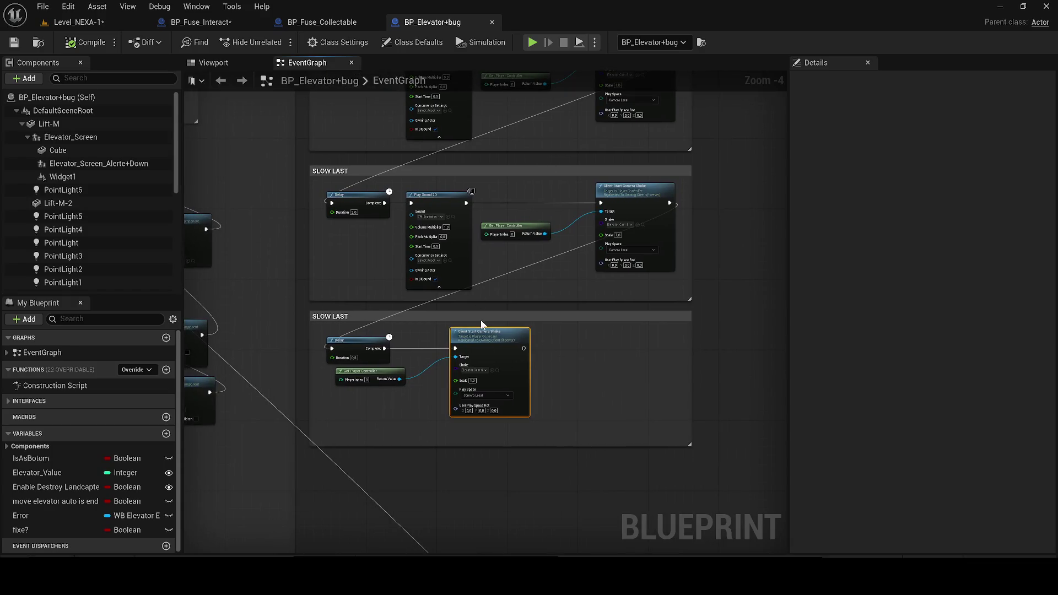
pyautogui.click(211, 25)
pyautogui.click(403, 427)
pyautogui.moveTo(297, 342)
pyautogui.mouseDown()
pyautogui.moveTo(382, 394)
pyautogui.moveTo(296, 296)
pyautogui.mouseUp()
pyautogui.moveTo(374, 248)
pyautogui.mouseDown()
pyautogui.moveTo(255, 234)
pyautogui.moveTo(242, 286)
pyautogui.moveTo(355, 292)
pyautogui.moveTo(598, 266)
pyautogui.mouseUp()
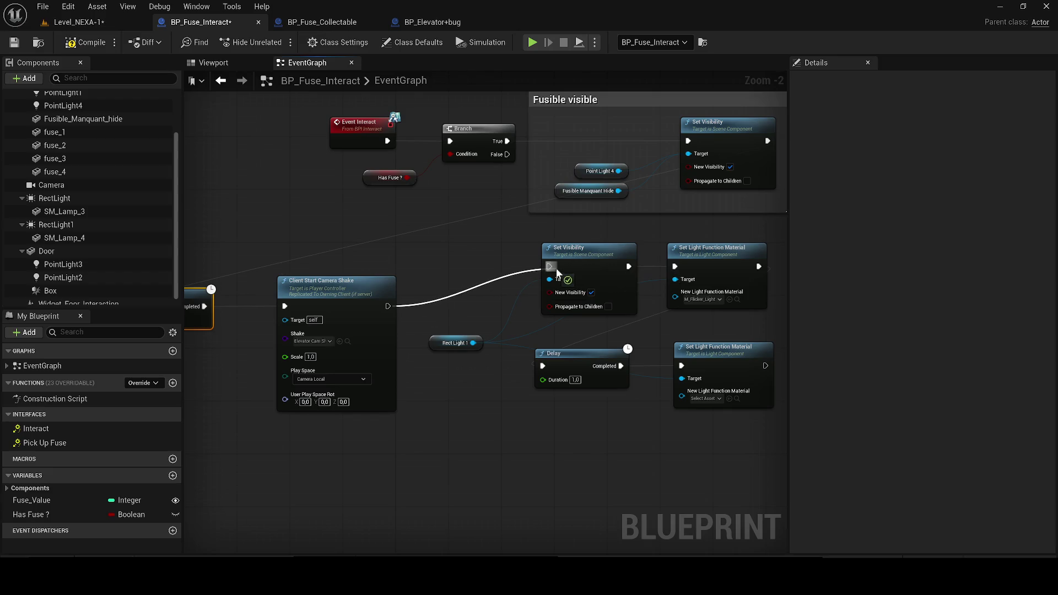
pyautogui.scroll(-1, 663, 367)
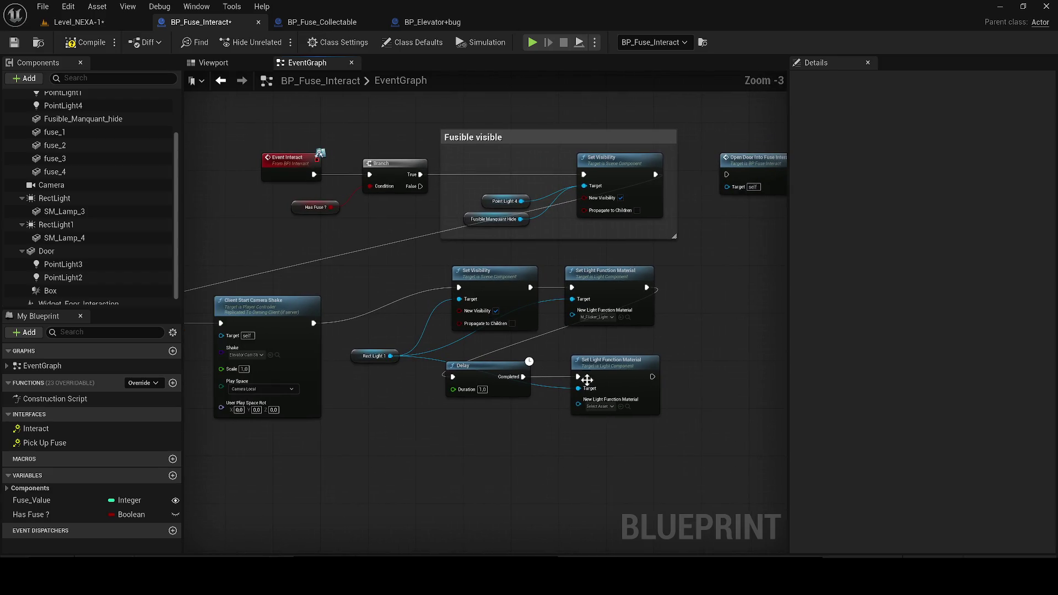
pyautogui.click(85, 42)
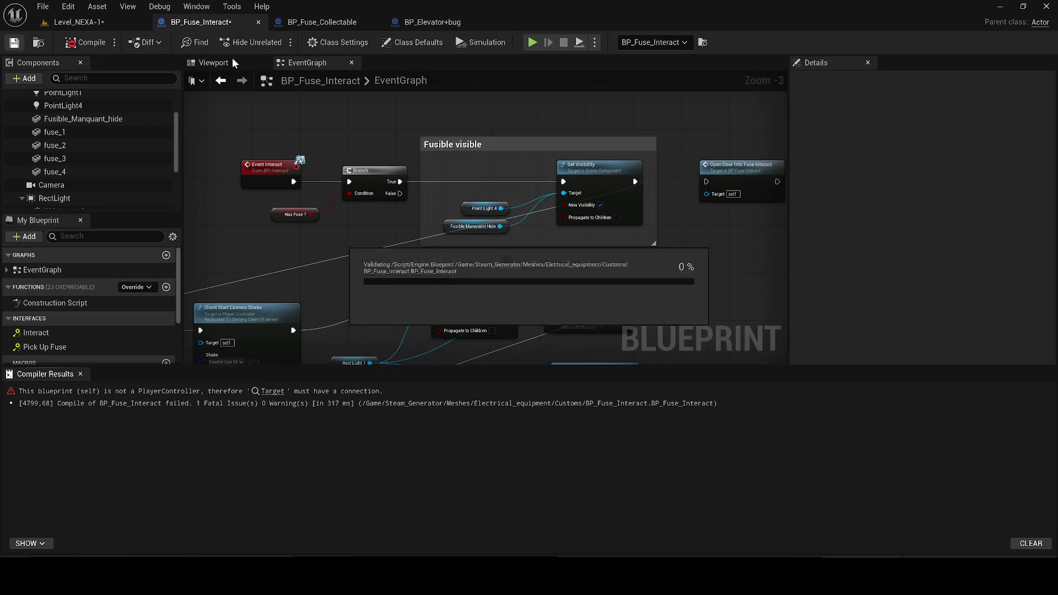
# Fix the missing Target by wiring a pasted Get Player Controller into the camera shake, then compile and save
pyautogui.click(231, 61)
pyautogui.click(272, 392)
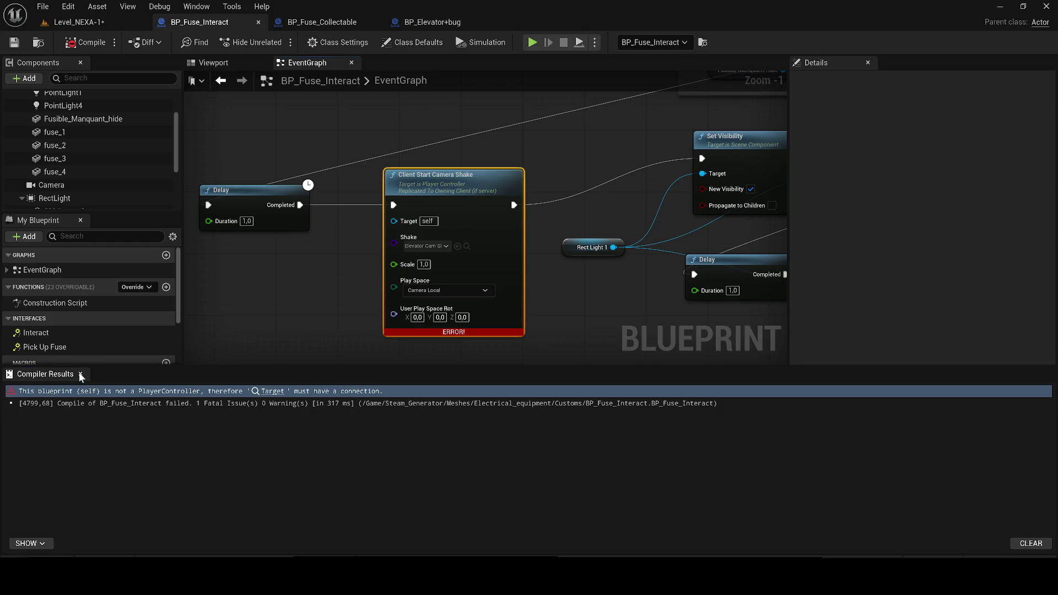
pyautogui.click(81, 375)
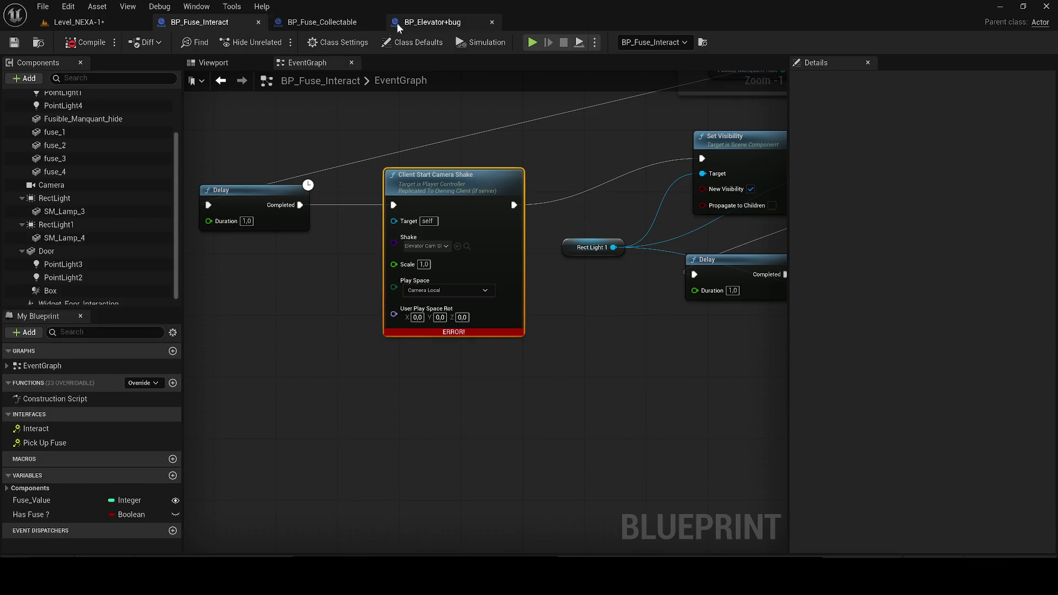
pyautogui.click(392, 24)
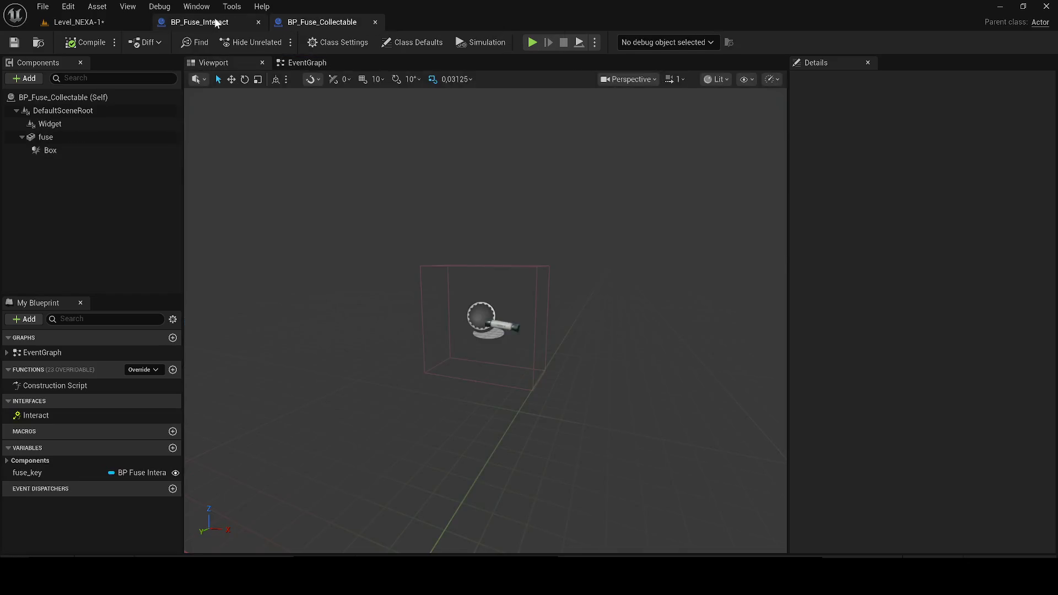
pyautogui.click(216, 22)
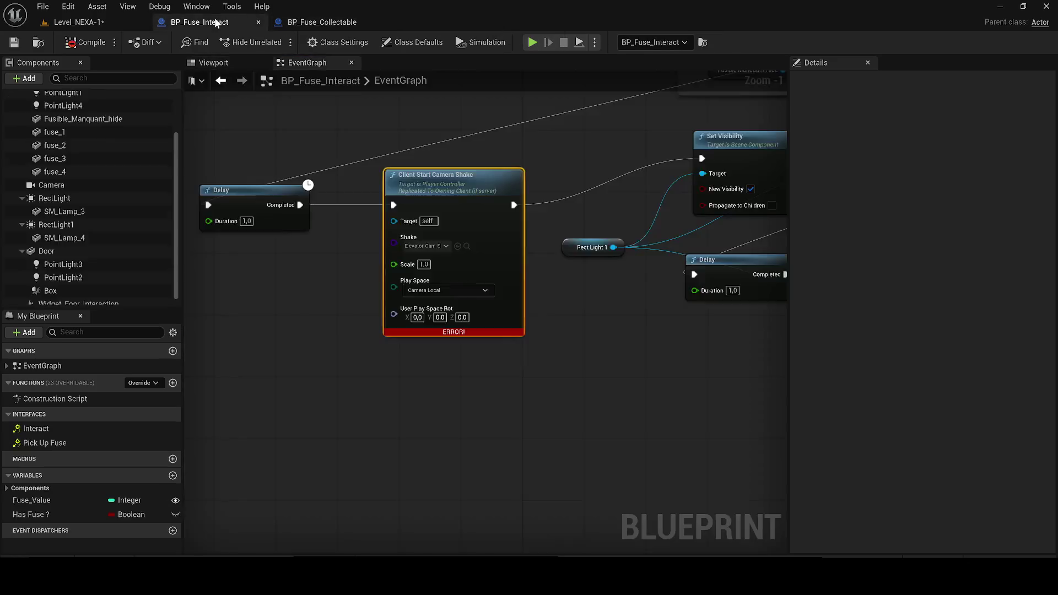
pyautogui.hotkey('ctrl', 'v')
pyautogui.moveTo(330, 364); pyautogui.dragTo(252, 263)
pyautogui.moveTo(333, 274); pyautogui.dragTo(394, 220)
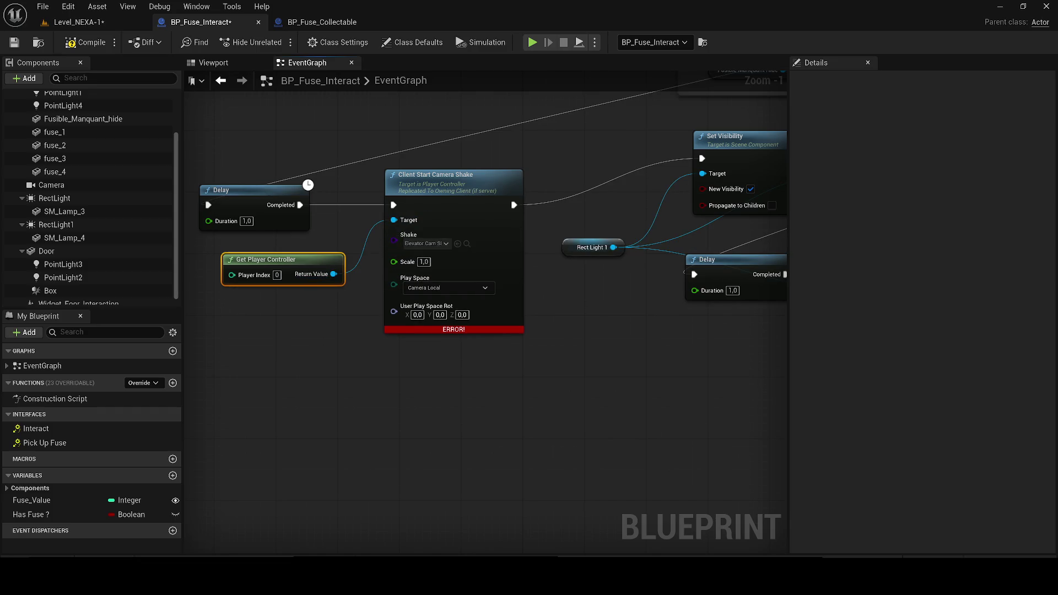
pyautogui.click(97, 45)
pyautogui.click(15, 43)
# Add a Rect Light 1 copy to Fusible visible, delete the lower Set Visibility, reconnect Set Light Function Material
pyautogui.moveTo(382, 176)
pyautogui.mouseDown()
pyautogui.moveTo(498, 354)
pyautogui.moveTo(350, 249)
pyautogui.mouseUp()
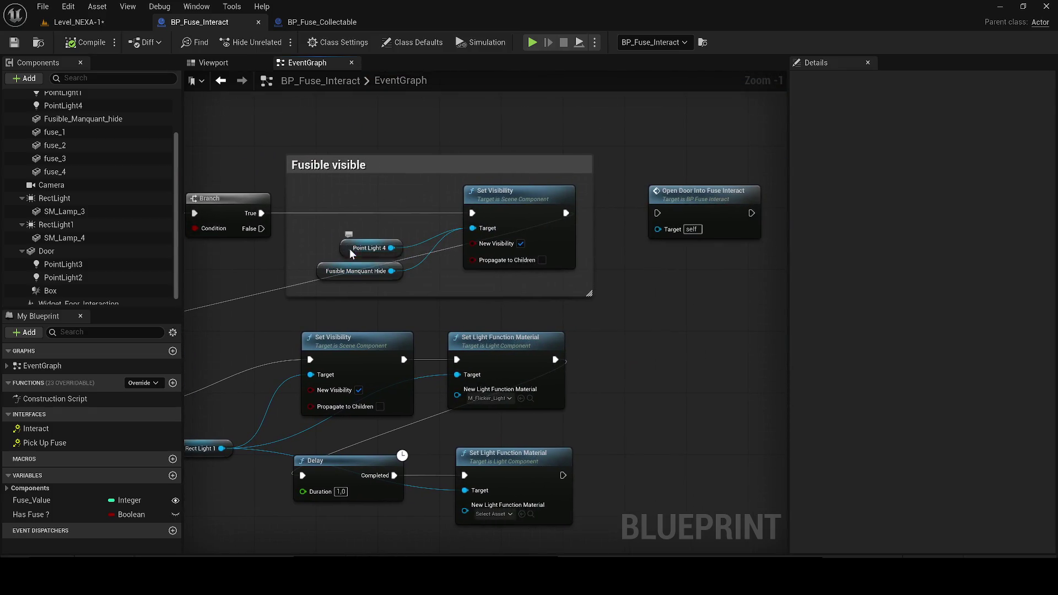
pyautogui.click(350, 249)
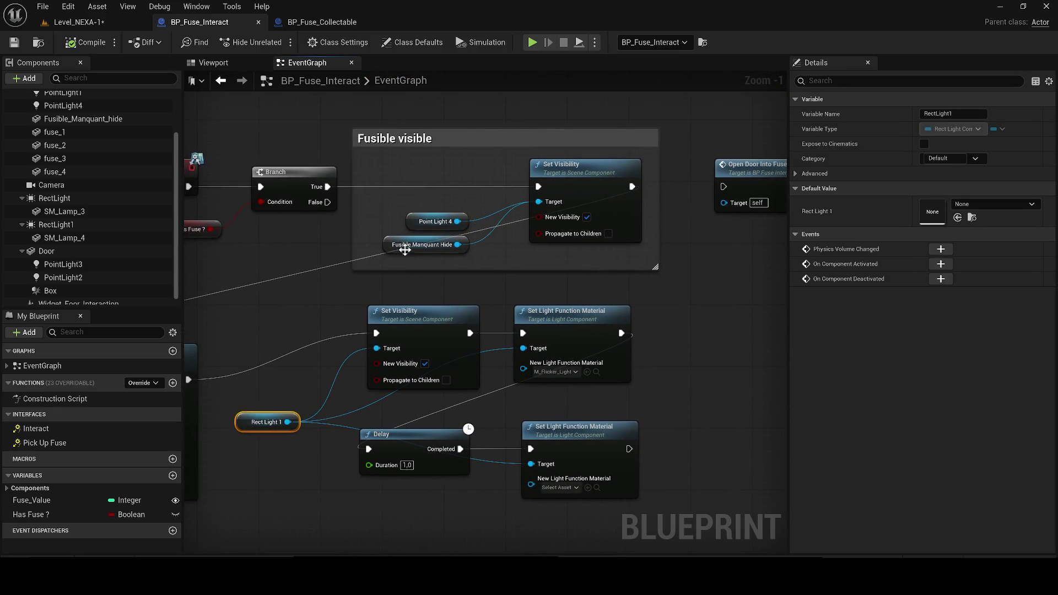
pyautogui.hotkey('ctrl', 'v')
pyautogui.moveTo(466, 205)
pyautogui.mouseDown()
pyautogui.moveTo(449, 196)
pyautogui.moveTo(539, 202)
pyautogui.mouseUp()
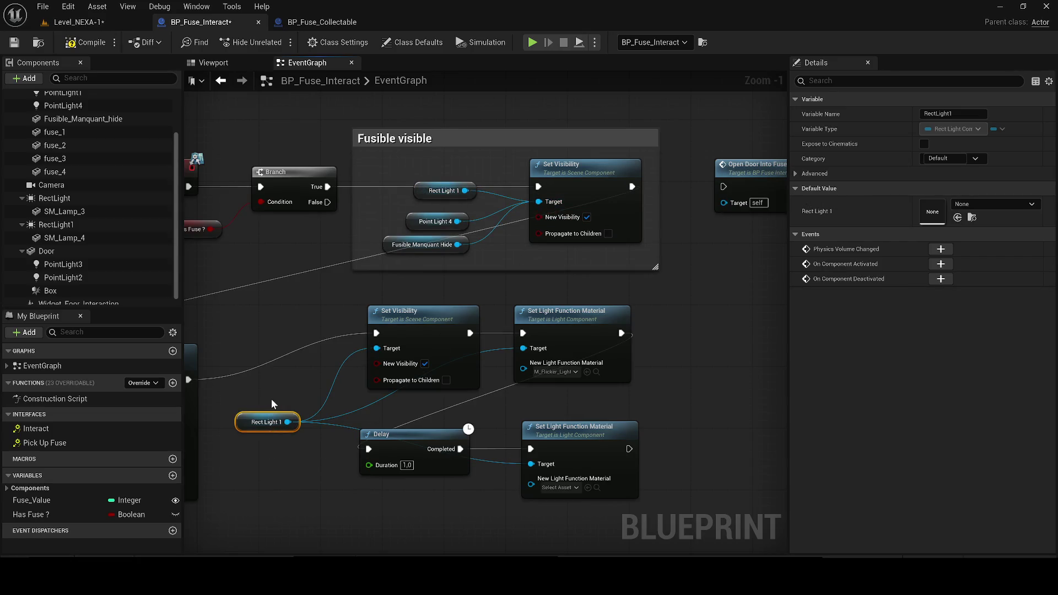
pyautogui.click(415, 361)
pyautogui.press('Delete')
pyautogui.moveTo(548, 320); pyautogui.dragTo(215, 365)
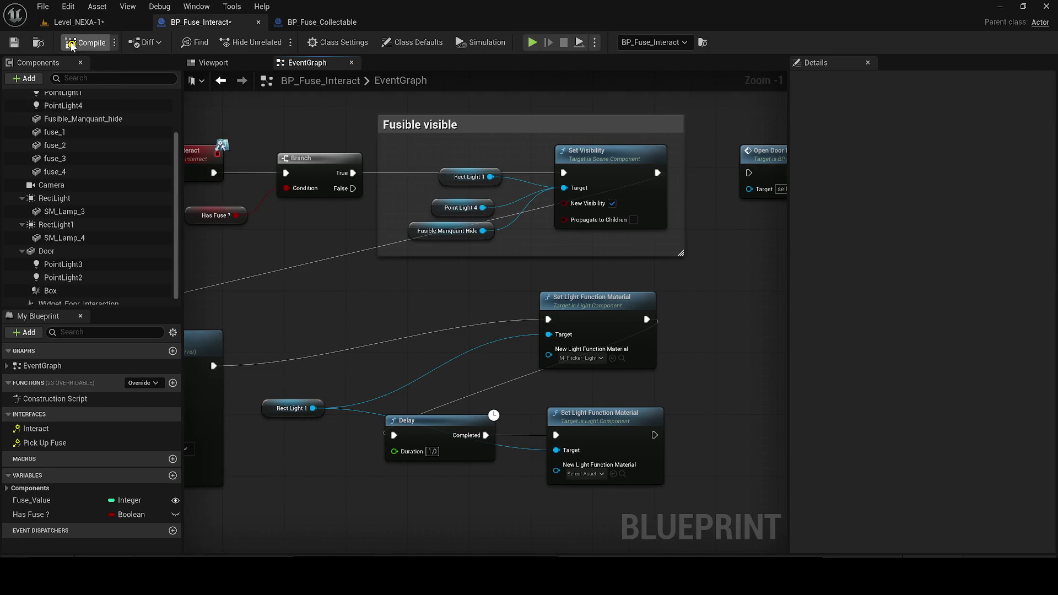
pyautogui.click(214, 62)
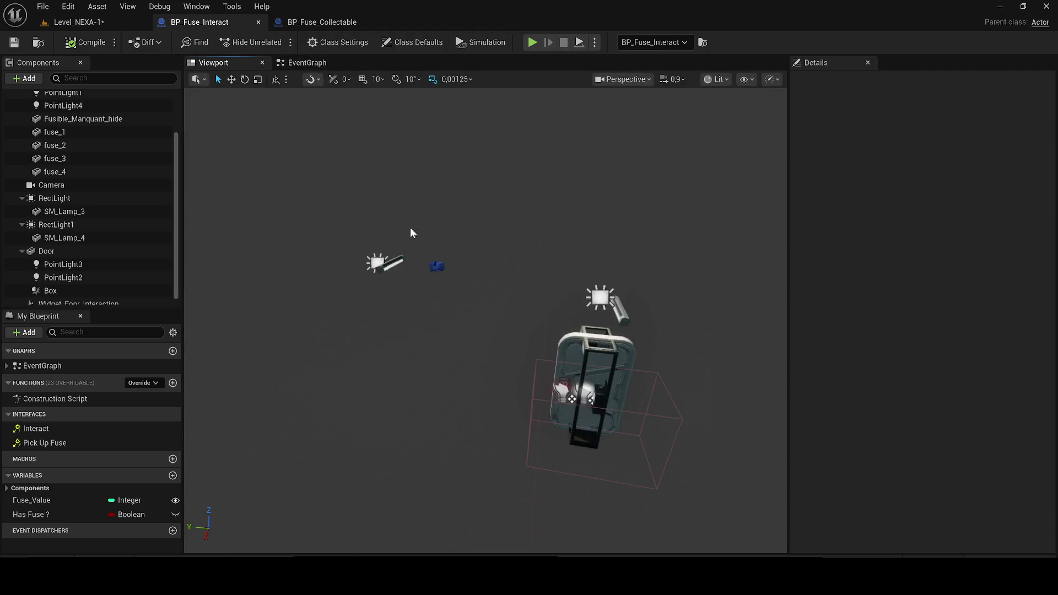
# Return to the level, switch the viewport to Lit and run a quick play test
pyautogui.click(77, 22)
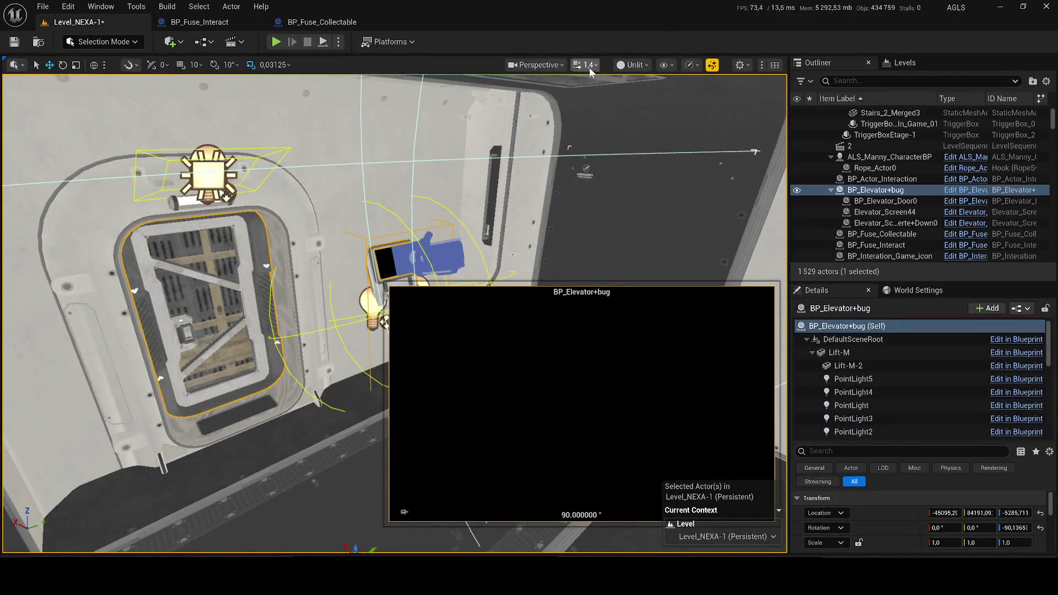
pyautogui.click(633, 65)
pyautogui.click(640, 95)
pyautogui.moveTo(386, 331); pyautogui.dragTo(375, 287)
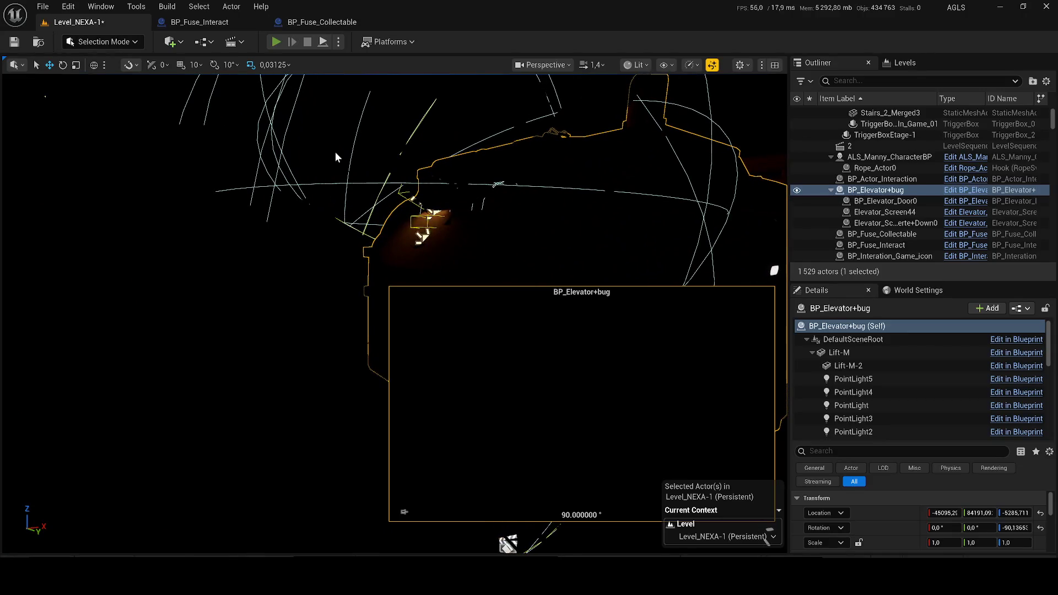
pyautogui.hotkey('alt', 'p')
pyautogui.press('Escape')
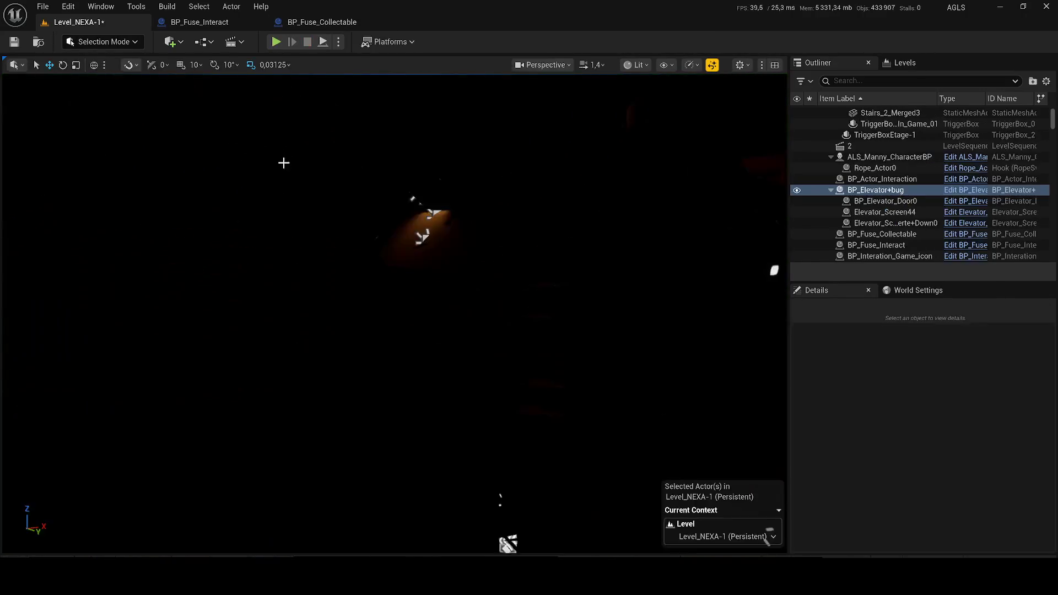
# Untick Visible on BP_Fuse_Interact's RectLight1 component and start playing the level
pyautogui.click(256, 140)
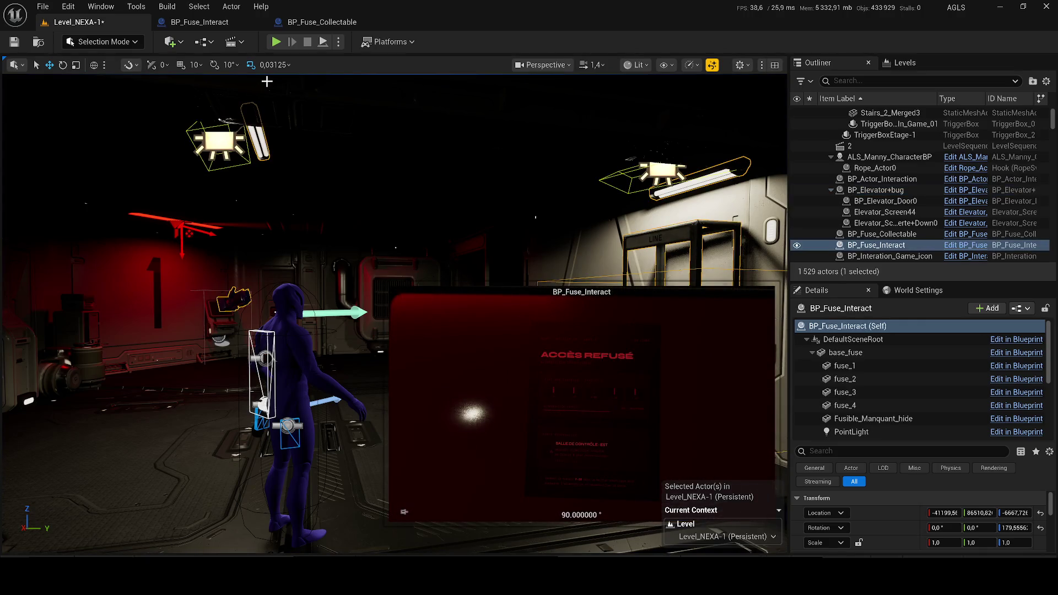
pyautogui.click(201, 23)
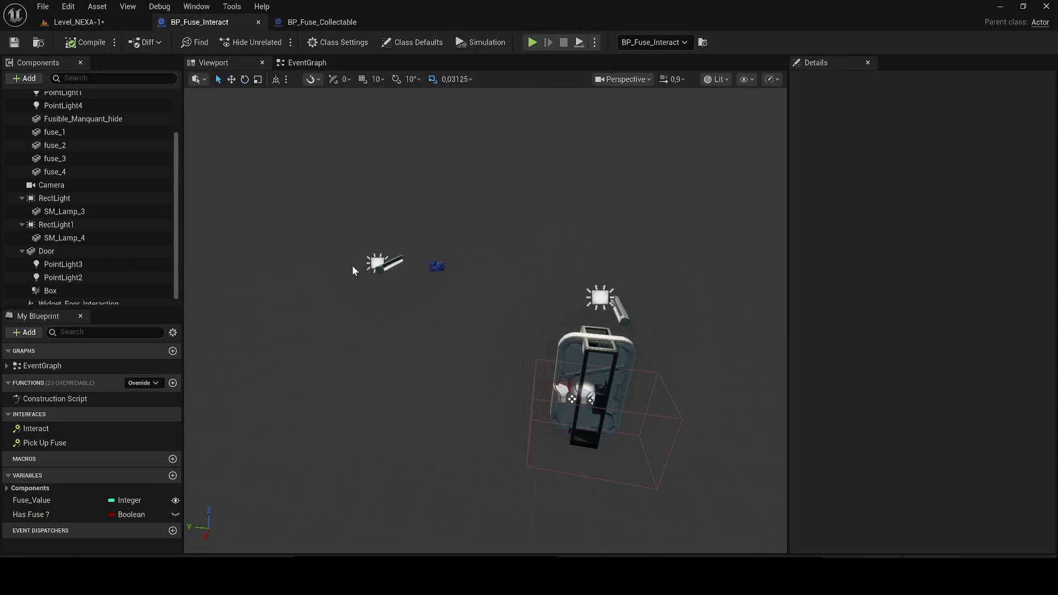
pyautogui.click(378, 261)
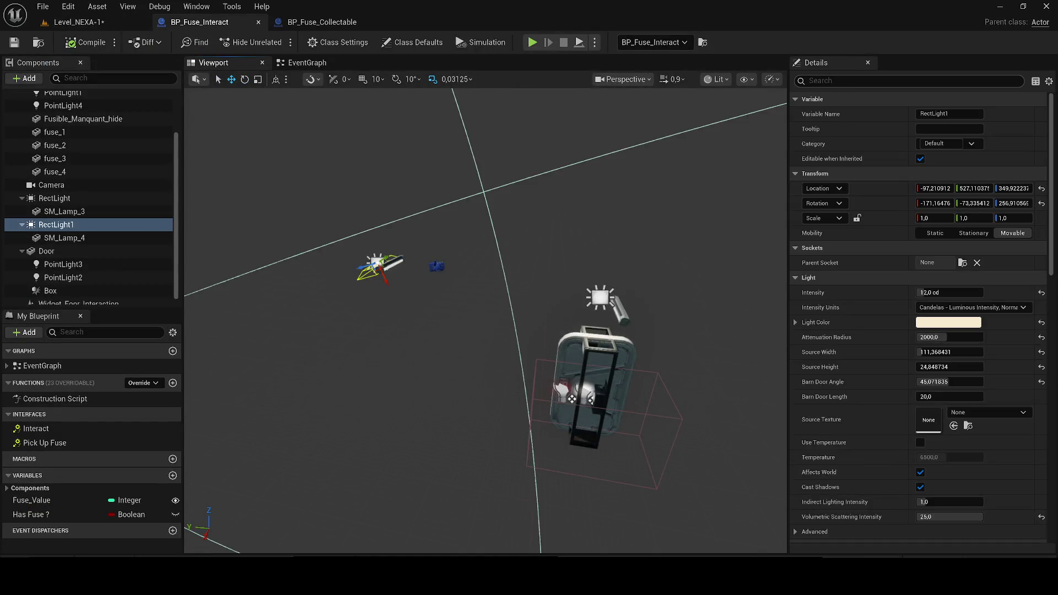
pyautogui.write('visi')
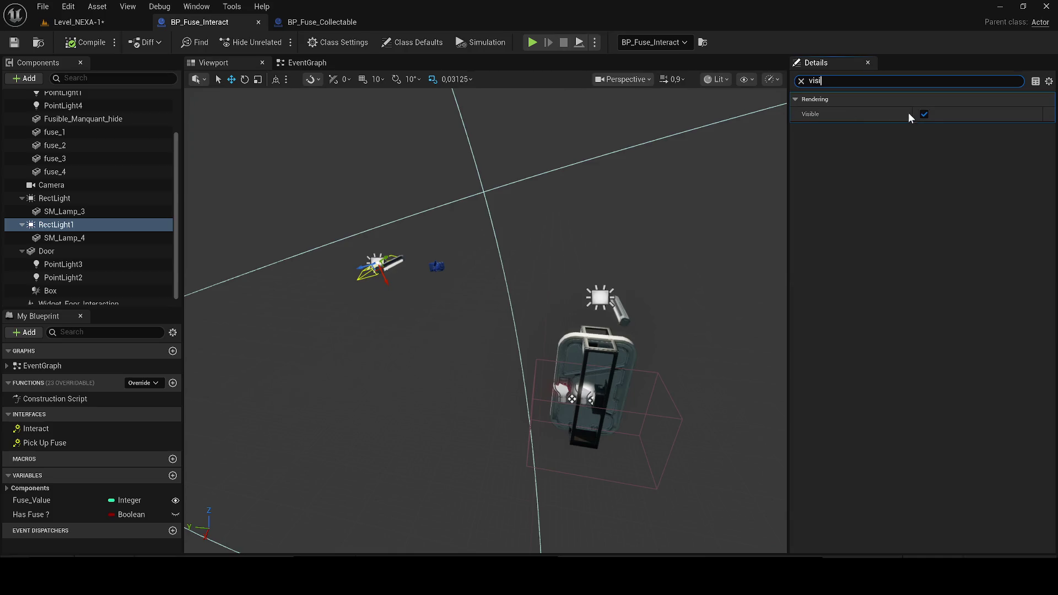
pyautogui.click(15, 48)
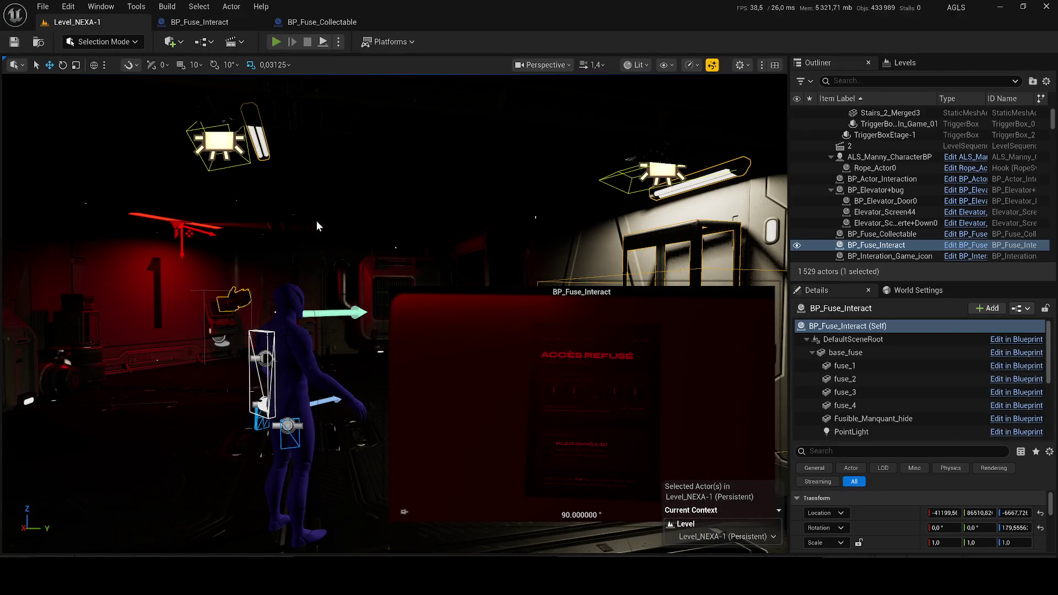
pyautogui.hotkey('alt', 'p')
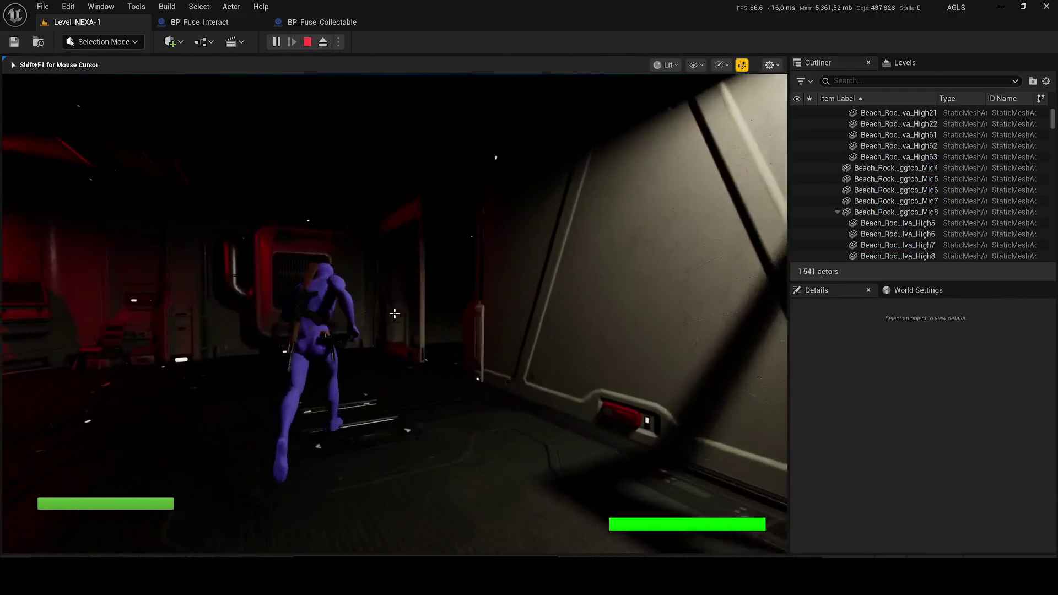
# Walk to the fuse rack's 'Insérer le fusible F-03' prompt, stop play, and return to BP_Fuse_Interact
pyautogui.press('w')
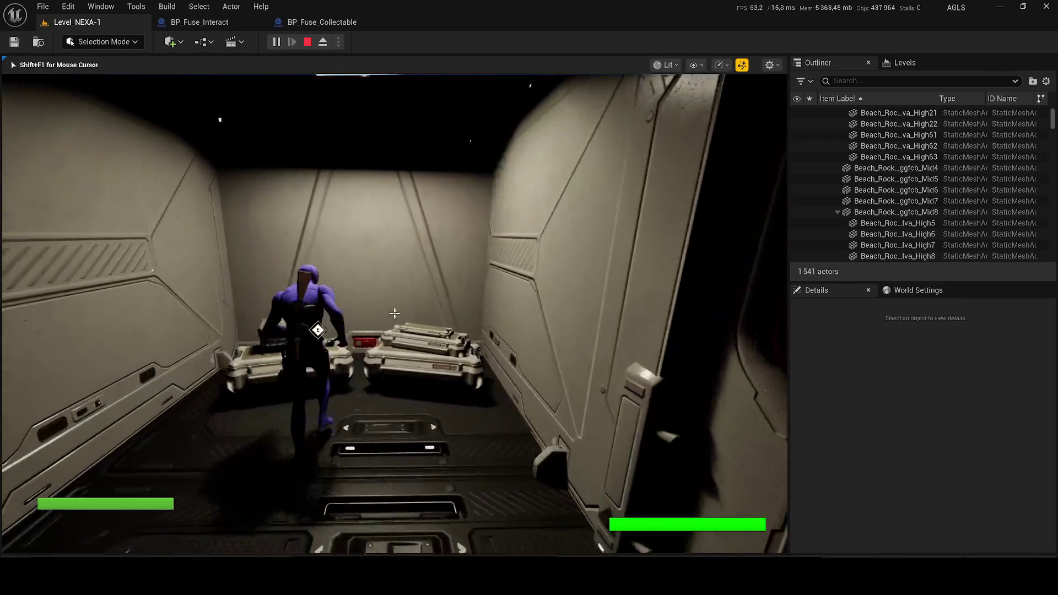
pyautogui.press('w')
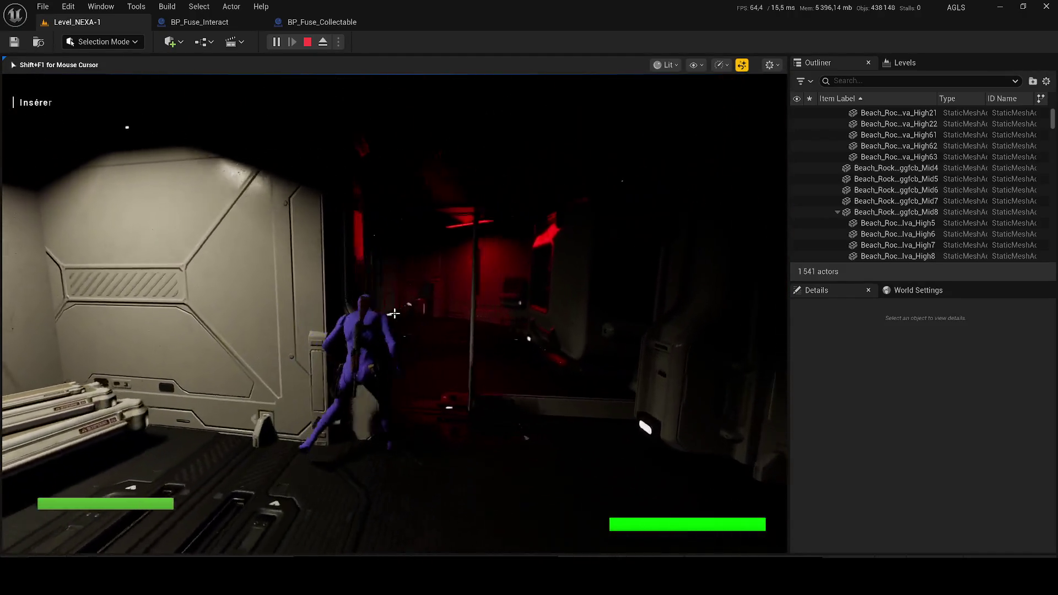
pyautogui.press('w')
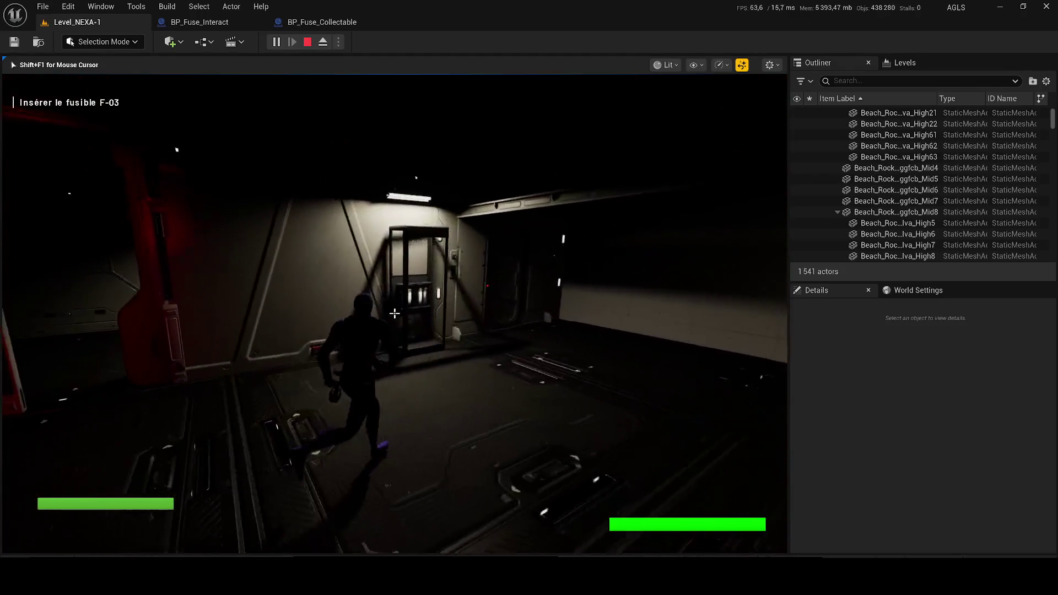
pyautogui.press('w')
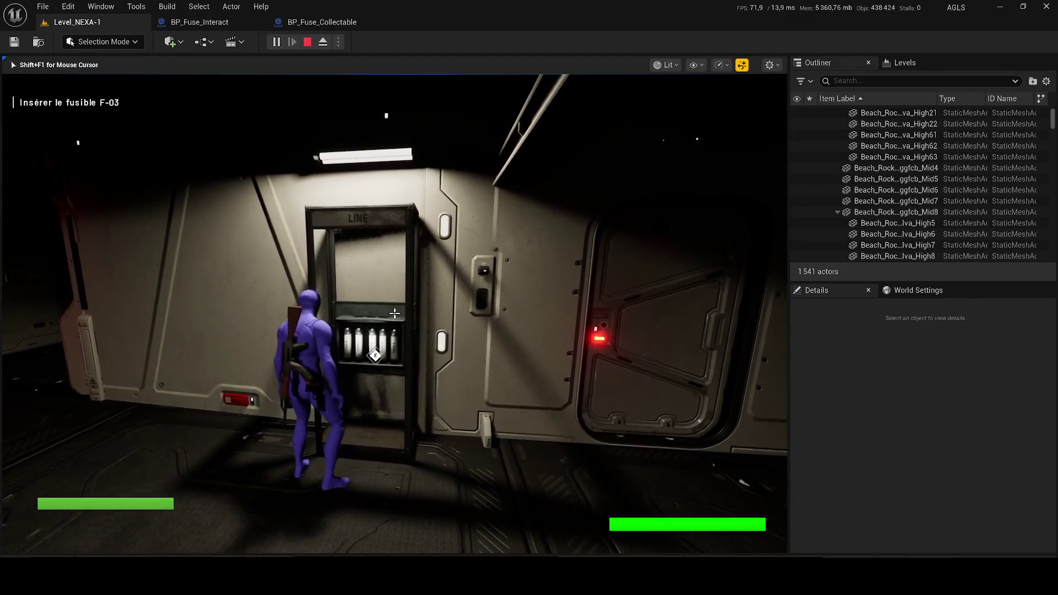
pyautogui.press('w')
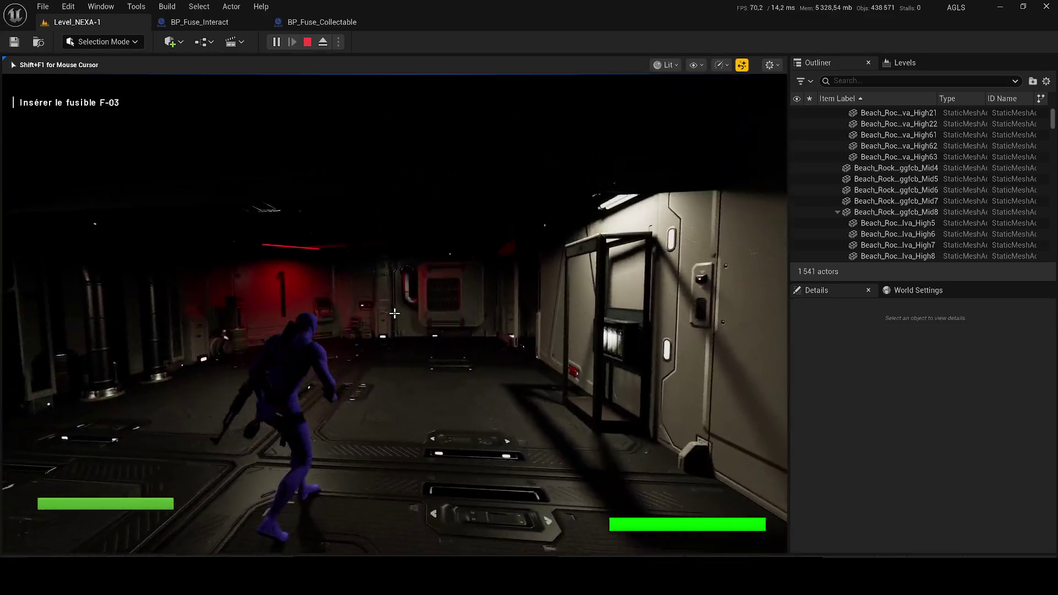
pyautogui.press('w')
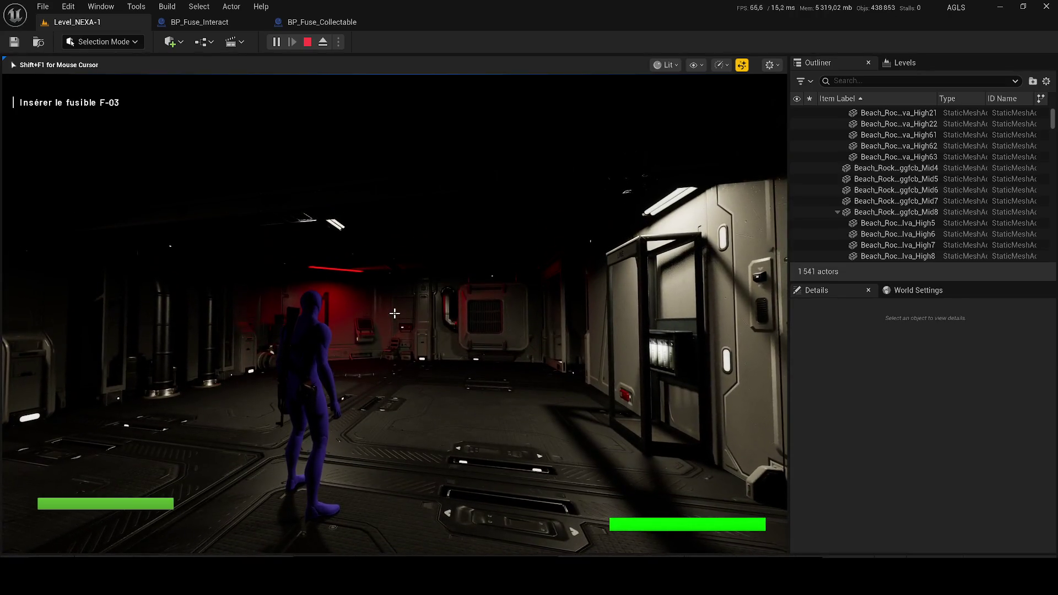
pyautogui.press('w')
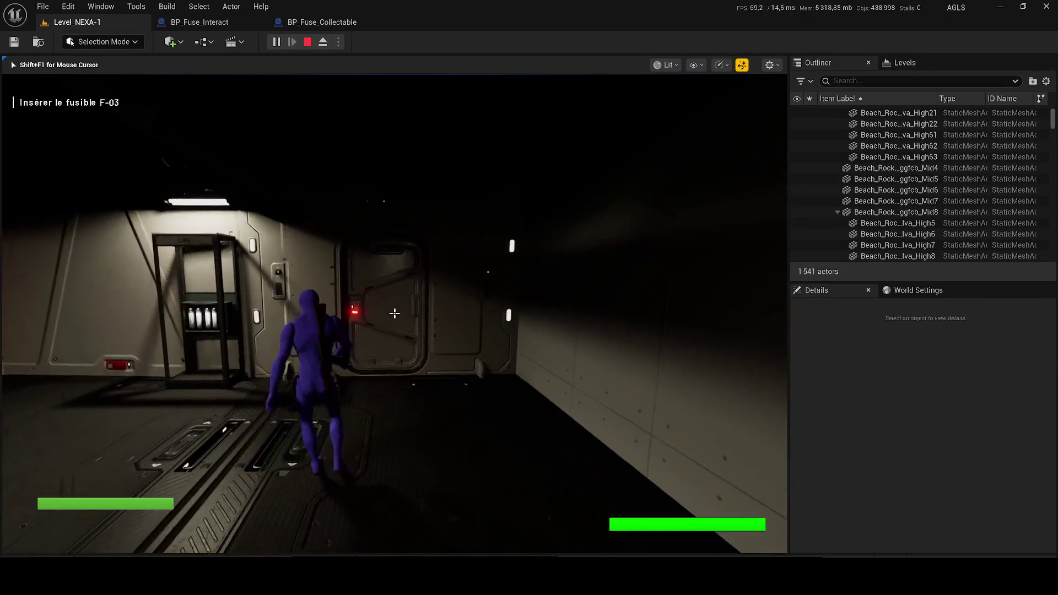
pyautogui.press('w')
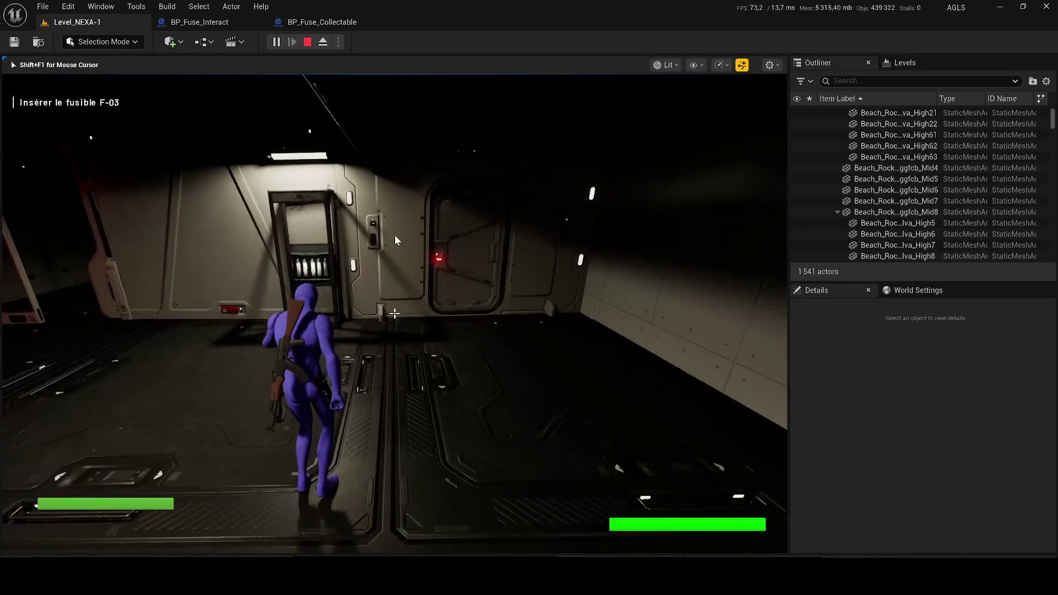
pyautogui.press('Escape')
pyautogui.click(193, 25)
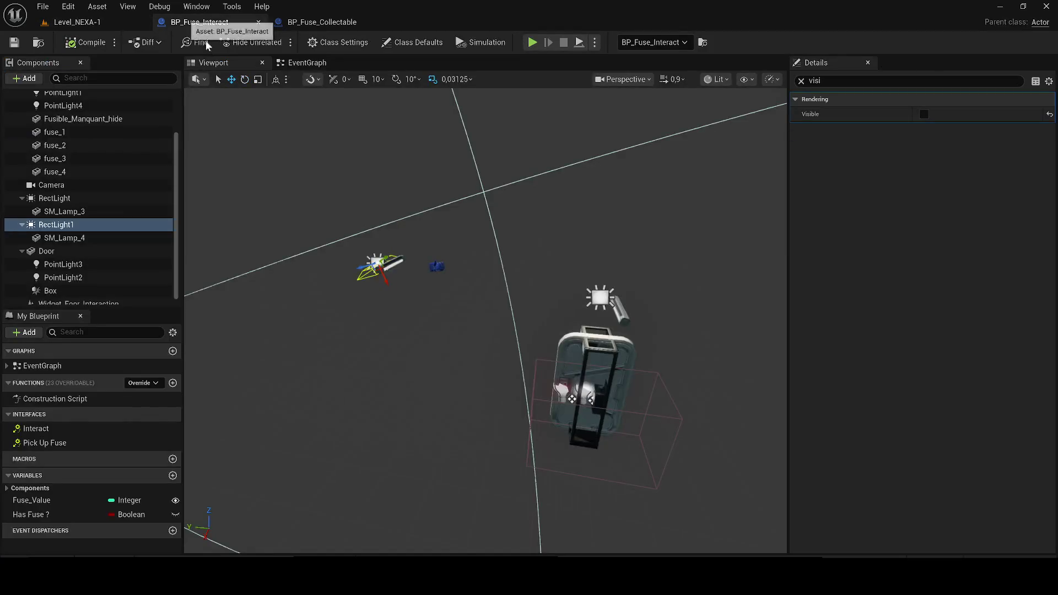
# Line up the Event Interact, Branch and Has Fuse ? nodes and add a DoOnce on Branch True
pyautogui.click(307, 63)
pyautogui.scroll(-2, 330, 165)
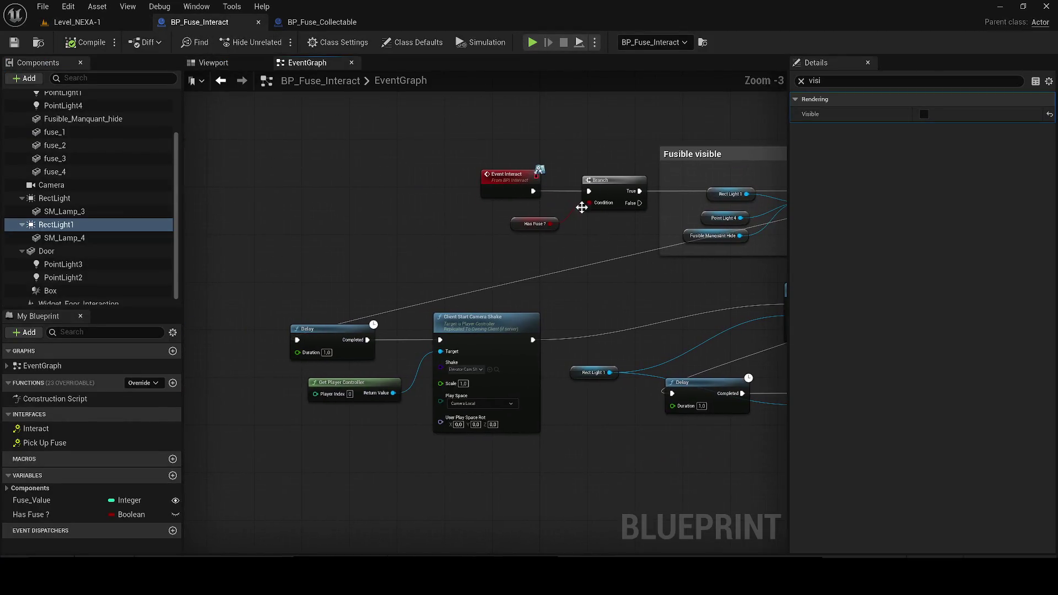
pyautogui.click(353, 189)
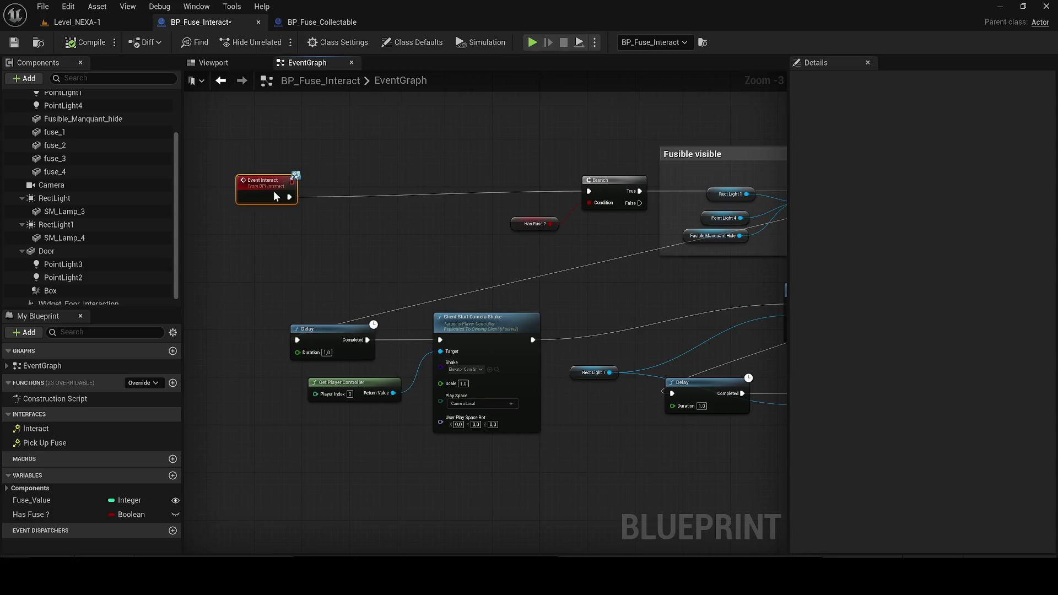
pyautogui.moveTo(283, 197); pyautogui.dragTo(278, 191)
pyautogui.moveTo(600, 188); pyautogui.dragTo(563, 186)
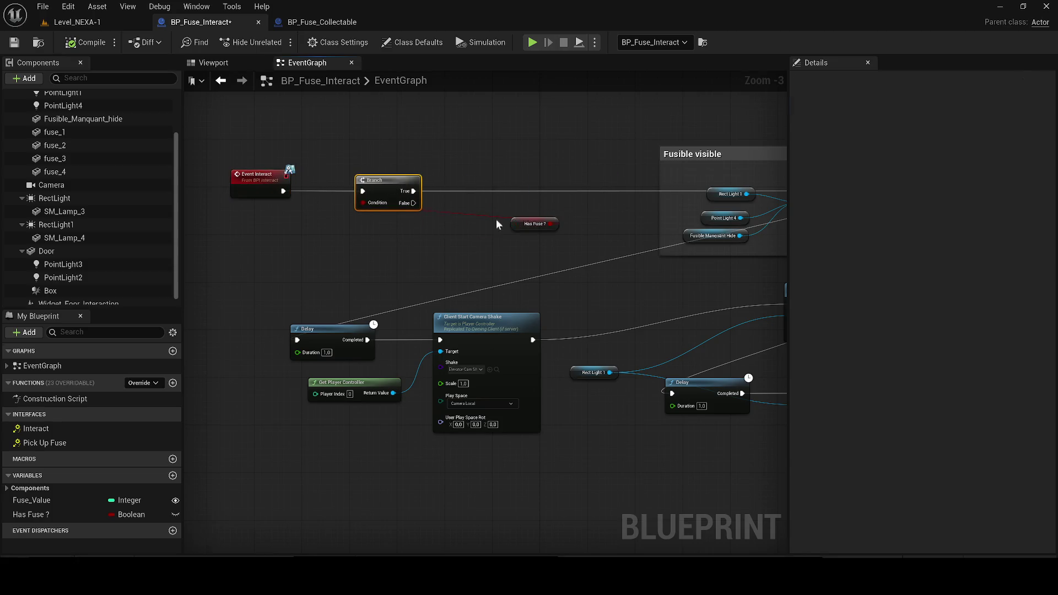
pyautogui.moveTo(515, 220); pyautogui.dragTo(296, 222)
pyautogui.moveTo(412, 193)
pyautogui.mouseDown()
pyautogui.moveTo(462, 181)
pyautogui.moveTo(484, 187)
pyautogui.mouseUp()
pyautogui.write('do once')
pyautogui.press('Return')
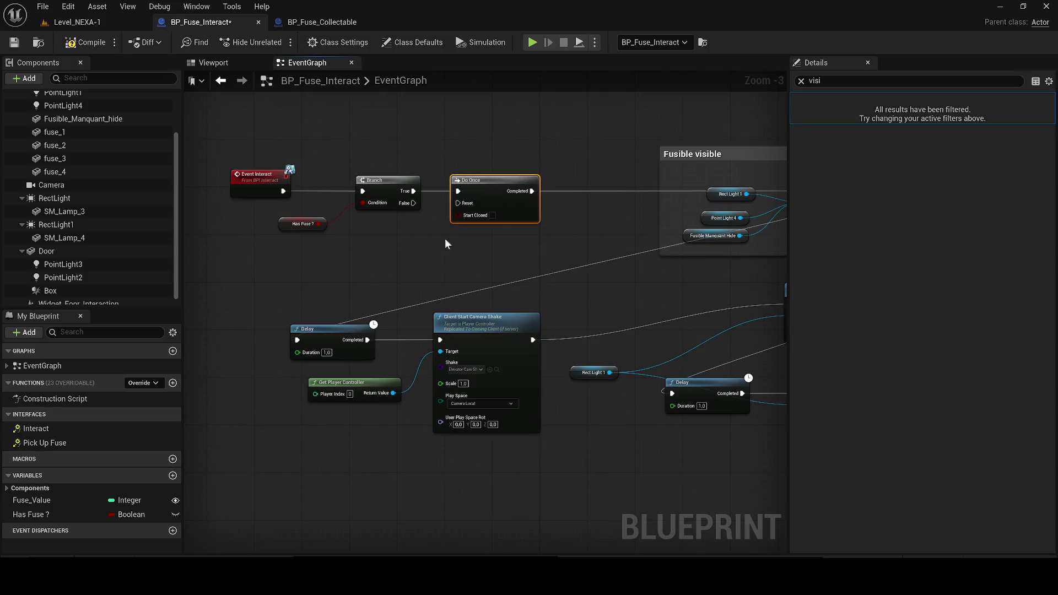
# Create a new camera shake asset named Cam_Shake_Verry_Smooth
pyautogui.click(497, 370)
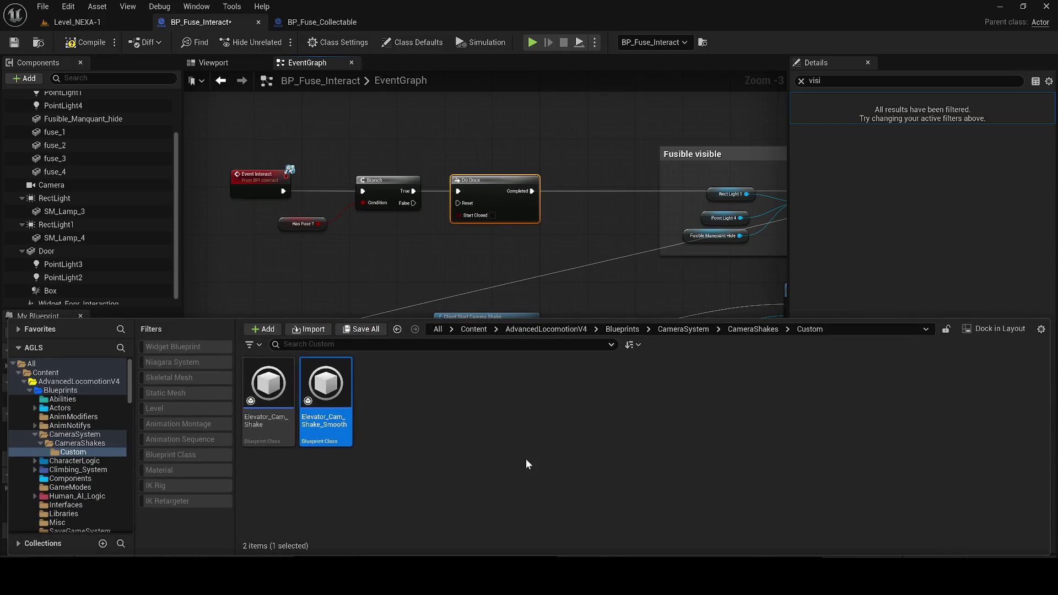
pyautogui.write('Cam_Shake_V')
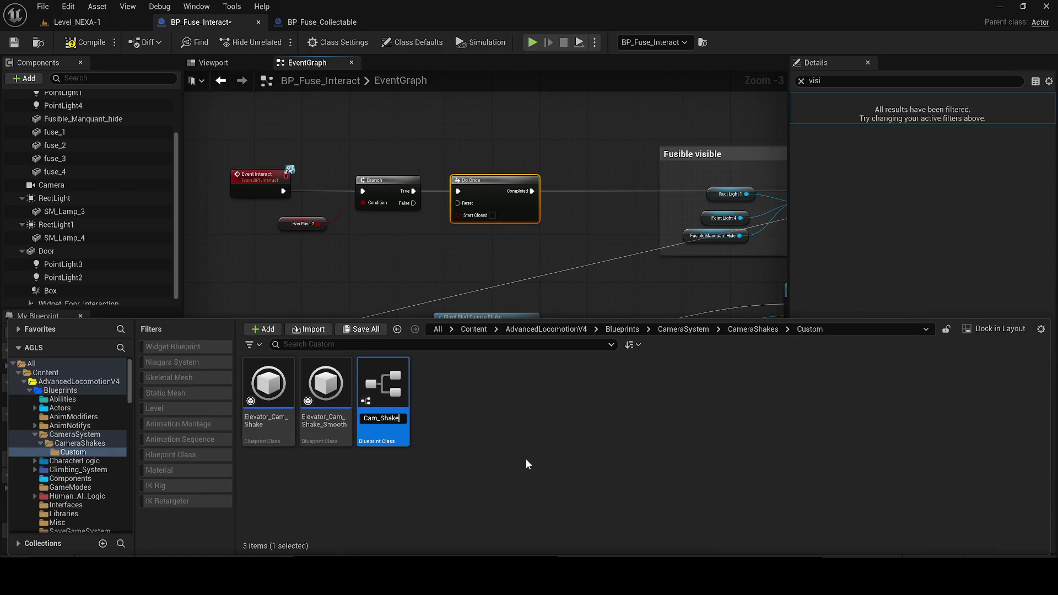
pyautogui.write('erry')
pyautogui.write('_Smooth')
pyautogui.press('Return')
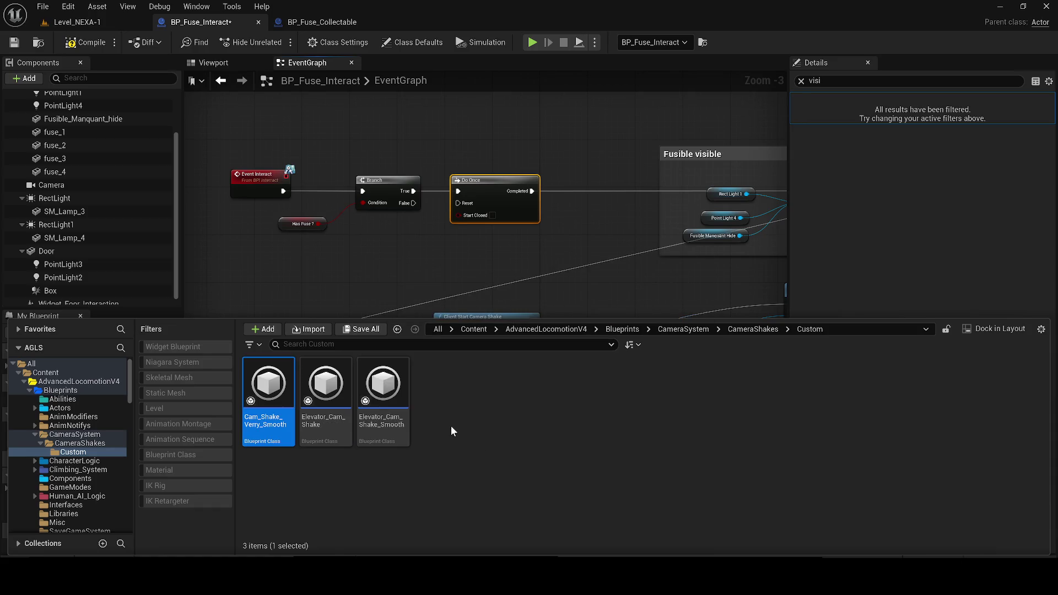
pyautogui.click(356, 262)
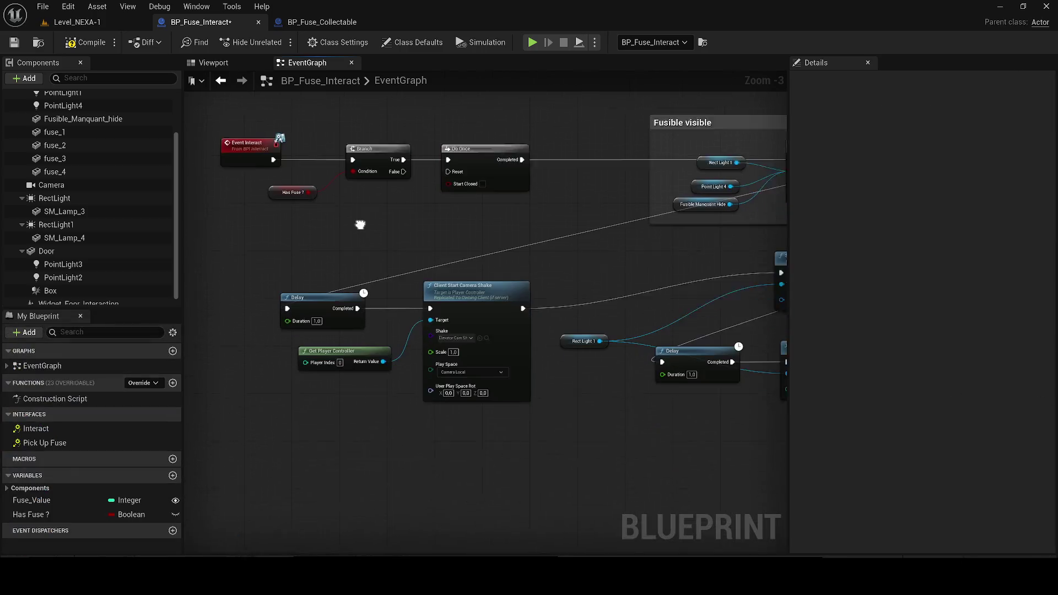
# Assign Cam_Shake_Verry_Smooth as the node's Shake, save the blueprint, and locate the asset
pyautogui.click(441, 296)
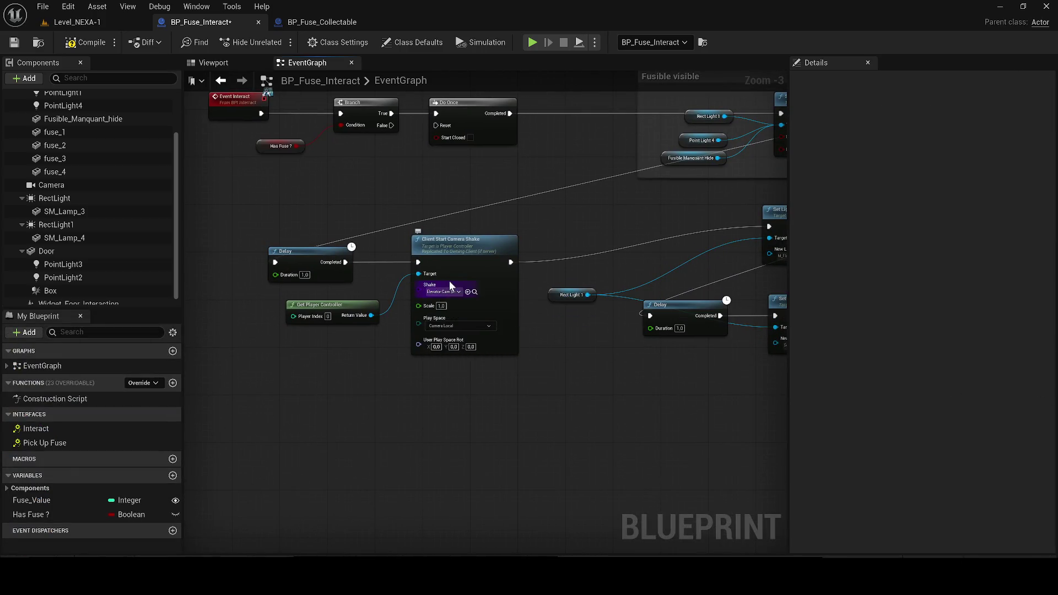
pyautogui.click(450, 291)
pyautogui.write('Cam_Shake_Verry_Smooth')
pyautogui.click(502, 333)
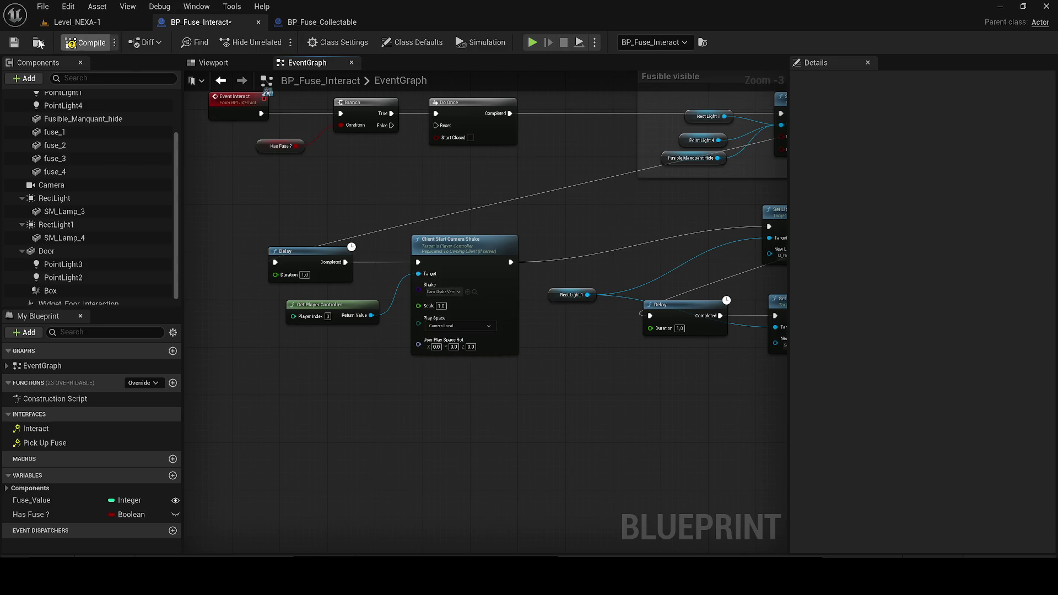
pyautogui.click(14, 43)
pyautogui.hotkey('ctrl', 'space')
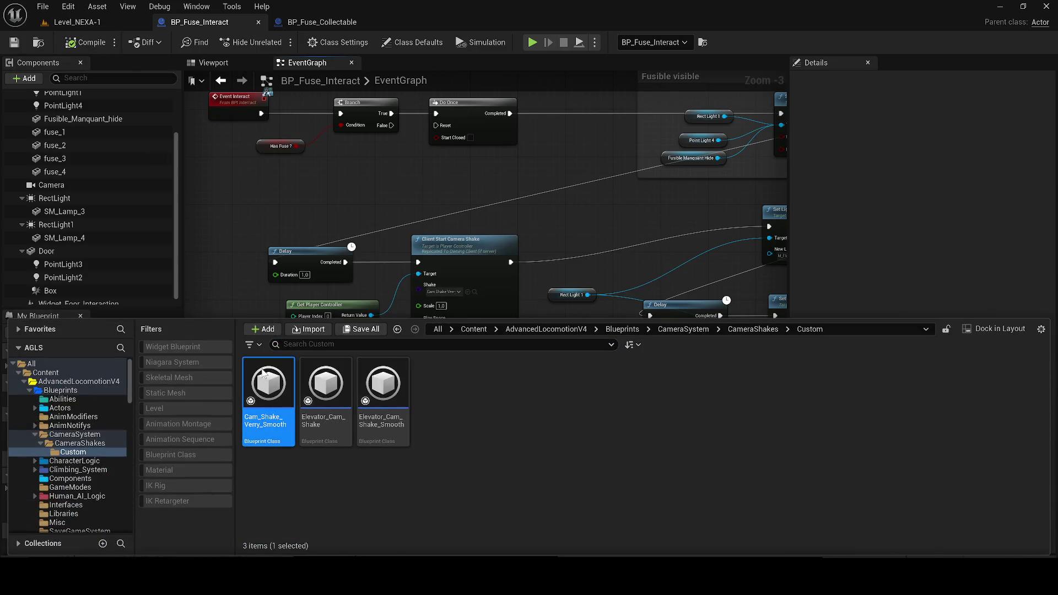
# Give Cam_Shake_Verry_Smooth 2.0 Pitch and X amplitudes and 5.0 Z amplitude, then close it
pyautogui.doubleClick(264, 374)
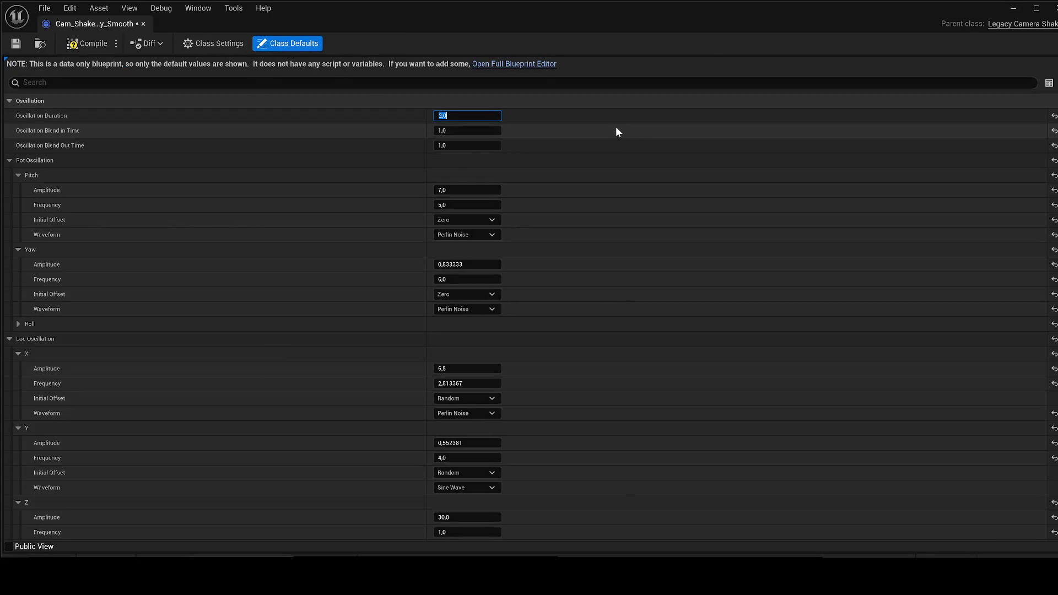
pyautogui.moveTo(471, 192); pyautogui.dragTo(470, 192)
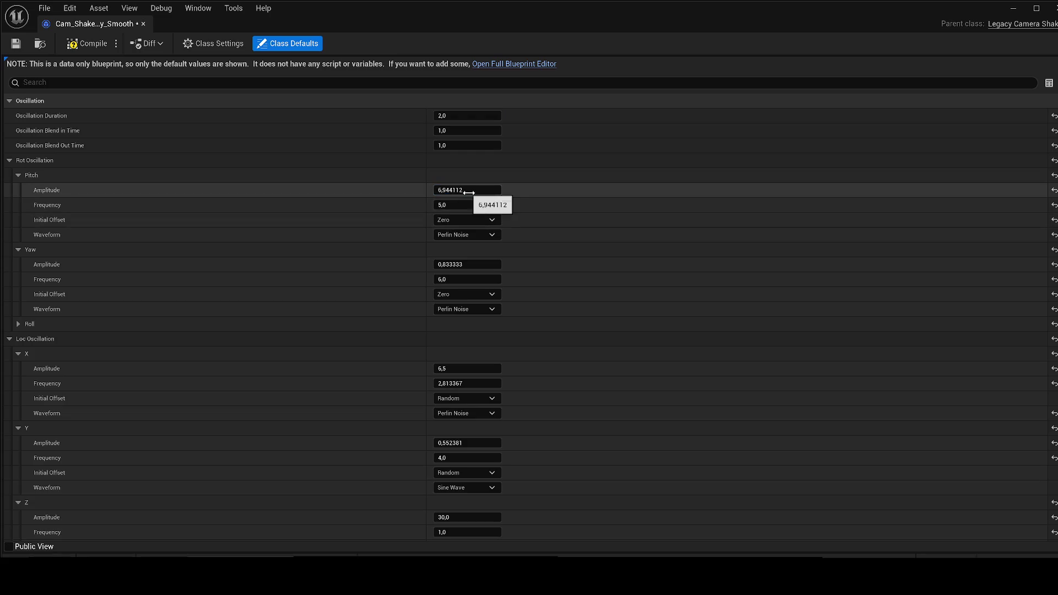
pyautogui.press('Return')
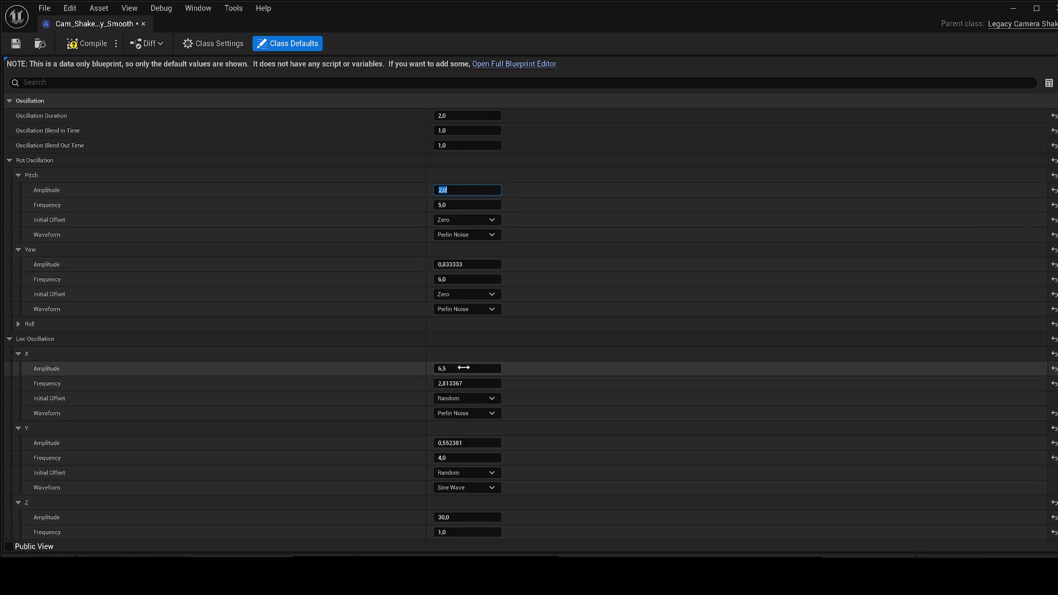
pyautogui.scroll(-3, 516, 385)
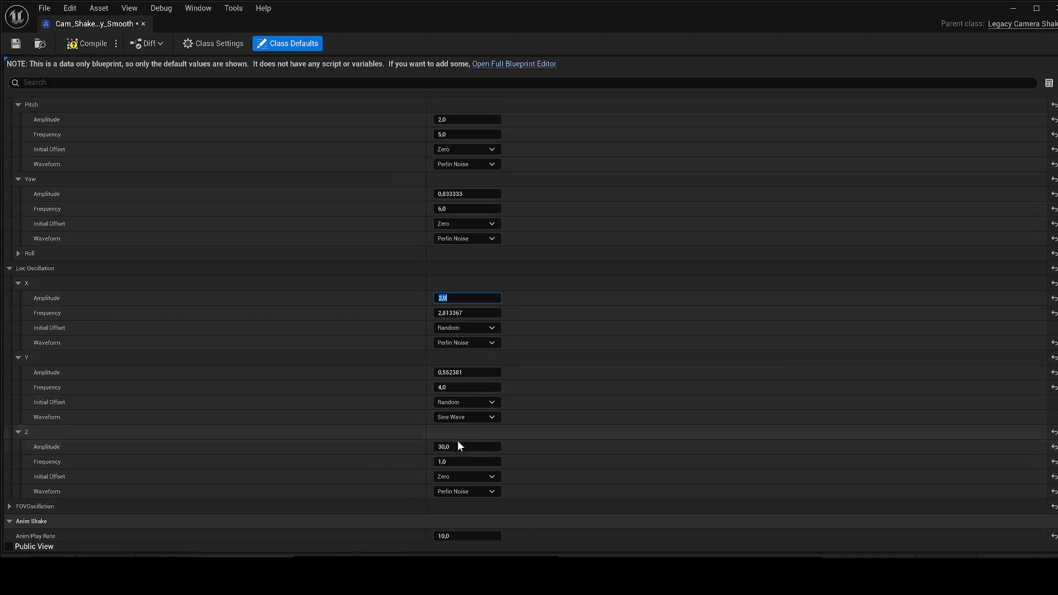
pyautogui.write('5')
pyautogui.press('Return')
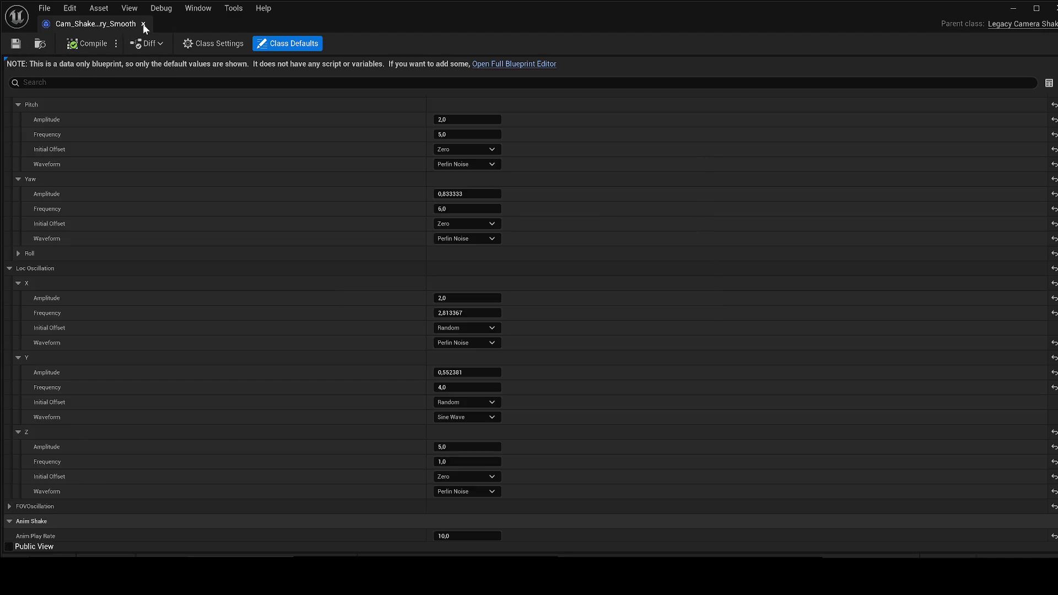
pyautogui.click(143, 24)
pyautogui.click(93, 24)
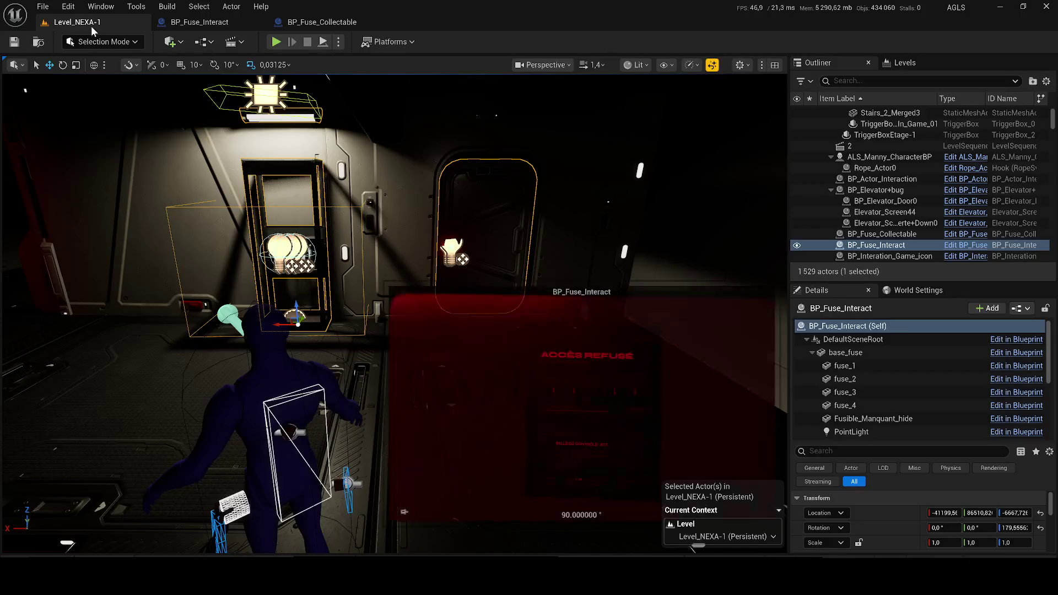
# Change the Delay after Rect Light 1 to 3.0 seconds and launch Play-In-Editor
pyautogui.click(193, 25)
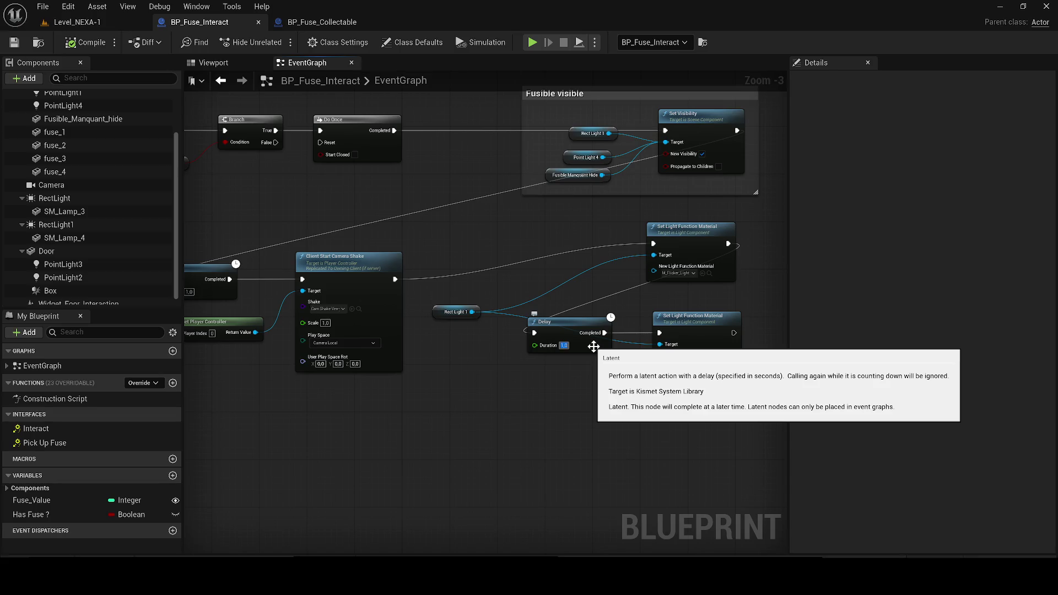
pyautogui.write('3')
pyautogui.press('Return')
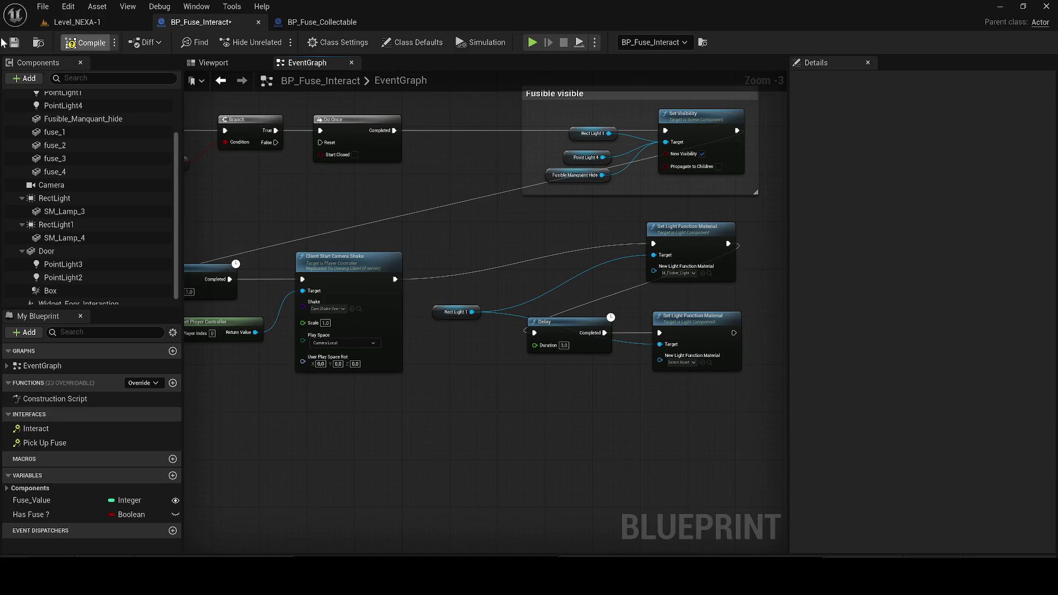
pyautogui.click(58, 23)
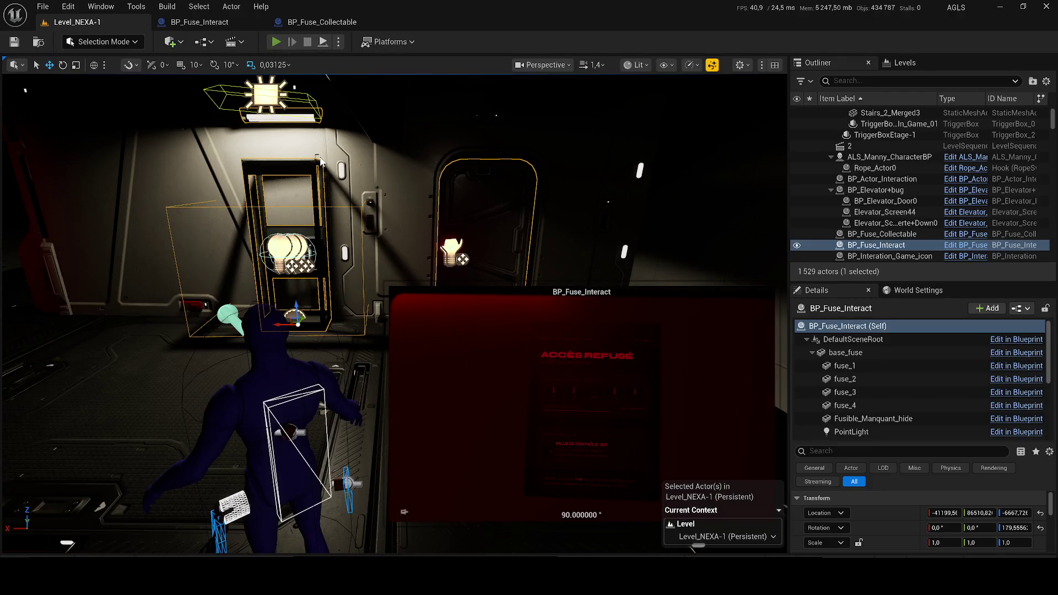
pyautogui.hotkey('alt', 'p')
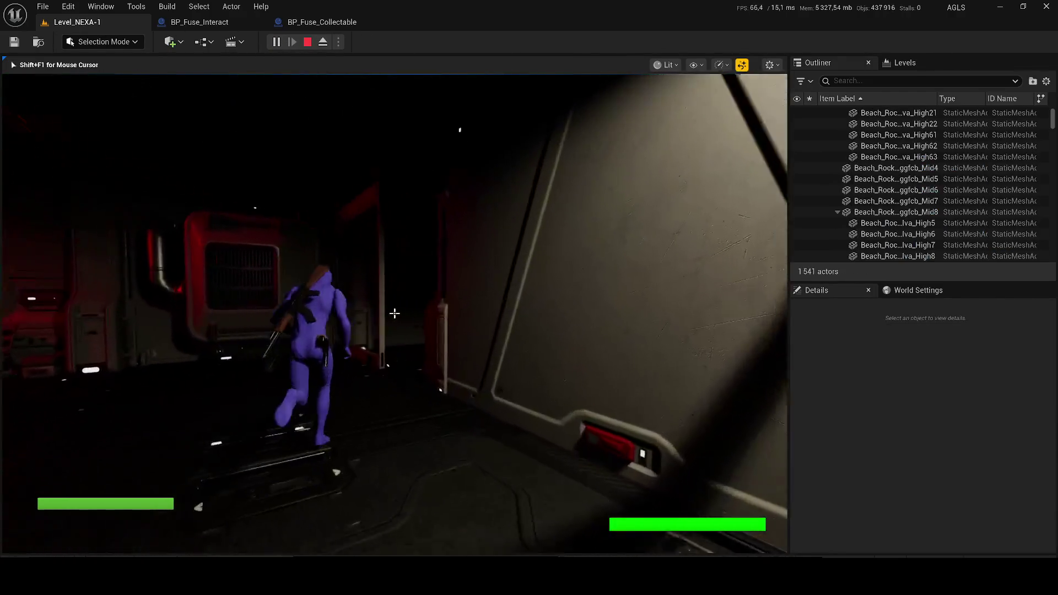
# Walk up to the fuse box until the 'Insérer le fusible F-03' prompt appears, then stop playing
pyautogui.press('w')
pyautogui.press('w')
pyautogui.press('w')
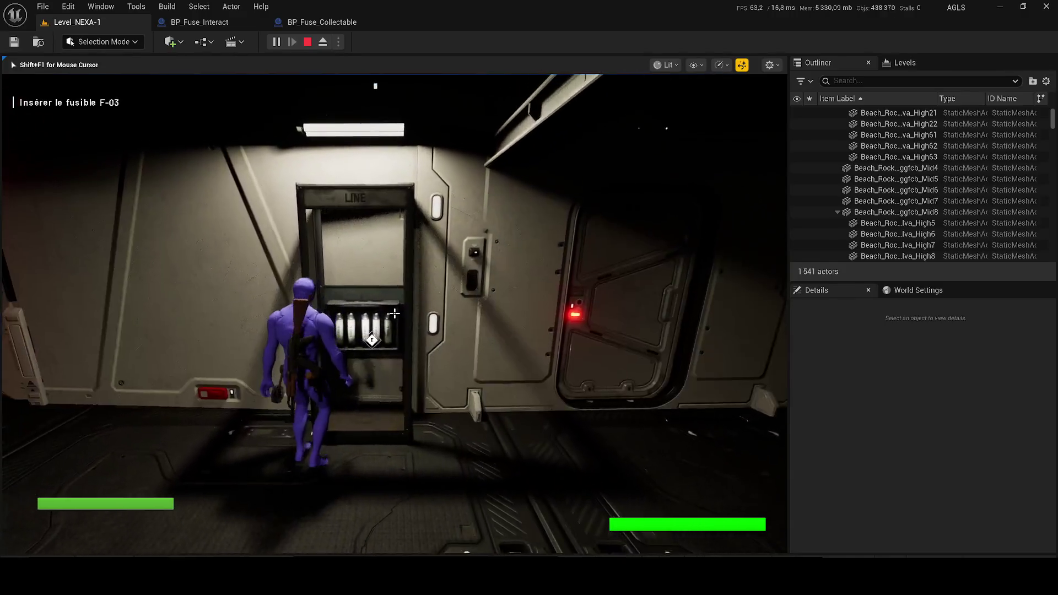
pyautogui.press('a')
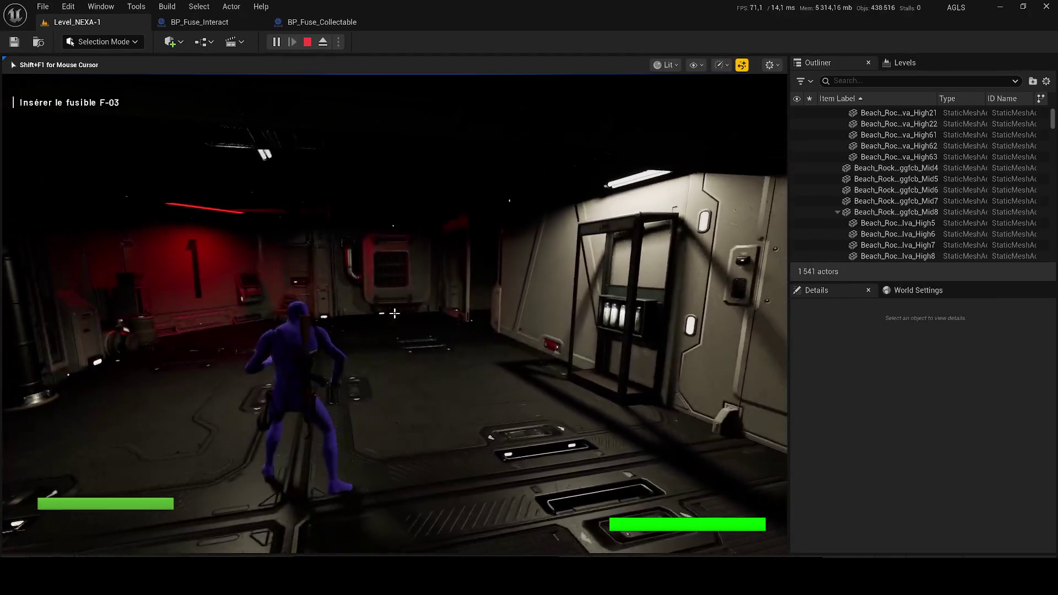
pyautogui.press('w')
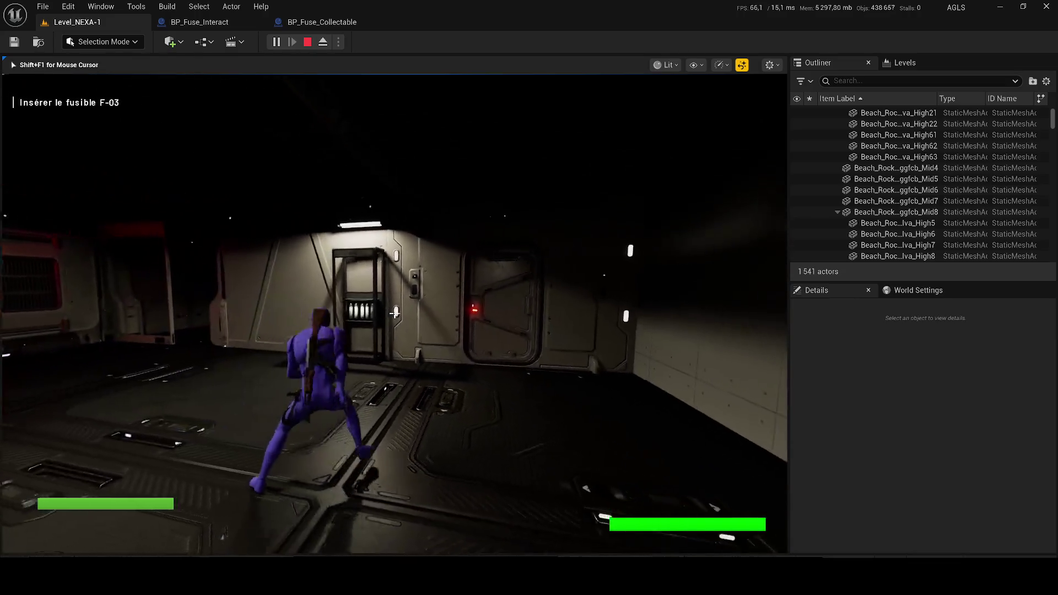
pyautogui.press('w')
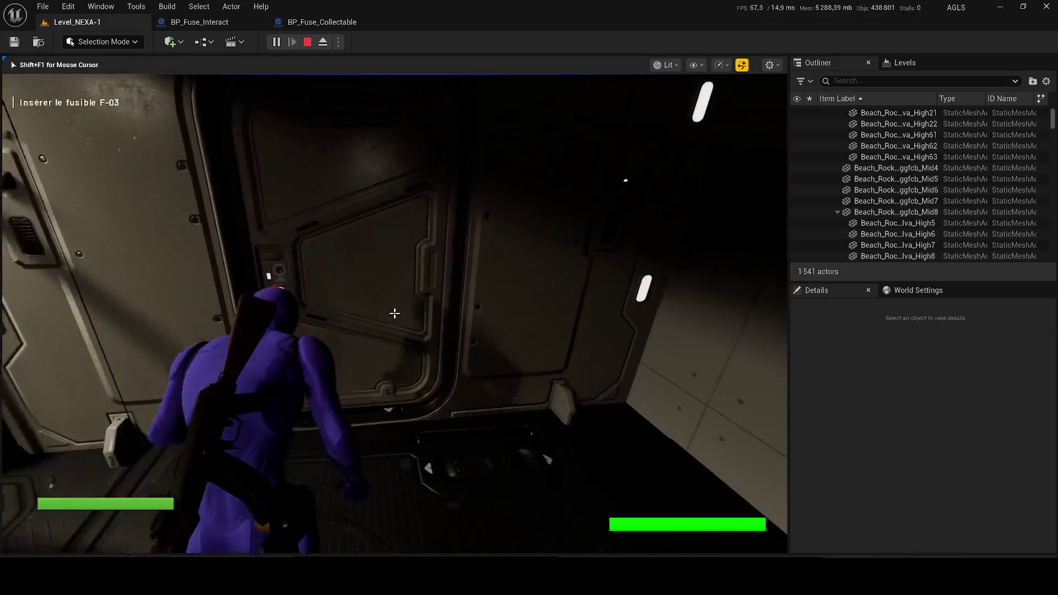
pyautogui.press('Escape')
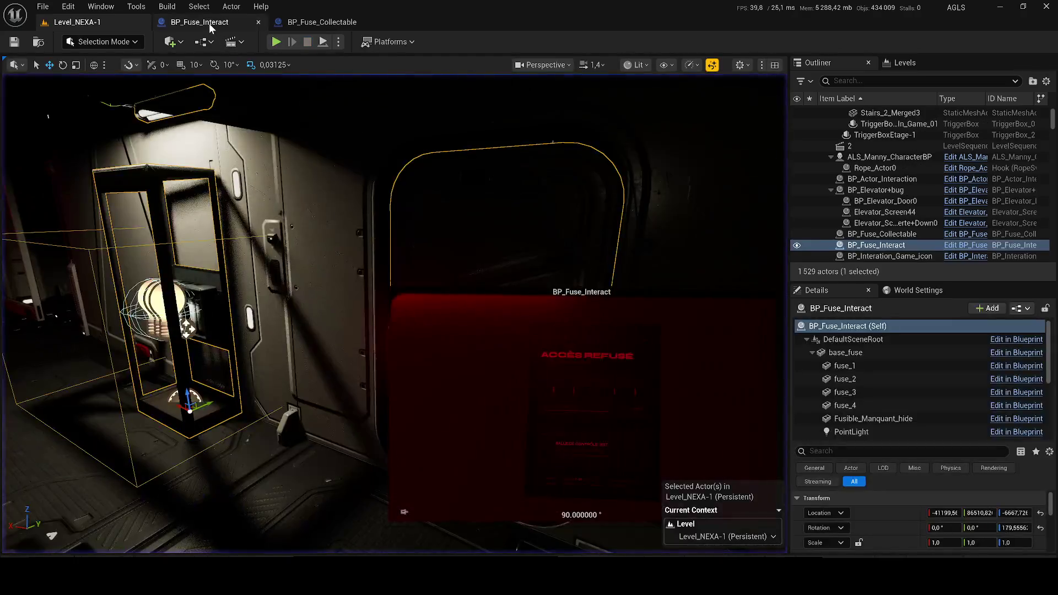
# Wire the second Set Light Function Material exec into Open Door Into Fuse Interact
pyautogui.click(209, 23)
pyautogui.scroll(-3, 469, 265)
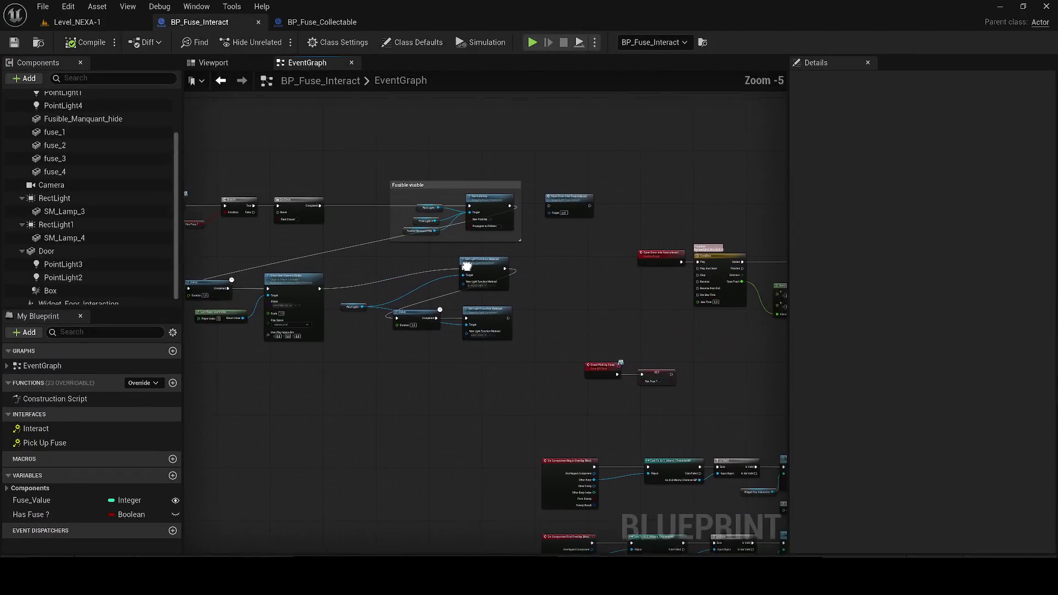
pyautogui.scroll(2, 551, 215)
pyautogui.click(528, 192)
pyautogui.moveTo(523, 251)
pyautogui.mouseDown()
pyautogui.moveTo(498, 321)
pyautogui.moveTo(508, 313)
pyautogui.mouseUp()
pyautogui.moveTo(540, 311); pyautogui.dragTo(510, 394)
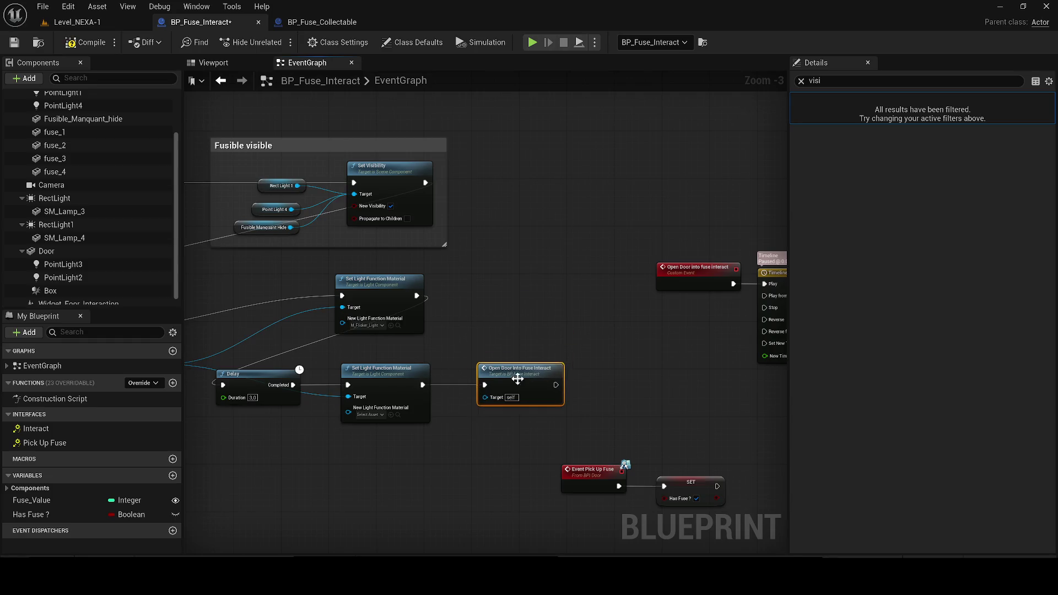
# Save BP_Fuse_Interact and start a play test from the level
pyautogui.click(11, 43)
pyautogui.click(37, 43)
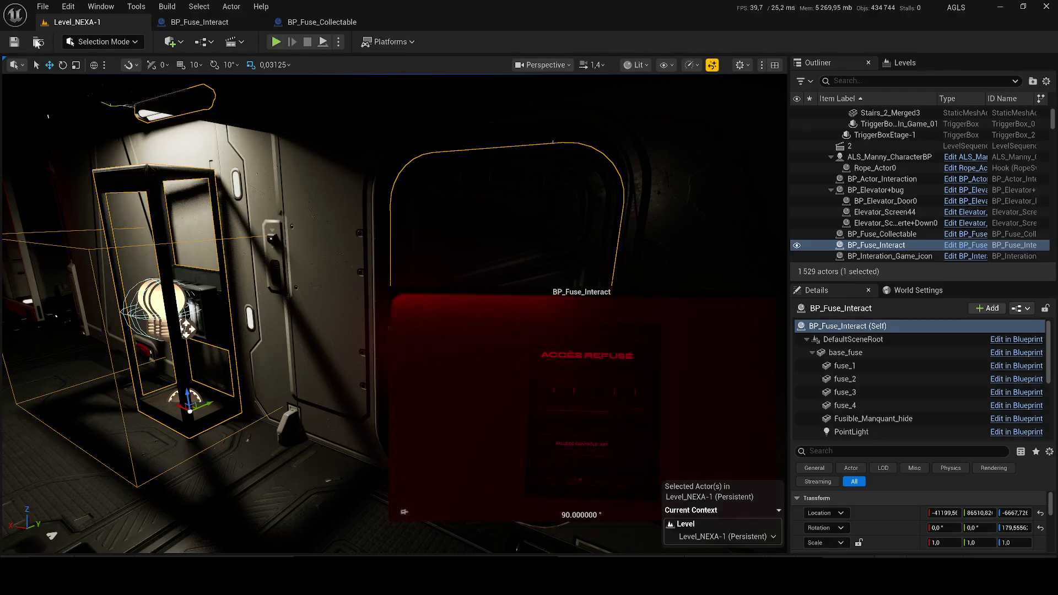
pyautogui.click(276, 42)
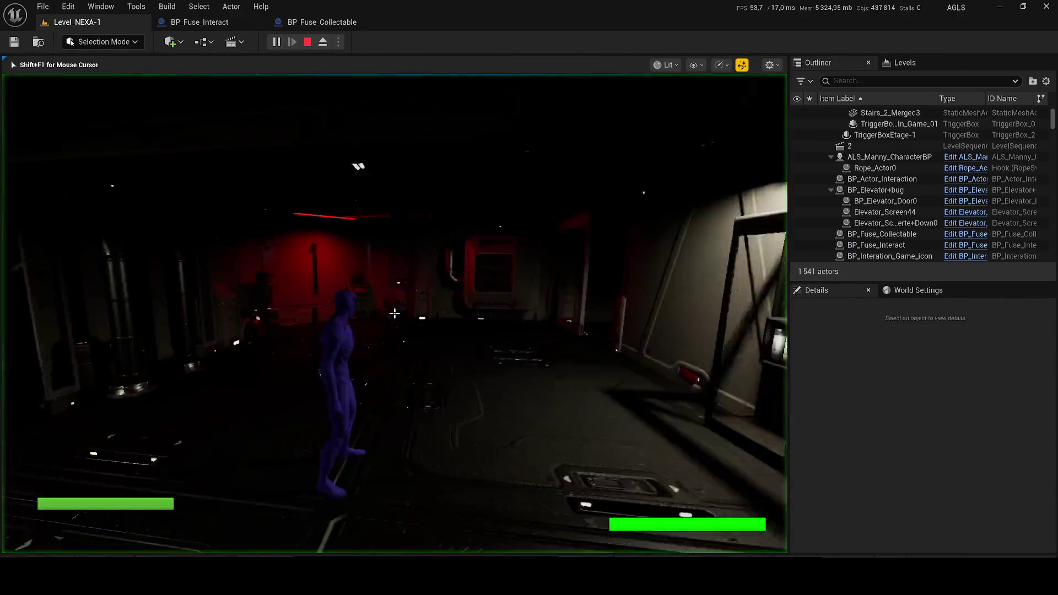
# Walk through the opened doorway into the red-lit room, then end the play session
pyautogui.press('w')
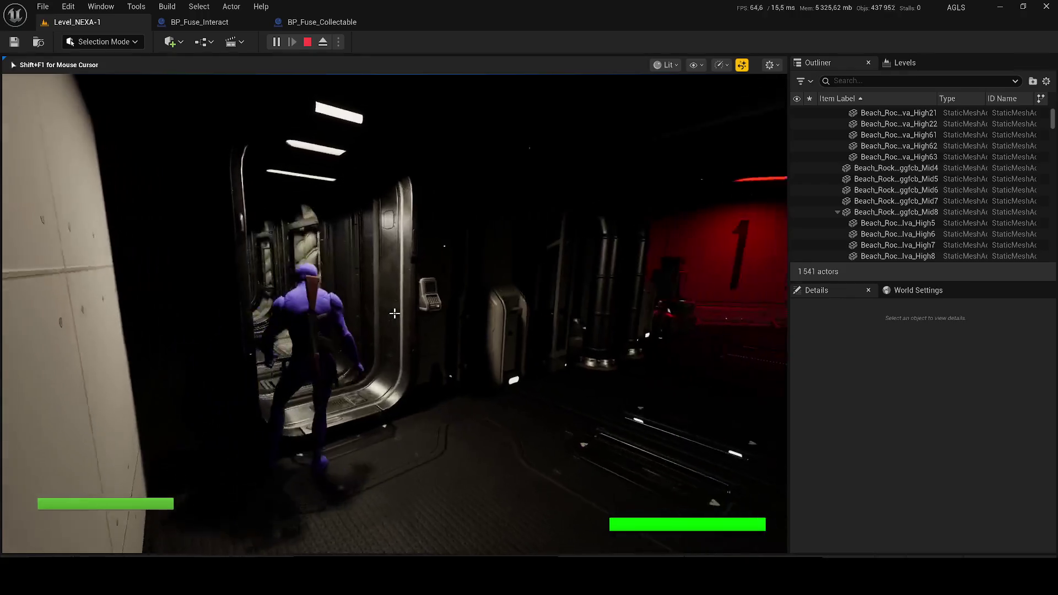
pyautogui.press('w')
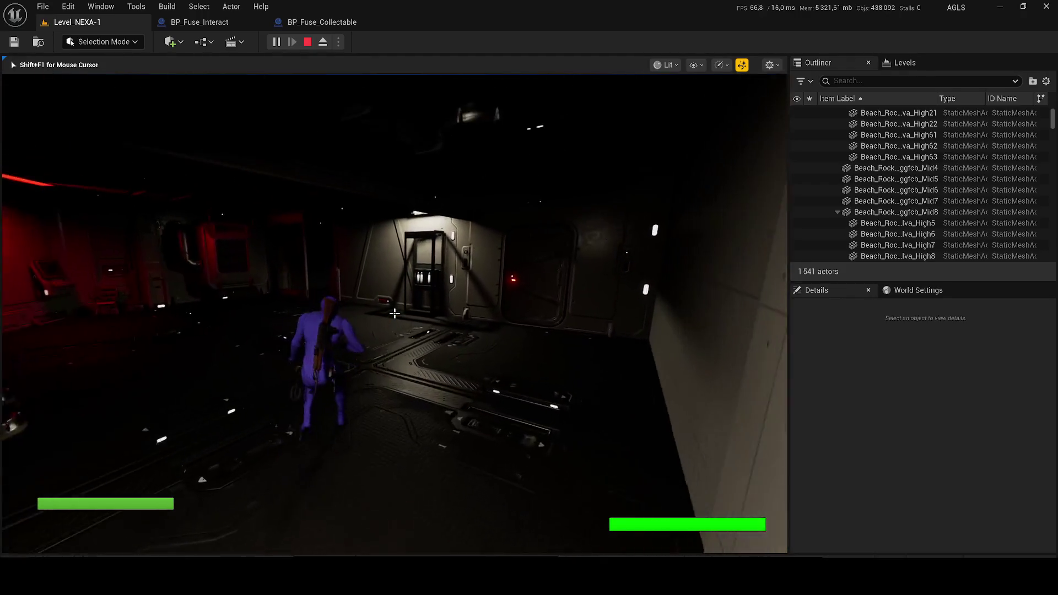
pyautogui.press('w')
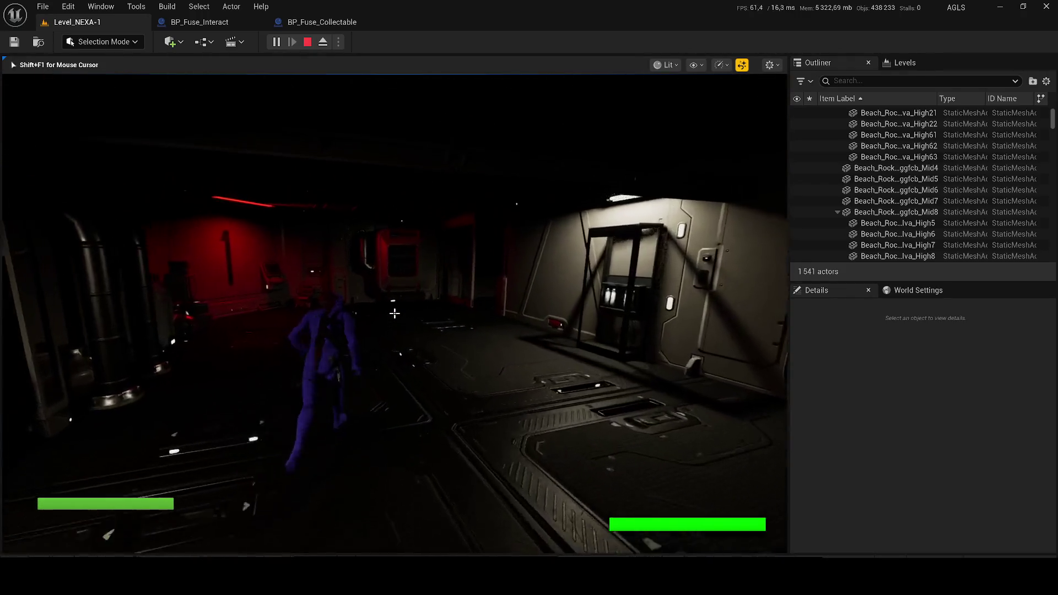
pyautogui.press('Escape')
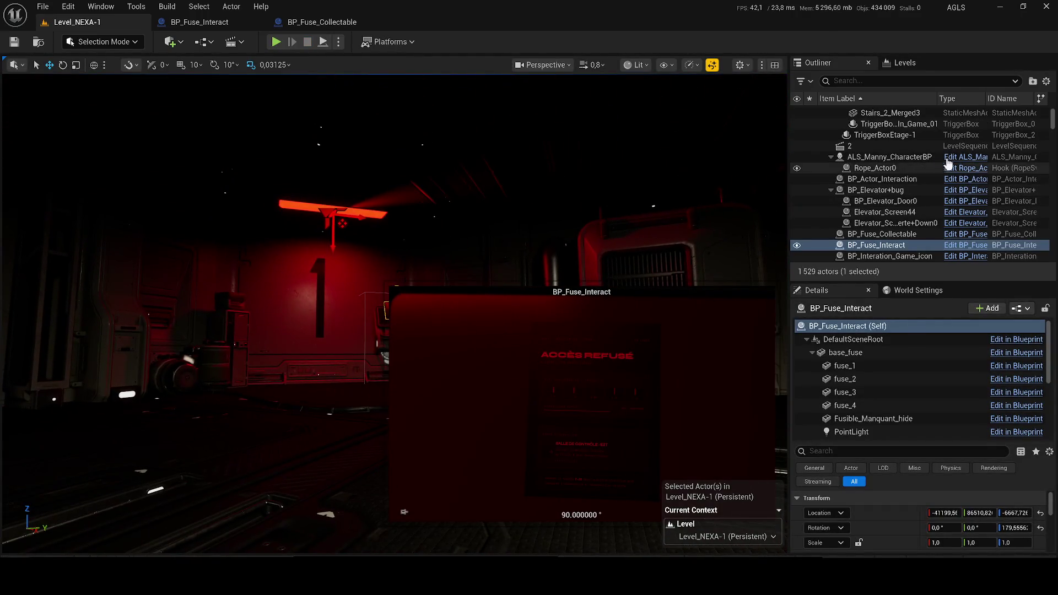
# Select the Screen_Terminal_1 terminal in the level and open its blueprint editor
pyautogui.doubleClick(1014, 157)
pyautogui.doubleClick(1024, 125)
pyautogui.scroll(5, 1026, 133)
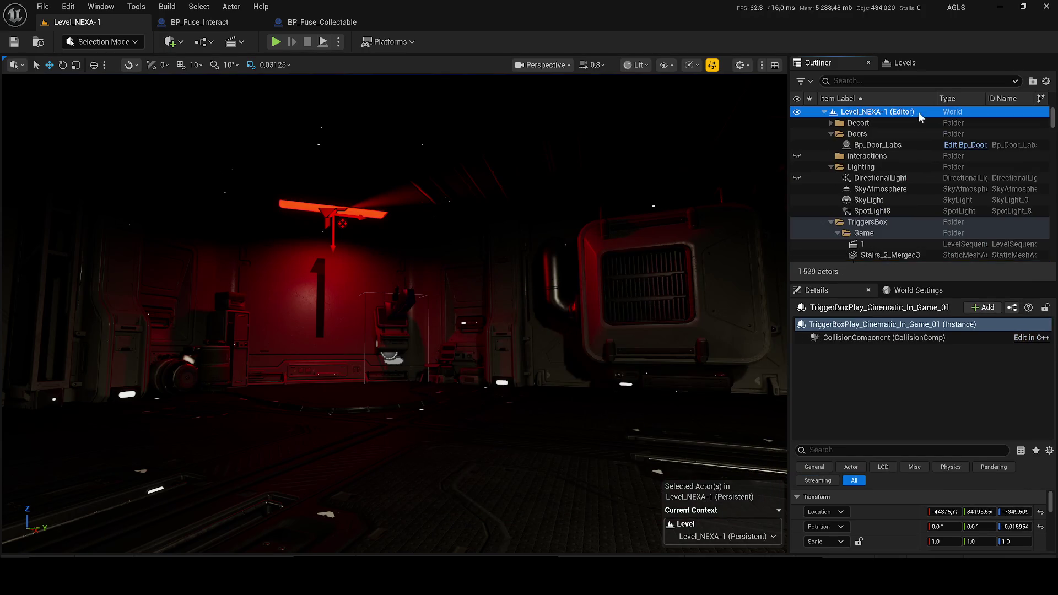
pyautogui.click(877, 112)
pyautogui.scroll(3, 394, 313)
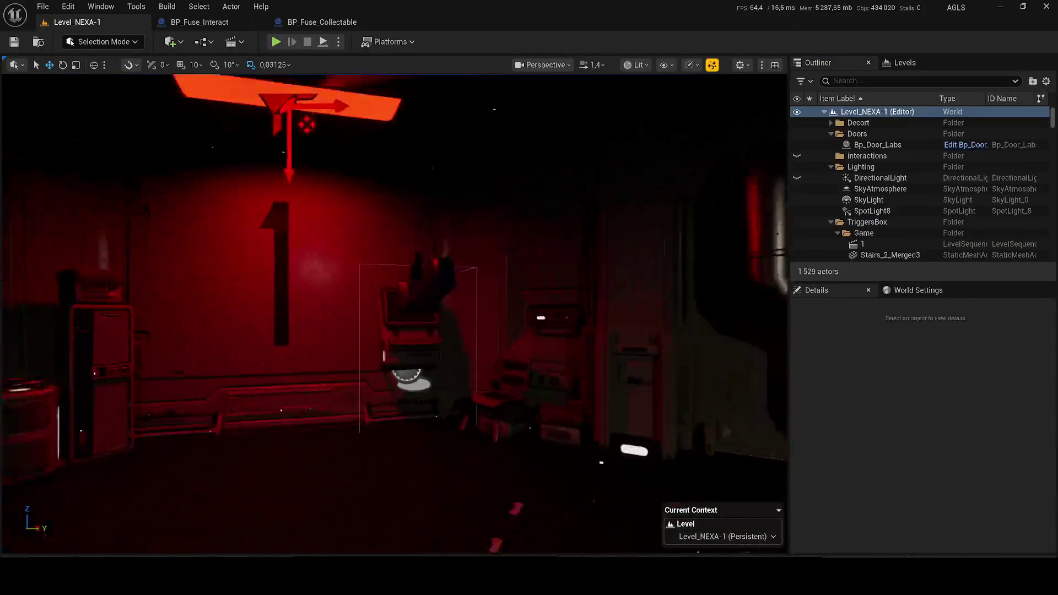
pyautogui.press('w')
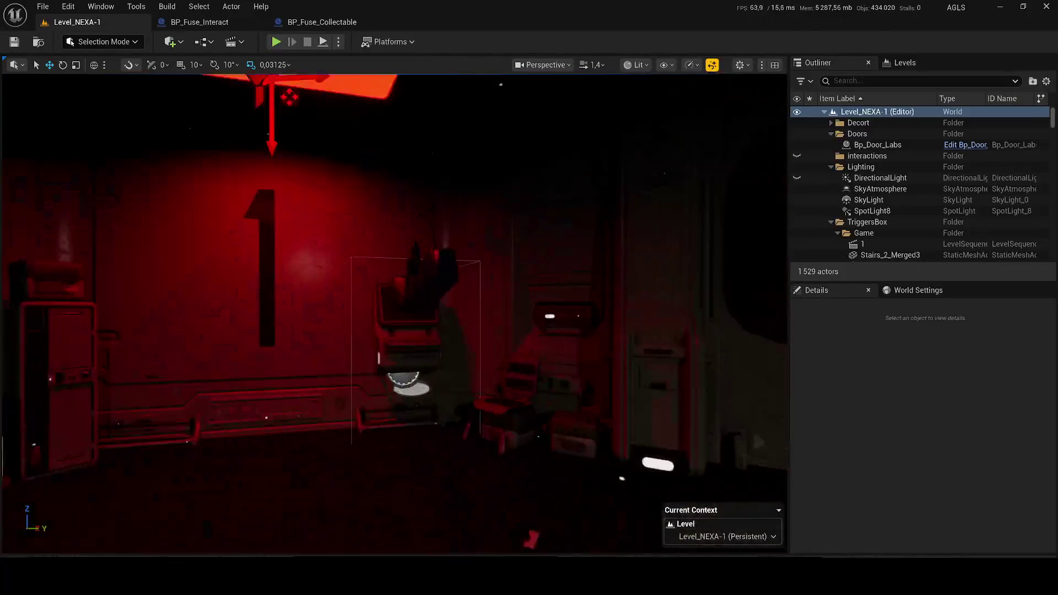
pyautogui.scroll(-3, 395, 313)
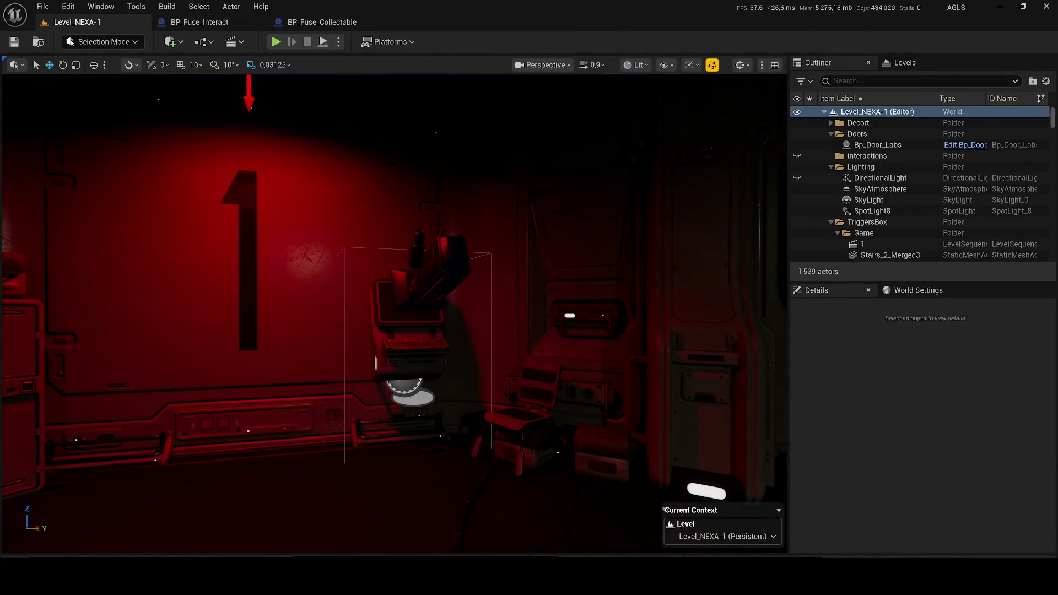
pyautogui.click(496, 259)
pyautogui.click(949, 196)
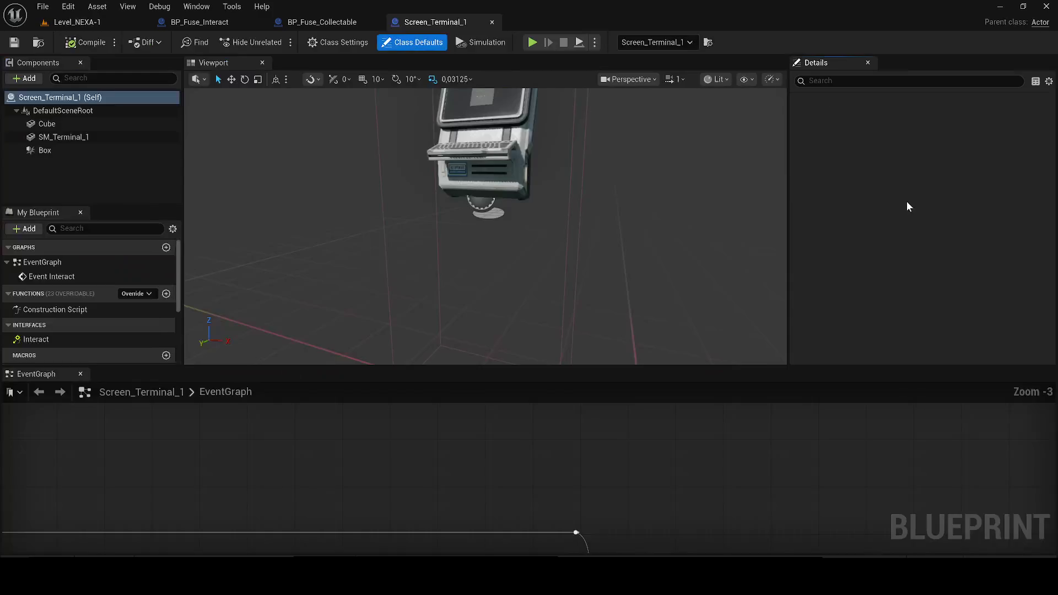
# Close the BP_Fuse_Interact and BP_Fuse_Collectable tabs, leaving Screen_Terminal_1 active
pyautogui.click(77, 22)
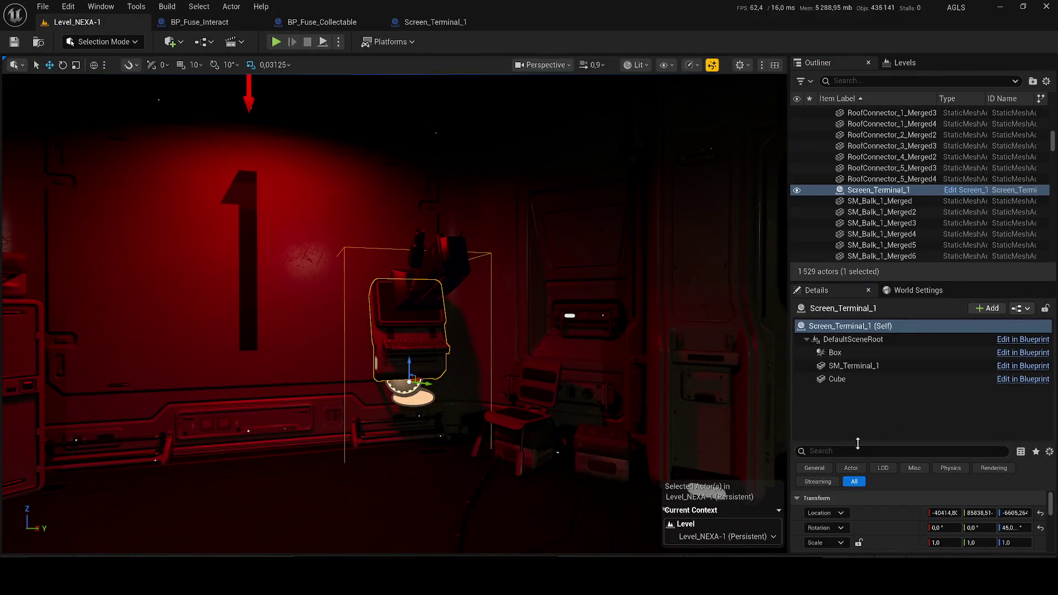
pyautogui.moveTo(856, 442); pyautogui.dragTo(856, 390)
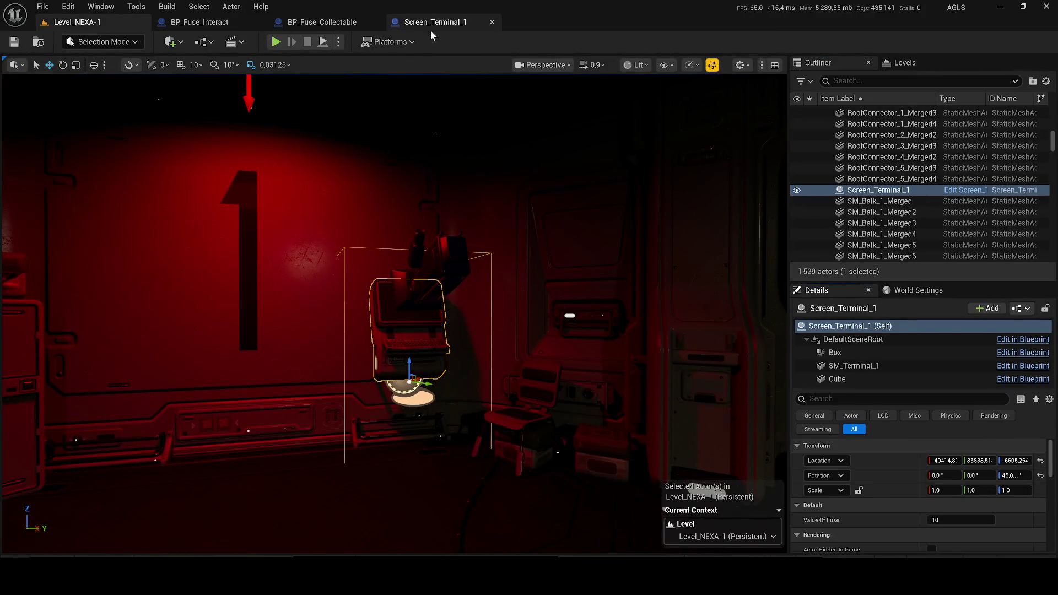
pyautogui.click(257, 24)
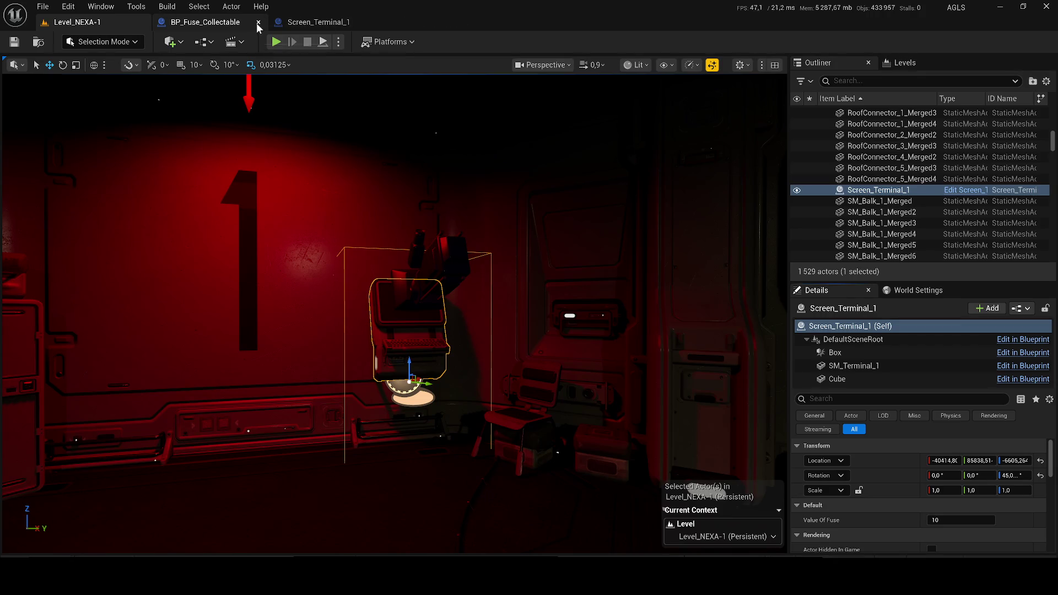
pyautogui.click(256, 22)
pyautogui.click(194, 22)
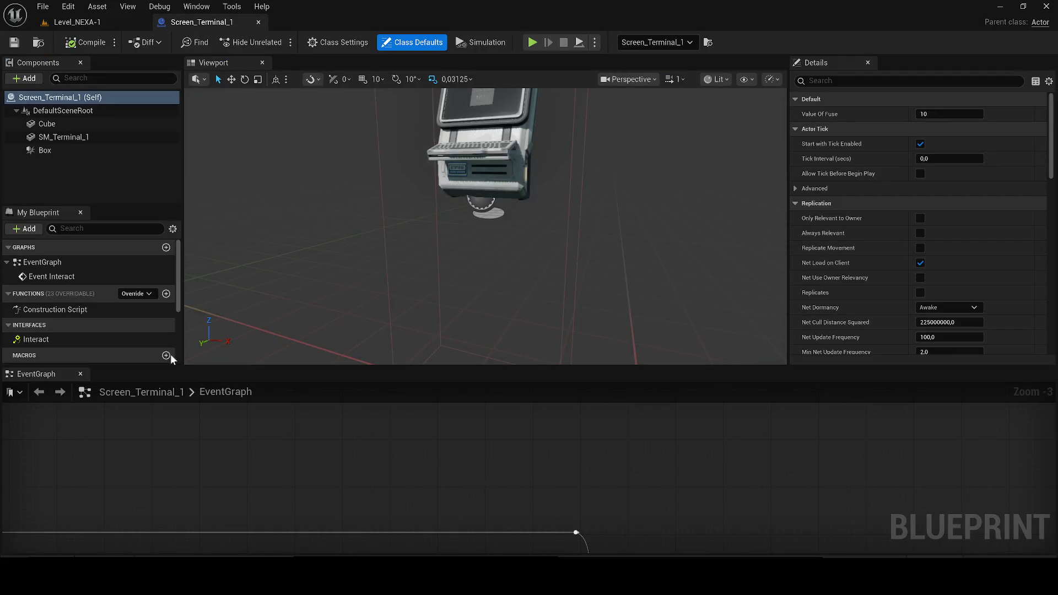
# Dock the EventGraph as a full tab, then open and save the level blueprint
pyautogui.moveTo(35, 373)
pyautogui.mouseDown()
pyautogui.moveTo(299, 78)
pyautogui.moveTo(325, 66)
pyautogui.moveTo(232, 71)
pyautogui.mouseUp()
pyautogui.moveTo(419, 275)
pyautogui.mouseDown()
pyautogui.moveTo(435, 279)
pyautogui.moveTo(386, 275)
pyautogui.moveTo(424, 265)
pyautogui.moveTo(384, 182)
pyautogui.mouseUp()
pyautogui.click(80, 26)
pyautogui.click(207, 43)
pyautogui.click(245, 121)
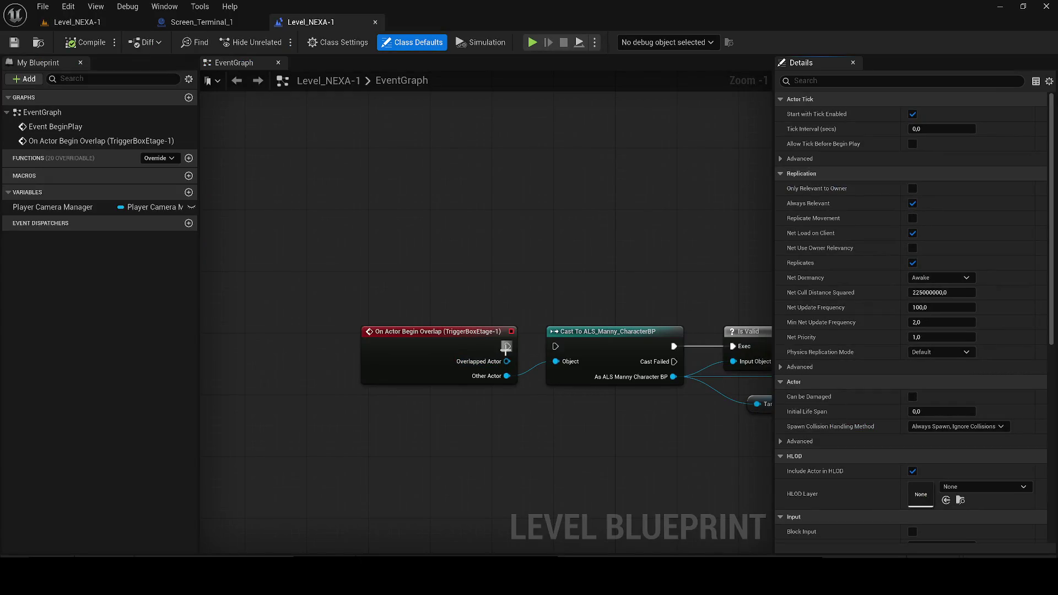
pyautogui.click(21, 46)
pyautogui.click(77, 22)
# Copy the Widget_Foor_Interaction component from BP_Fuse_Interact into Screen_Terminal_1
pyautogui.moveTo(349, 256); pyautogui.dragTo(307, 339)
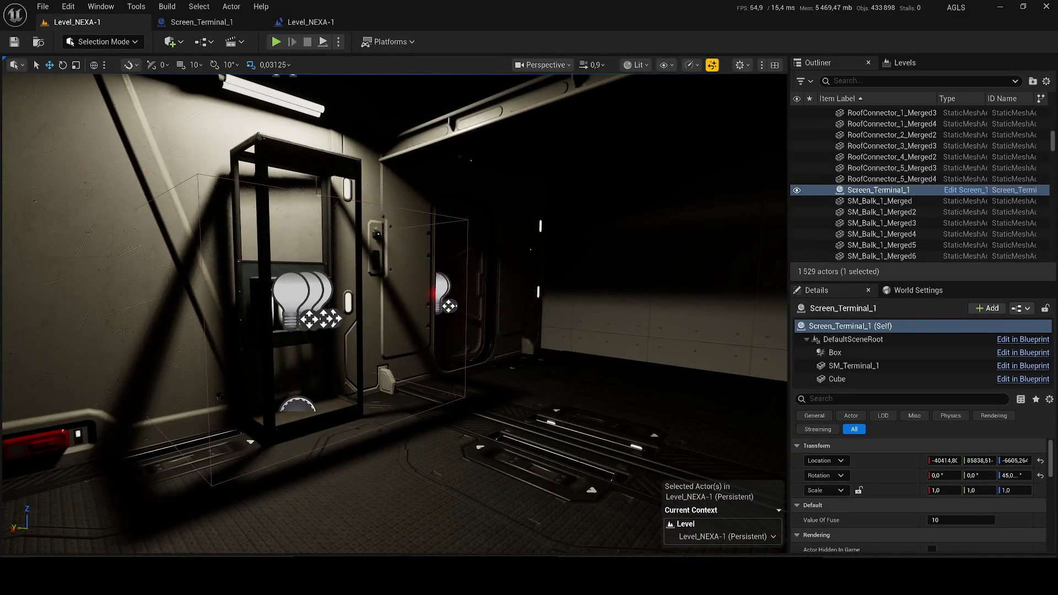
pyautogui.click(307, 340)
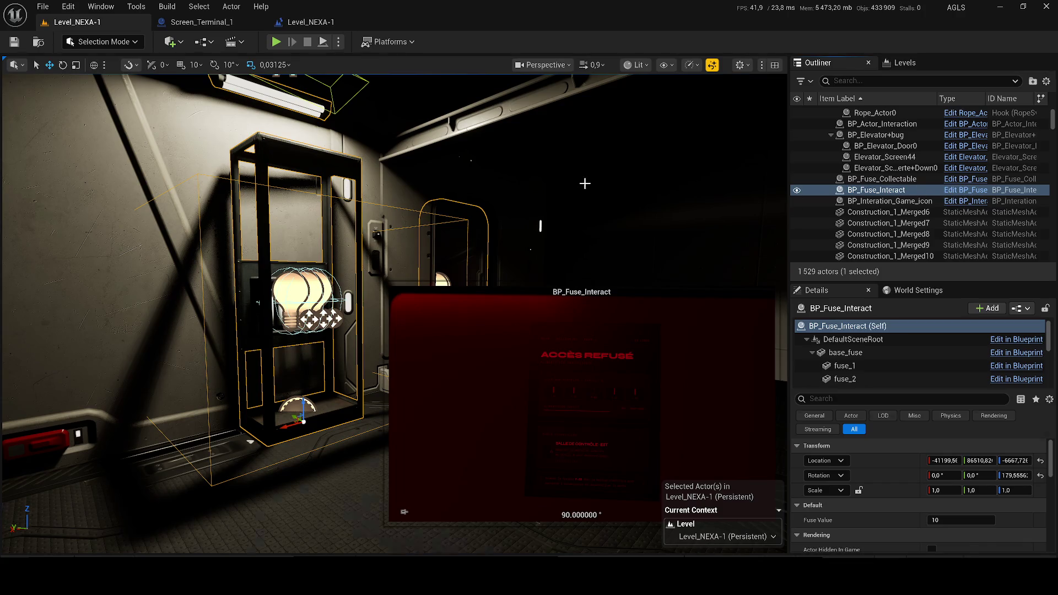
pyautogui.hotkey('ctrl', 'e')
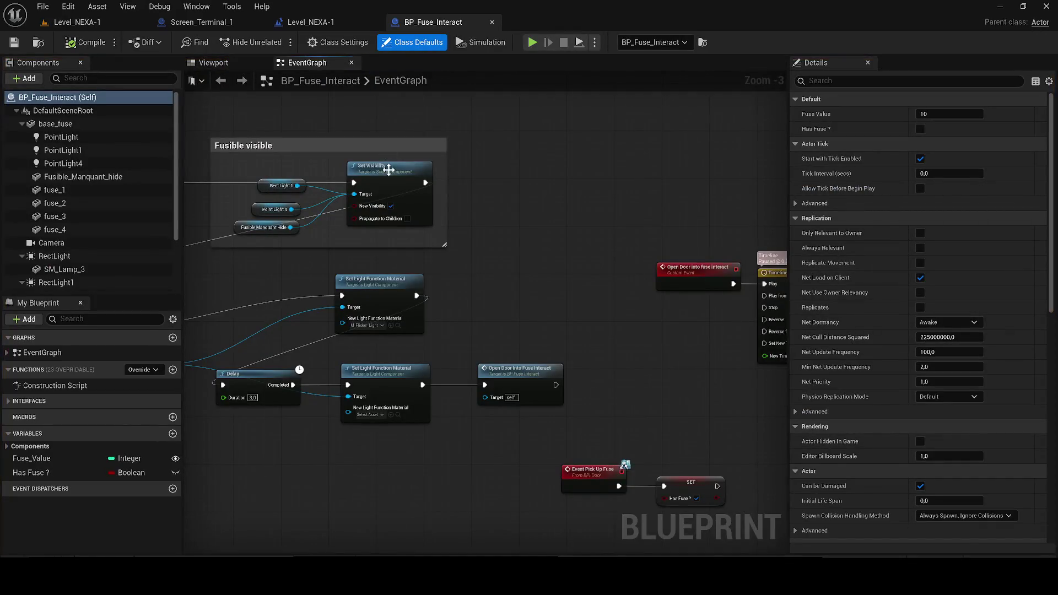
pyautogui.scroll(-6, 389, 169)
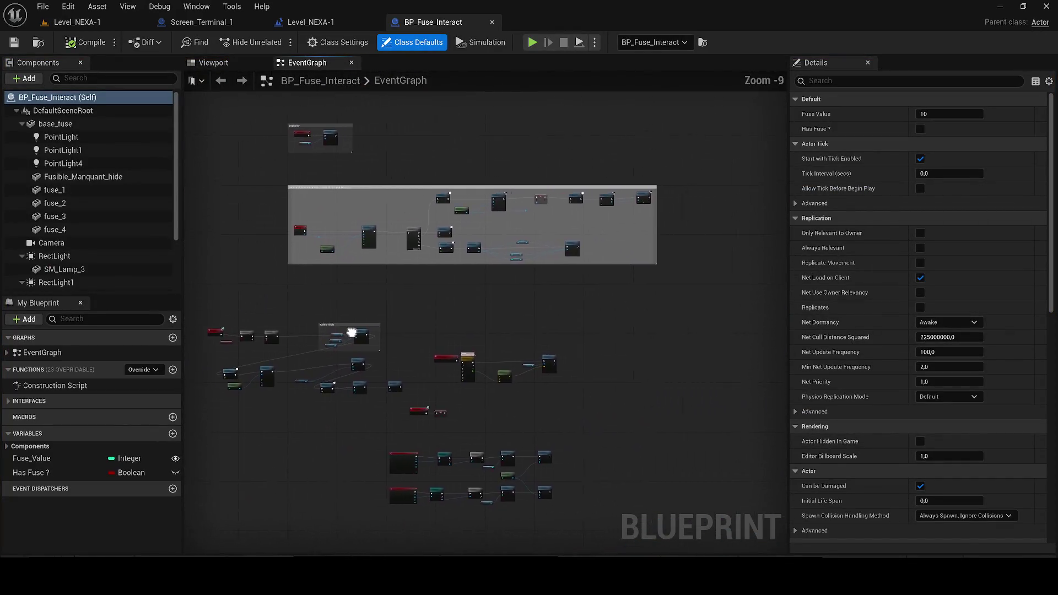
pyautogui.scroll(2, 373, 325)
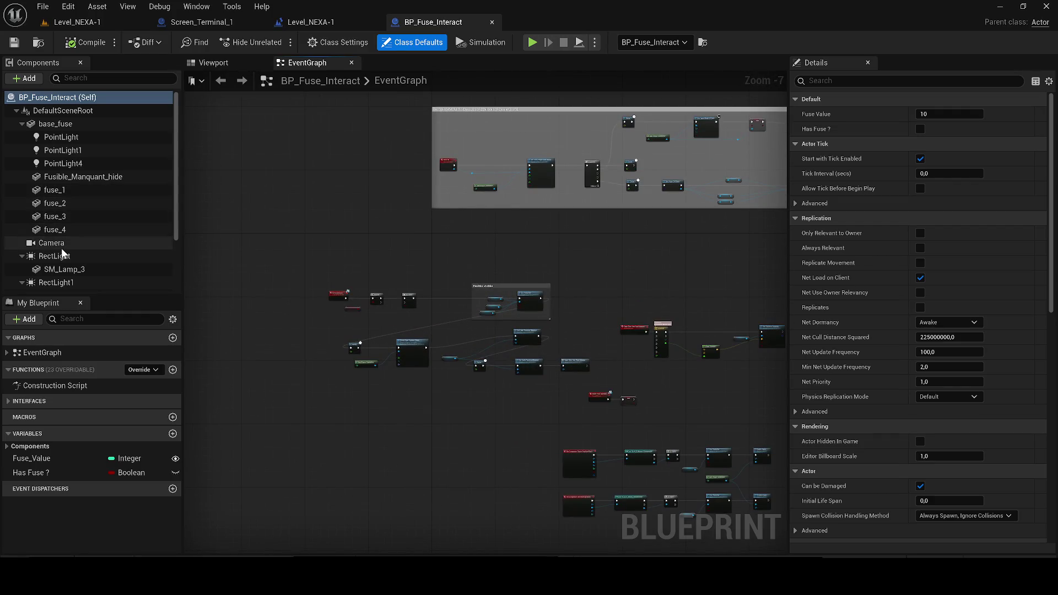
pyautogui.scroll(-2, 83, 204)
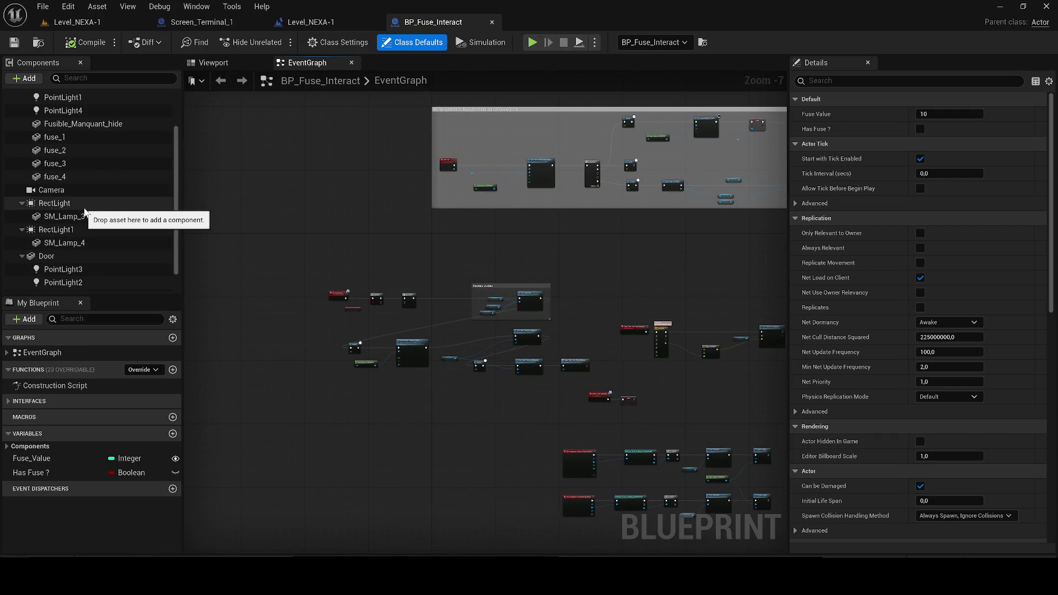
pyautogui.scroll(-1, 69, 244)
pyautogui.click(72, 285)
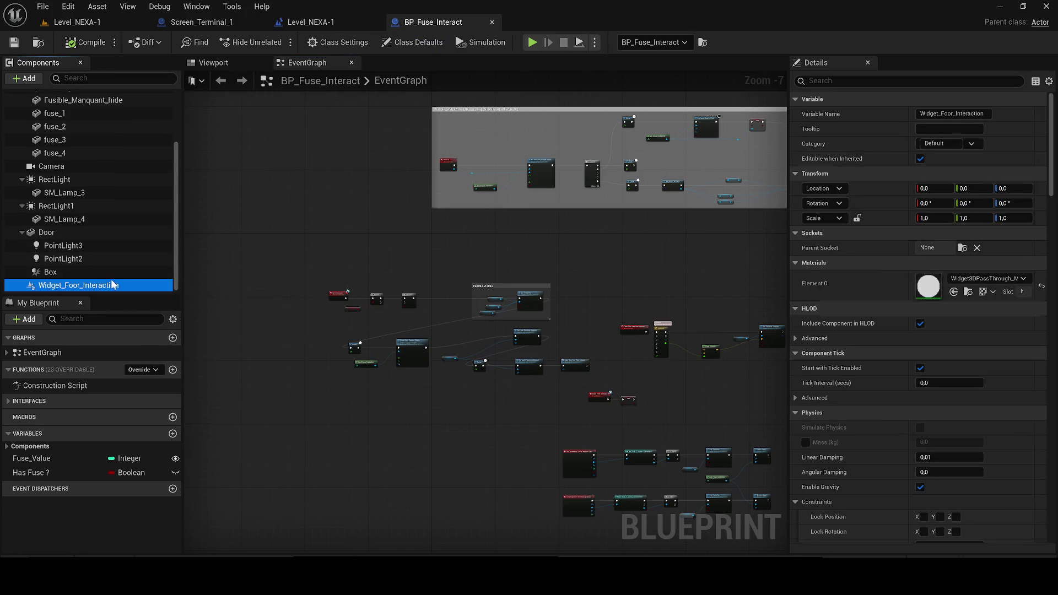
pyautogui.moveTo(75, 29)
pyautogui.mouseDown()
pyautogui.moveTo(199, 22)
pyautogui.moveTo(160, 56)
pyautogui.moveTo(75, 183)
pyautogui.mouseUp()
# Paste the overlap event nodes into Screen_Terminal_1's event graph and start a play test
pyautogui.click(307, 63)
pyautogui.scroll(-5, 336, 195)
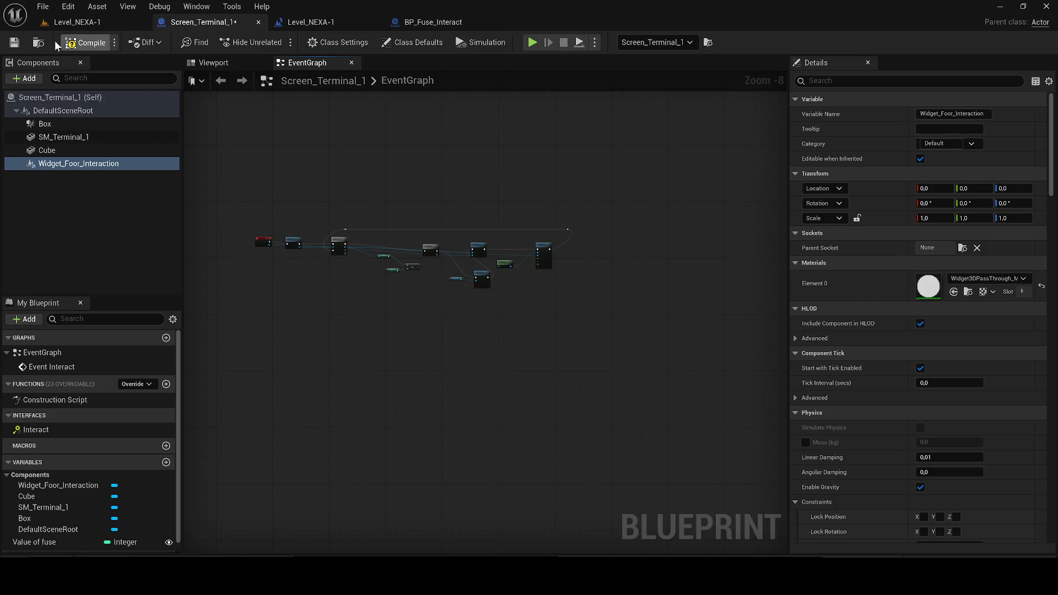
pyautogui.click(309, 22)
pyautogui.scroll(-6, 365, 205)
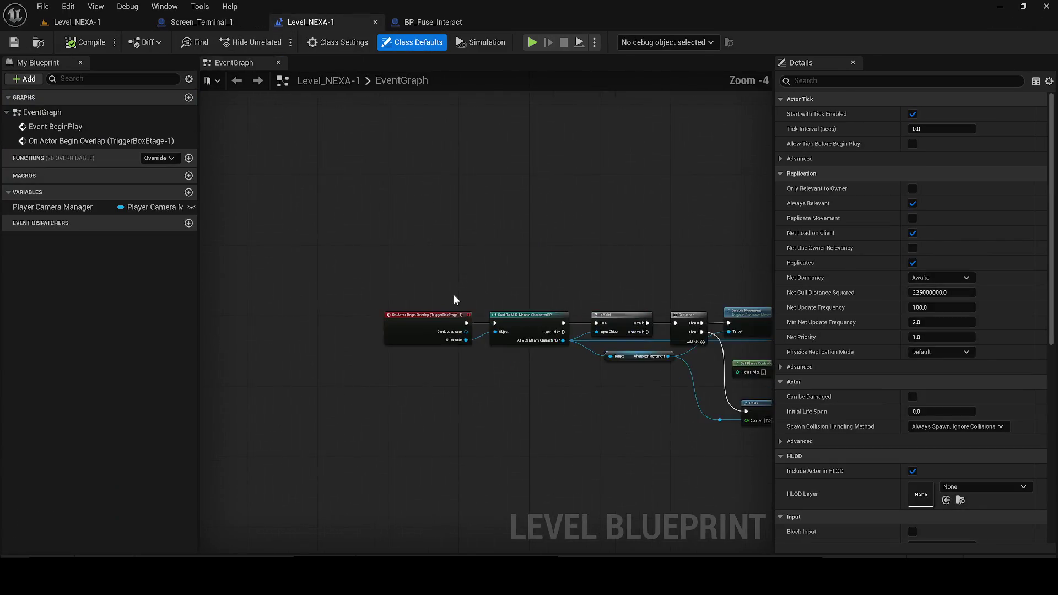
pyautogui.click(445, 22)
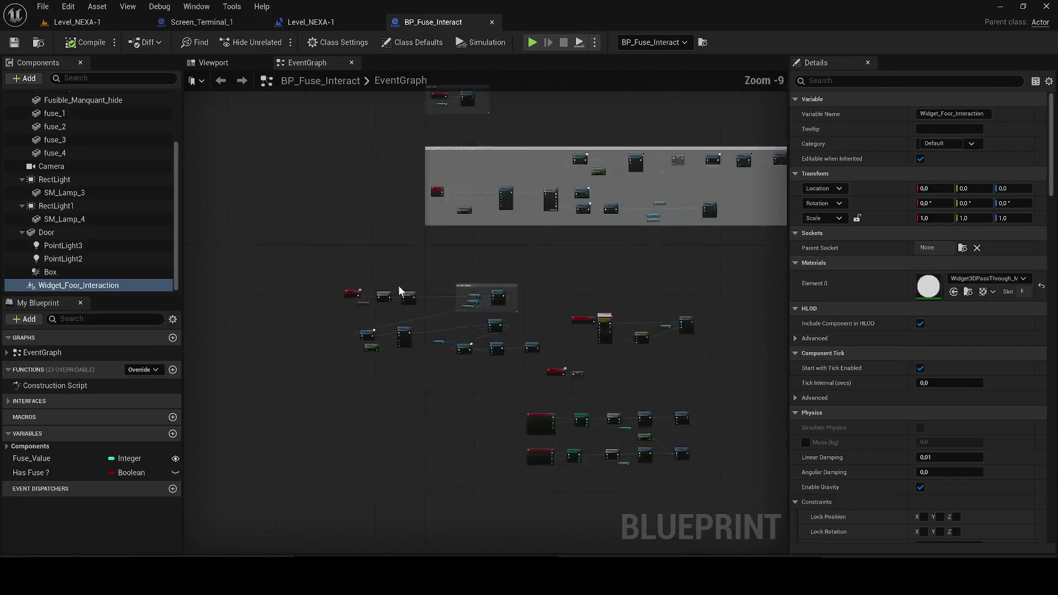
pyautogui.scroll(-4, 427, 249)
pyautogui.click(404, 260)
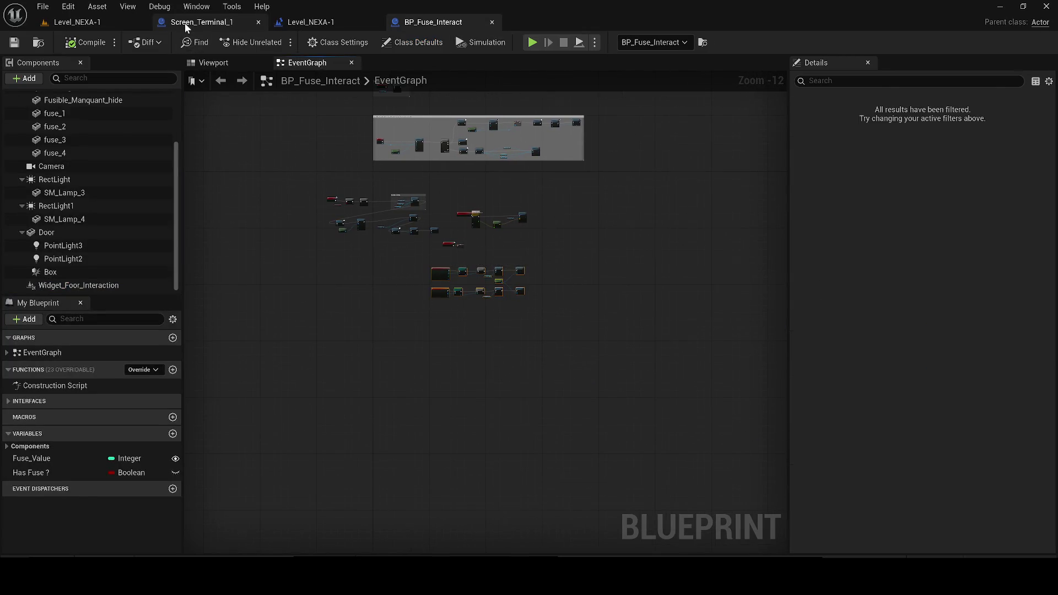
pyautogui.click(202, 22)
pyautogui.hotkey('ctrl', 'v')
pyautogui.scroll(4, 273, 362)
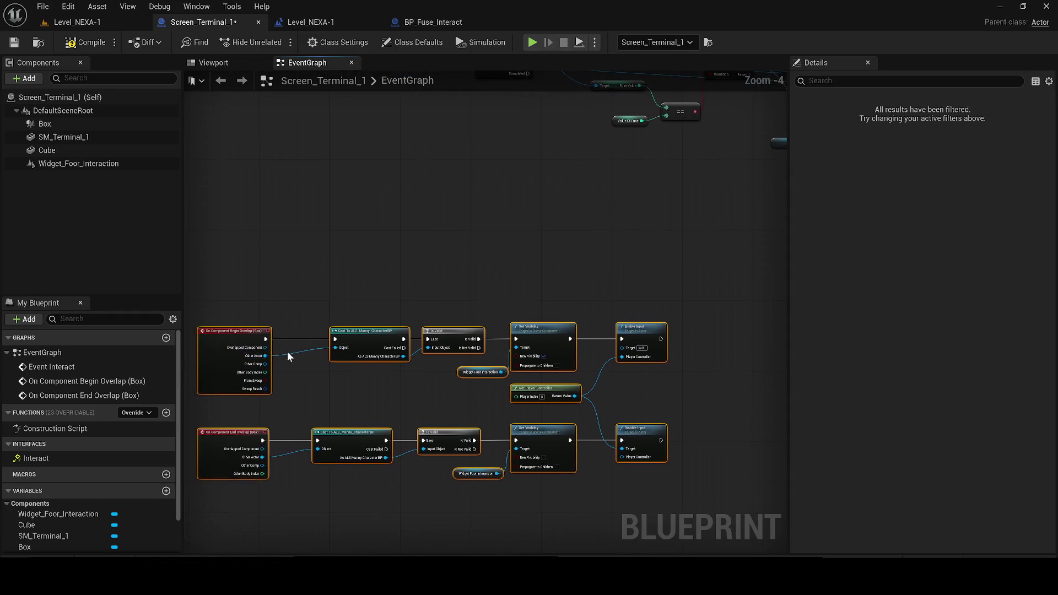
pyautogui.moveTo(366, 247); pyautogui.dragTo(264, 266)
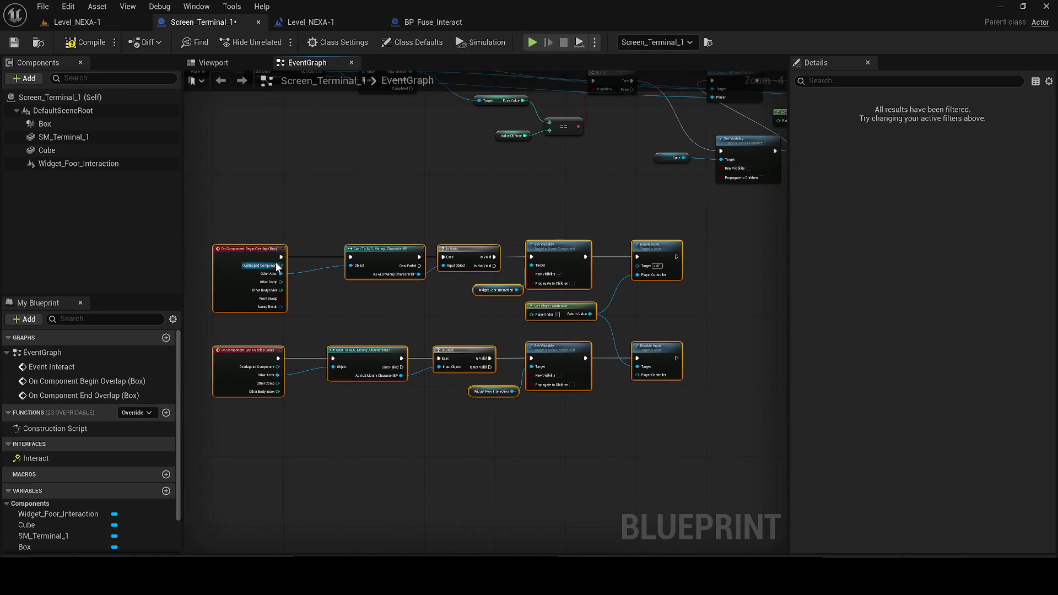
pyautogui.click(65, 23)
pyautogui.click(277, 43)
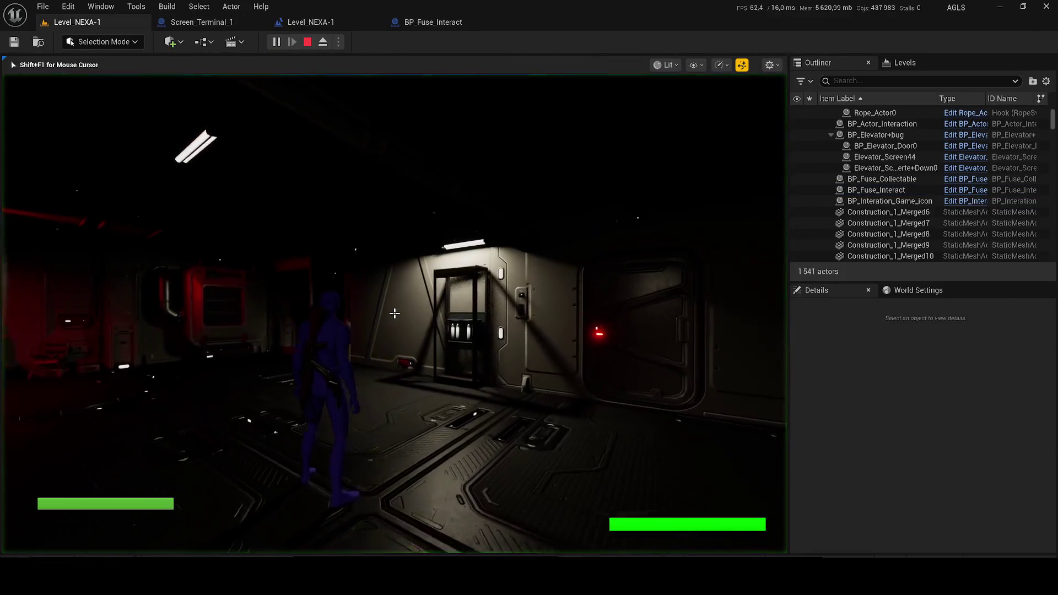
# Walk through the red room up to the terminal to check its E prompt, then stop playing
pyautogui.press('w')
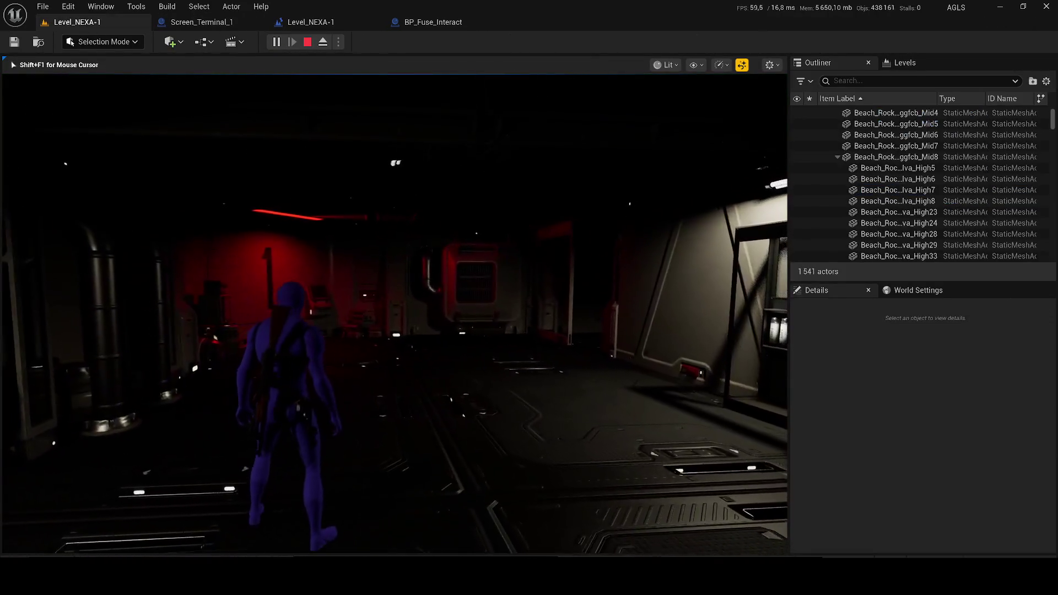
pyautogui.press('w')
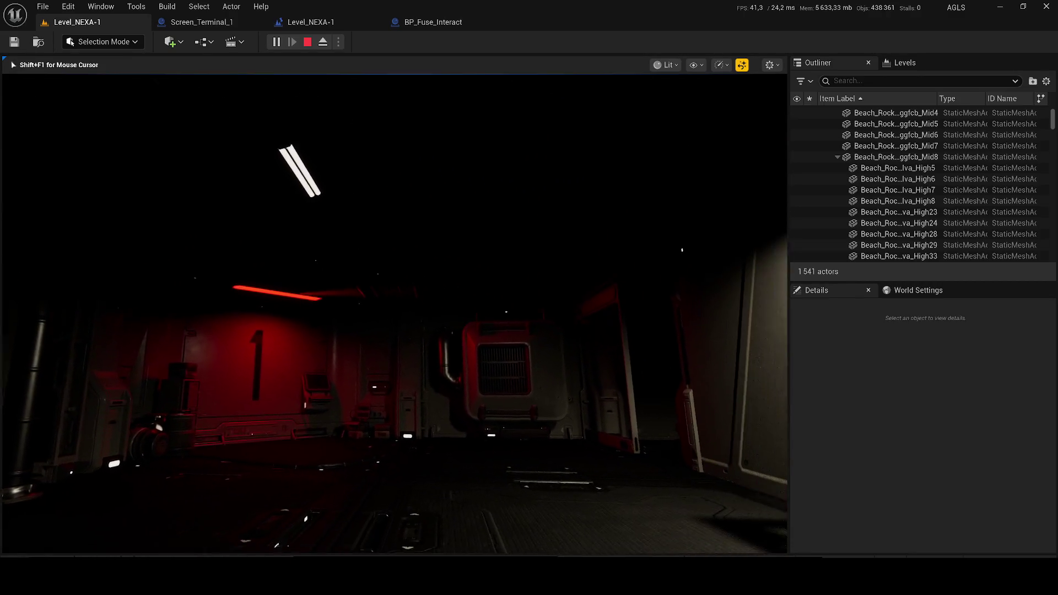
pyautogui.press('w')
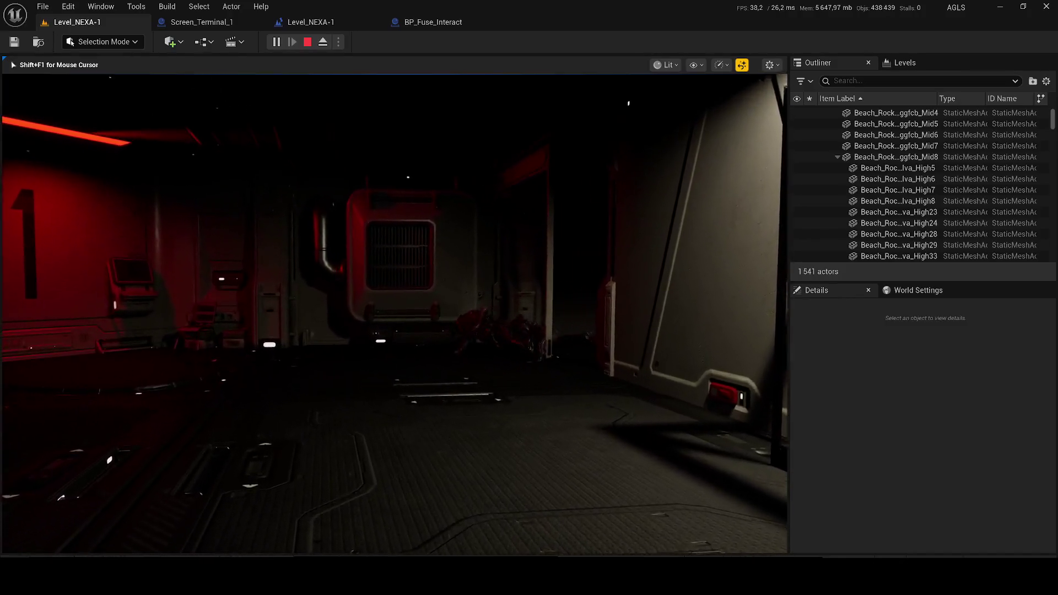
pyautogui.press('w')
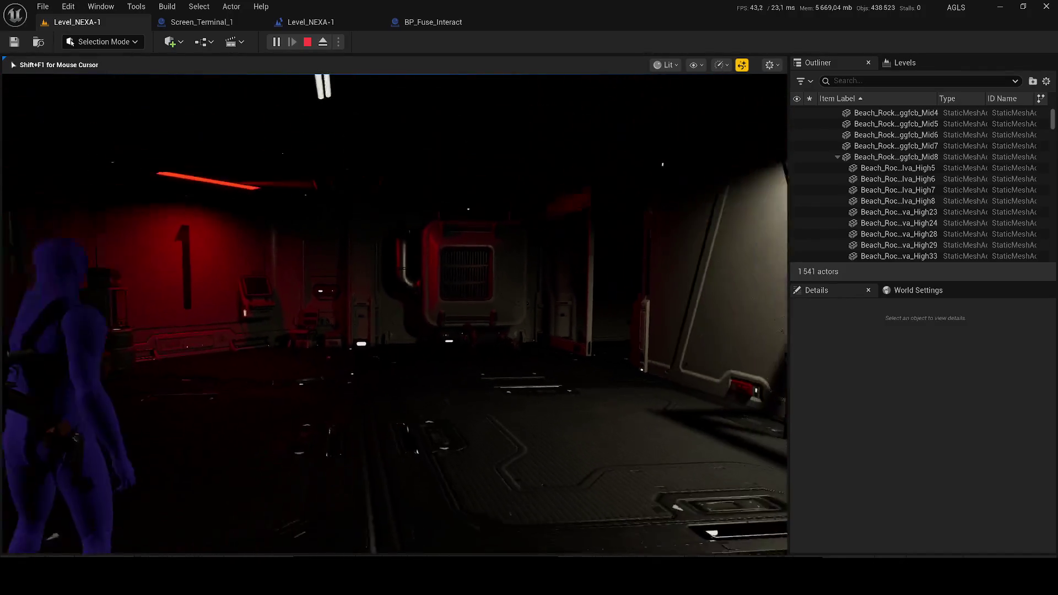
pyautogui.press('w')
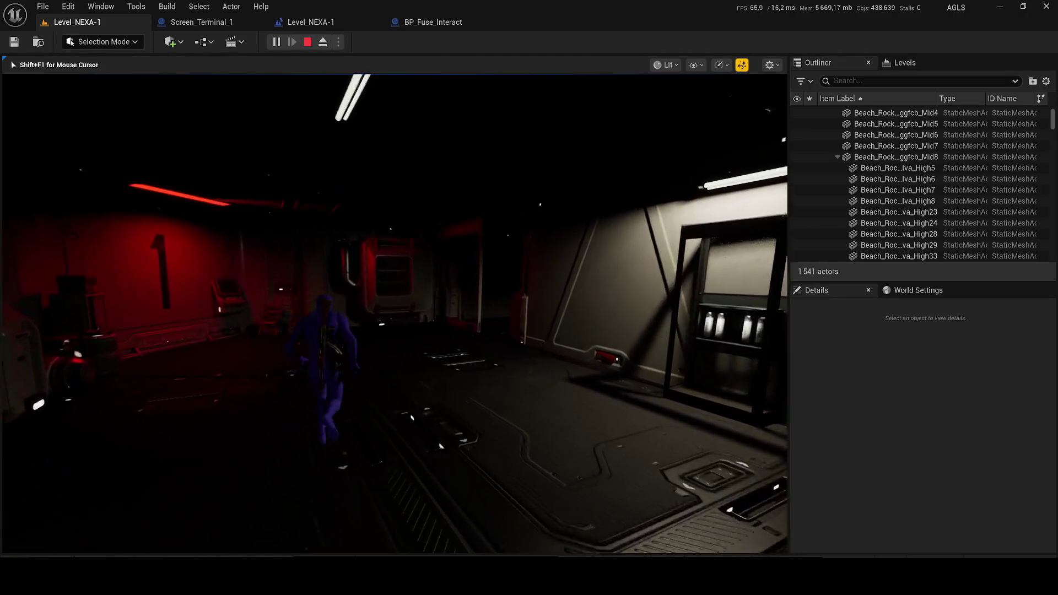
pyautogui.press('w')
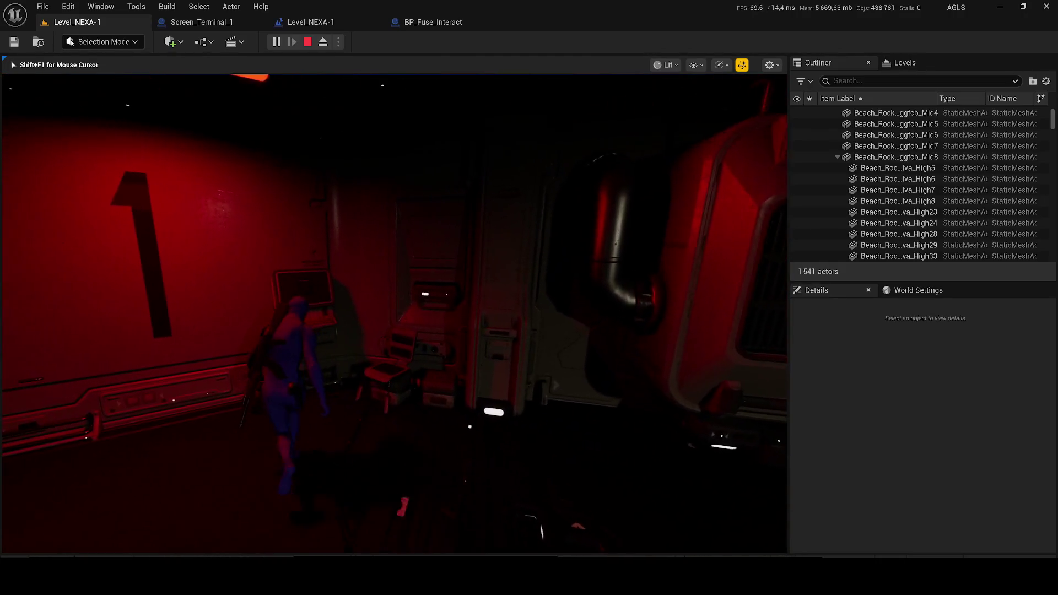
pyautogui.press('w')
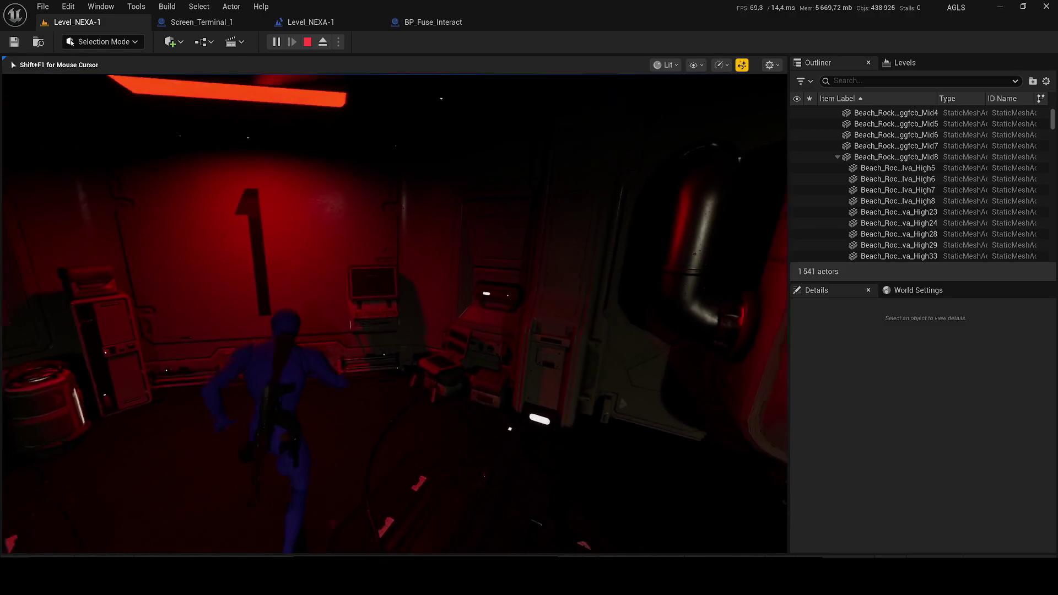
pyautogui.press('Escape')
pyautogui.click(418, 23)
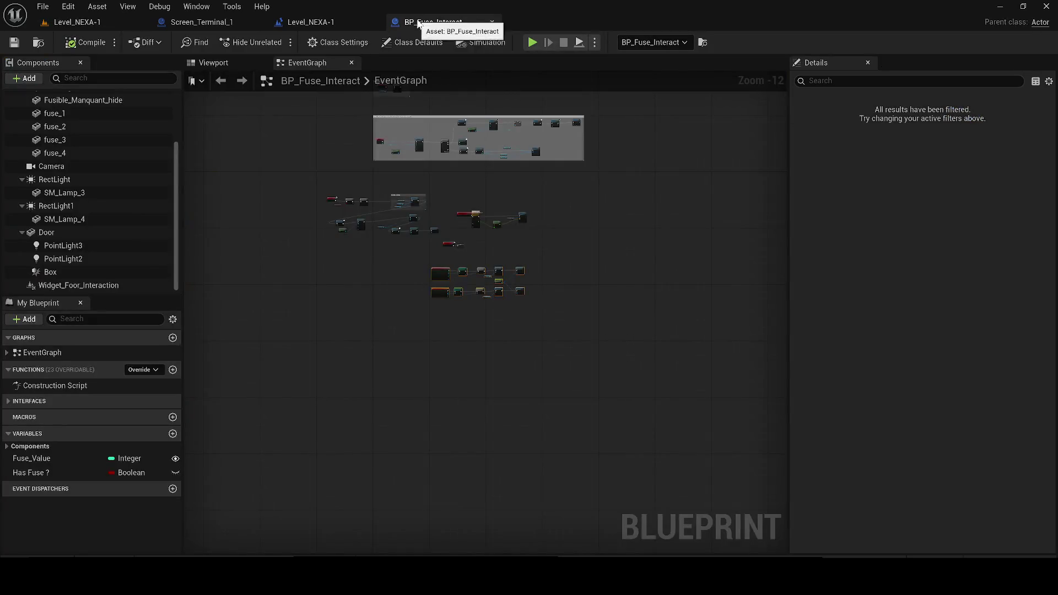
# Duplicate the terminal's Box collision as Box_Widget_Icon, scaled to 6.84375 × 16.0625 × 4.75
pyautogui.click(211, 63)
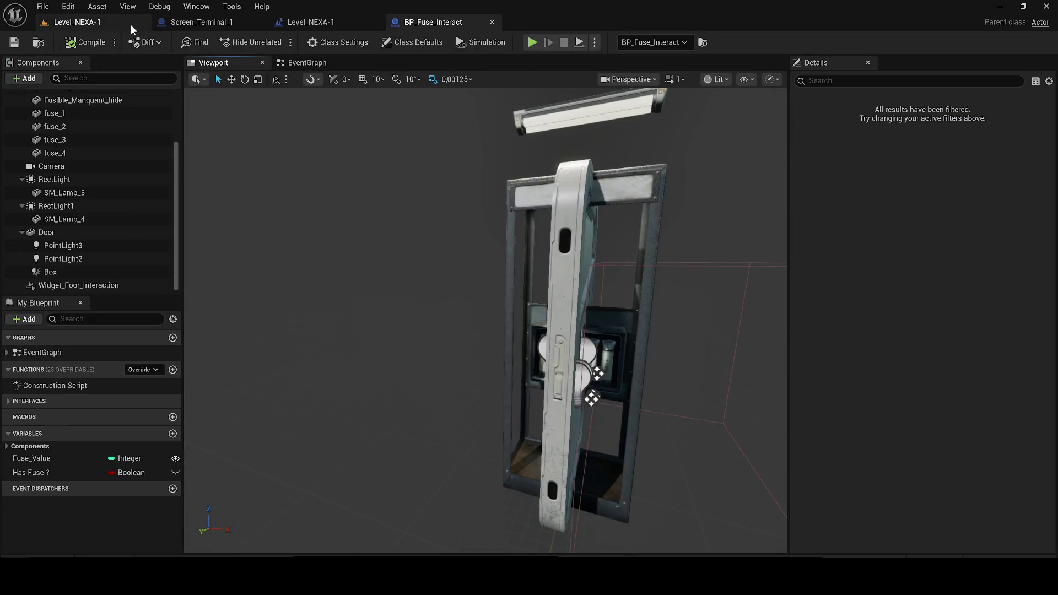
pyautogui.click(203, 24)
pyautogui.click(228, 63)
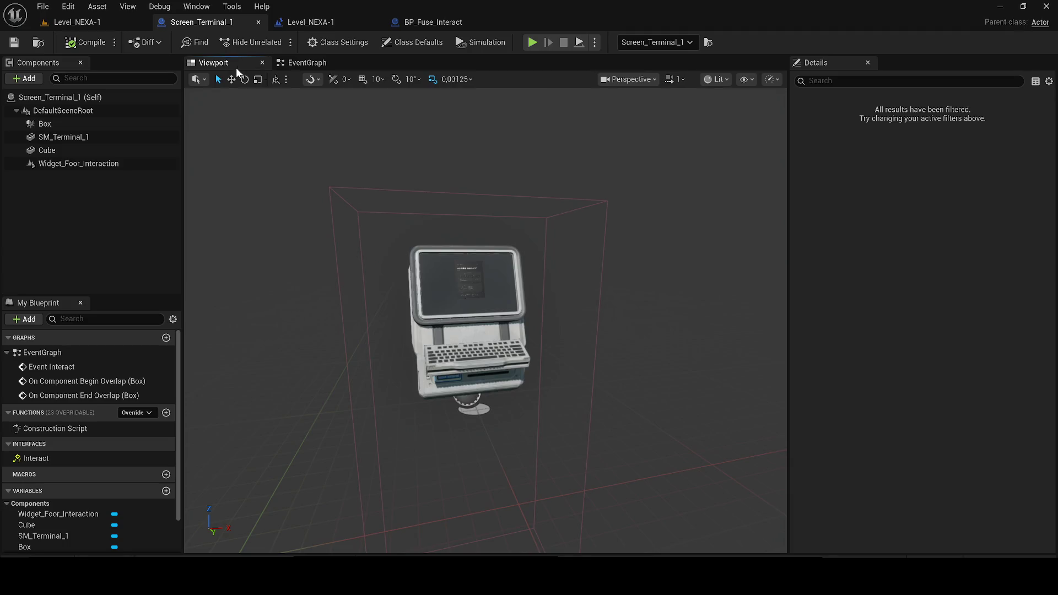
pyautogui.doubleClick(105, 163)
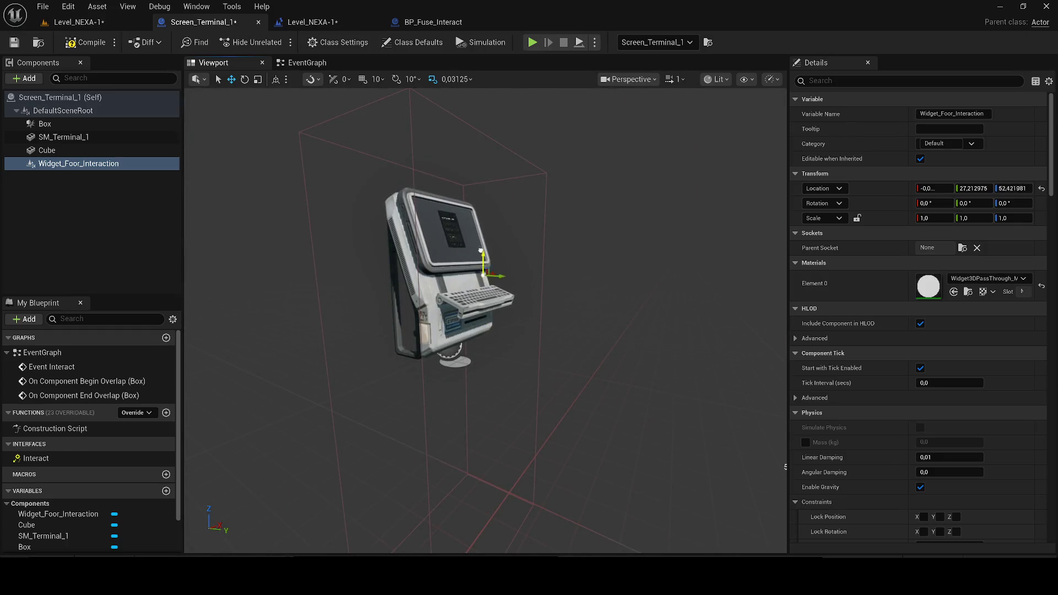
pyautogui.moveTo(483, 230); pyautogui.dragTo(483, 229)
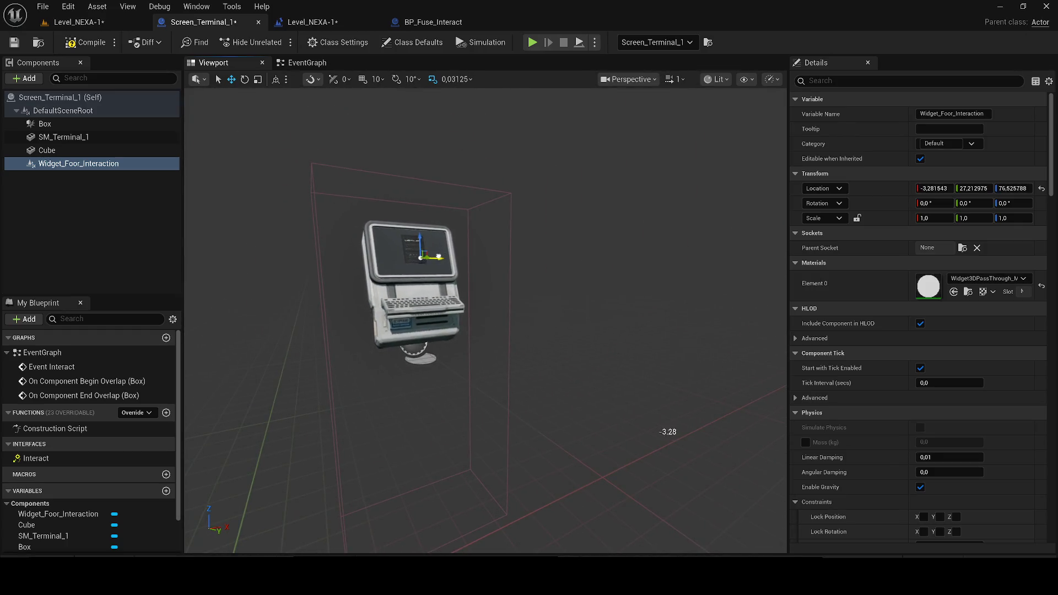
pyautogui.doubleClick(45, 124)
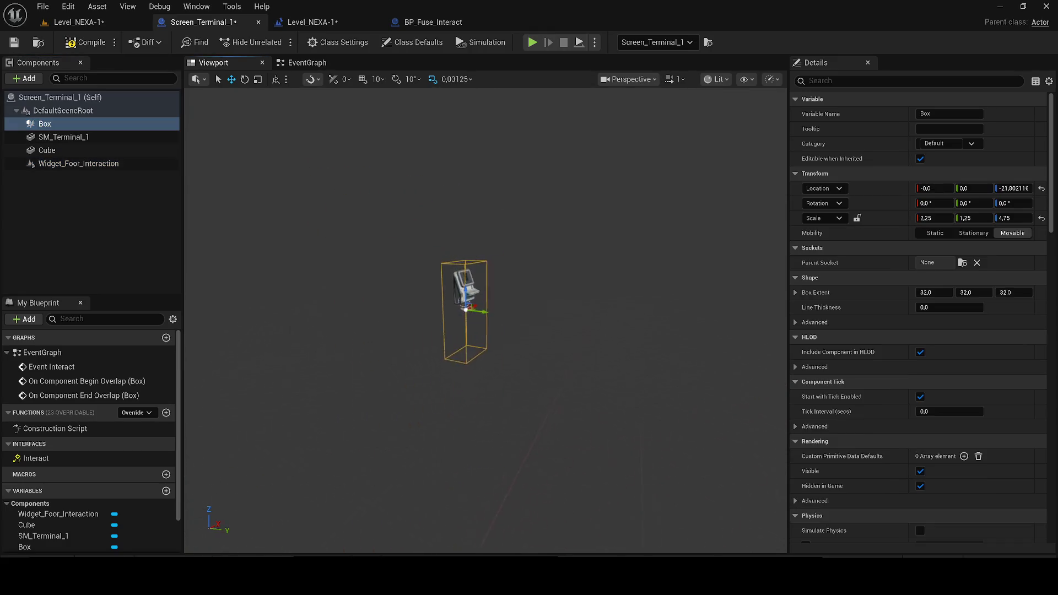
pyautogui.hotkey('ctrl', 'd')
pyautogui.write('Box_Widget_Icon')
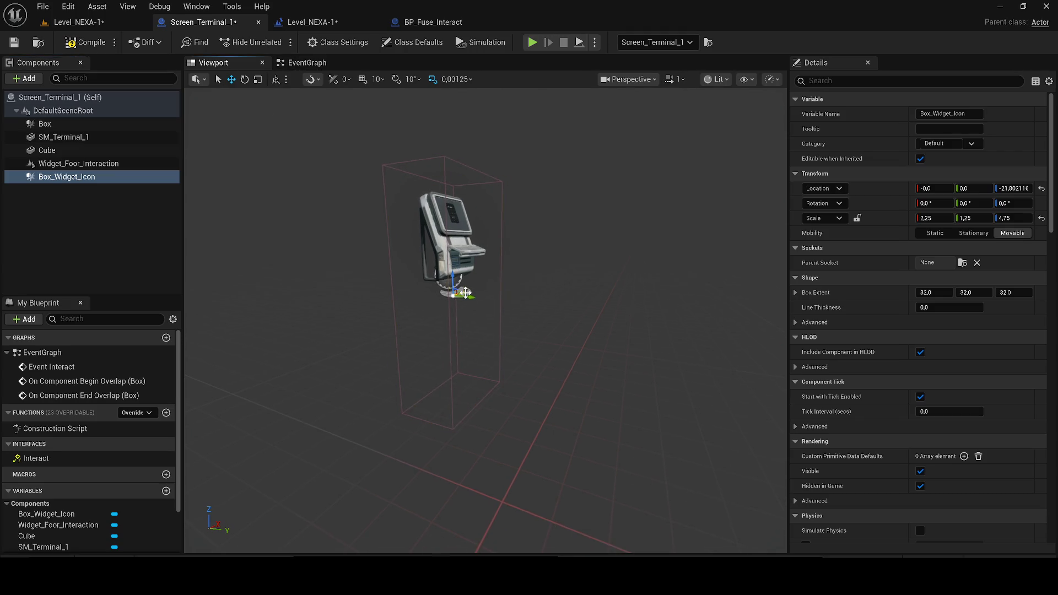
pyautogui.scroll(-4, 461, 293)
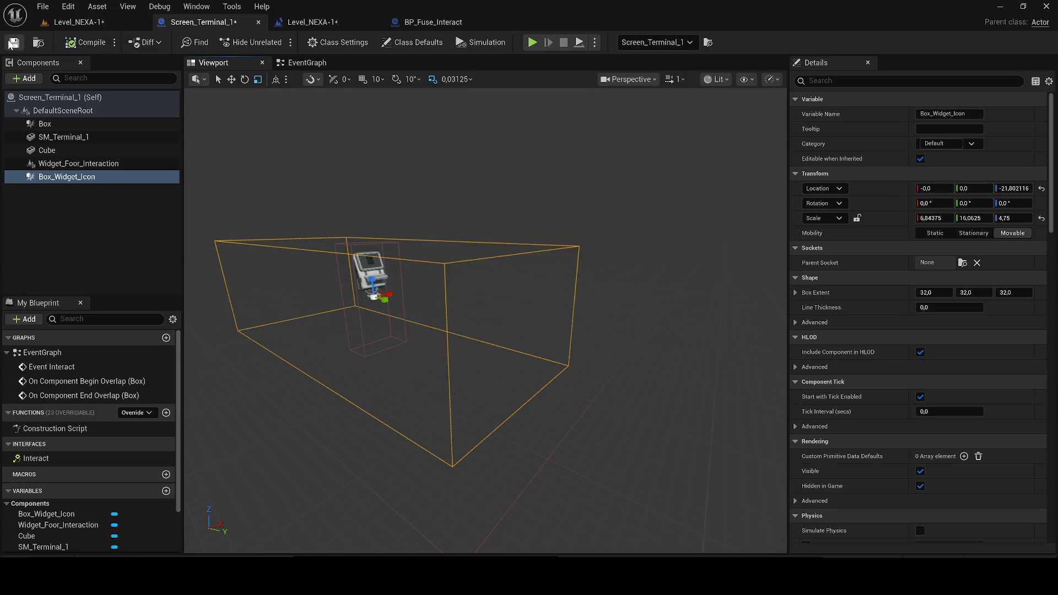
pyautogui.click(59, 22)
pyautogui.scroll(-5, 291, 203)
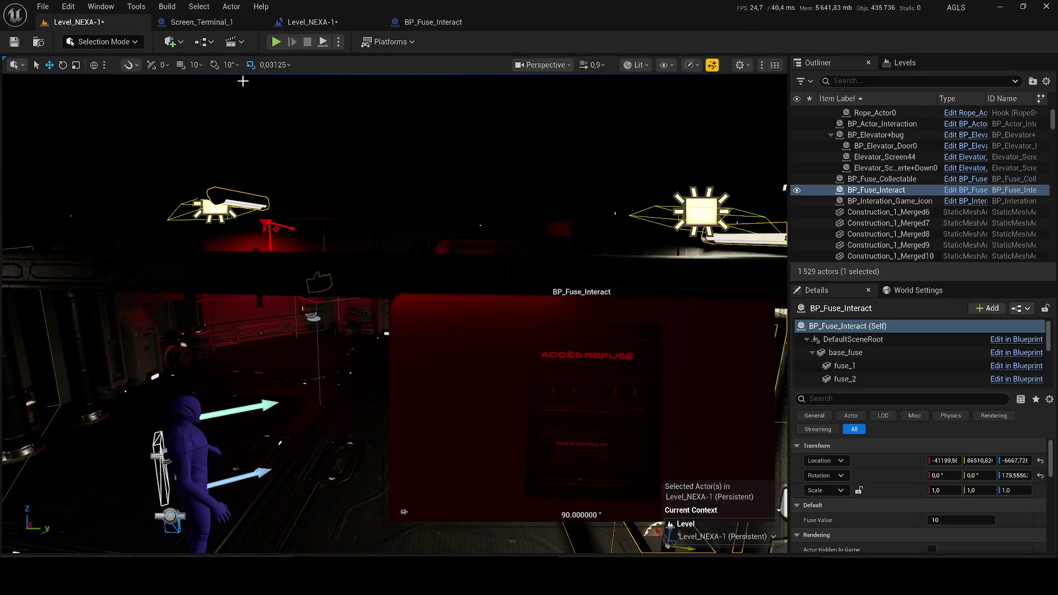
# Save the Screen_Terminal_1 Blueprint and return to the Level_NEXA-1 level
pyautogui.click(208, 24)
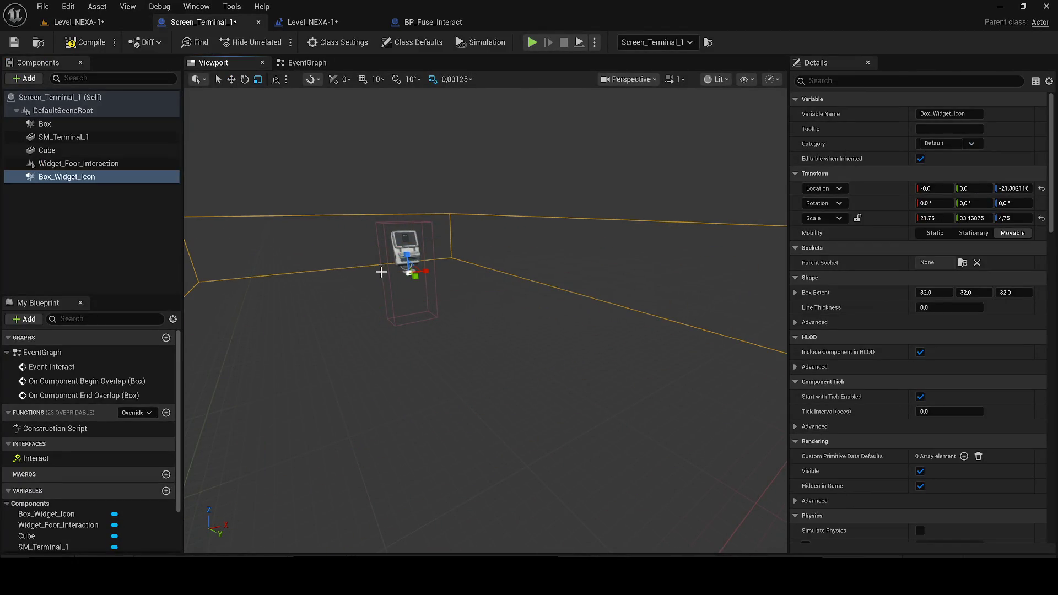
pyautogui.click(15, 43)
pyautogui.click(59, 22)
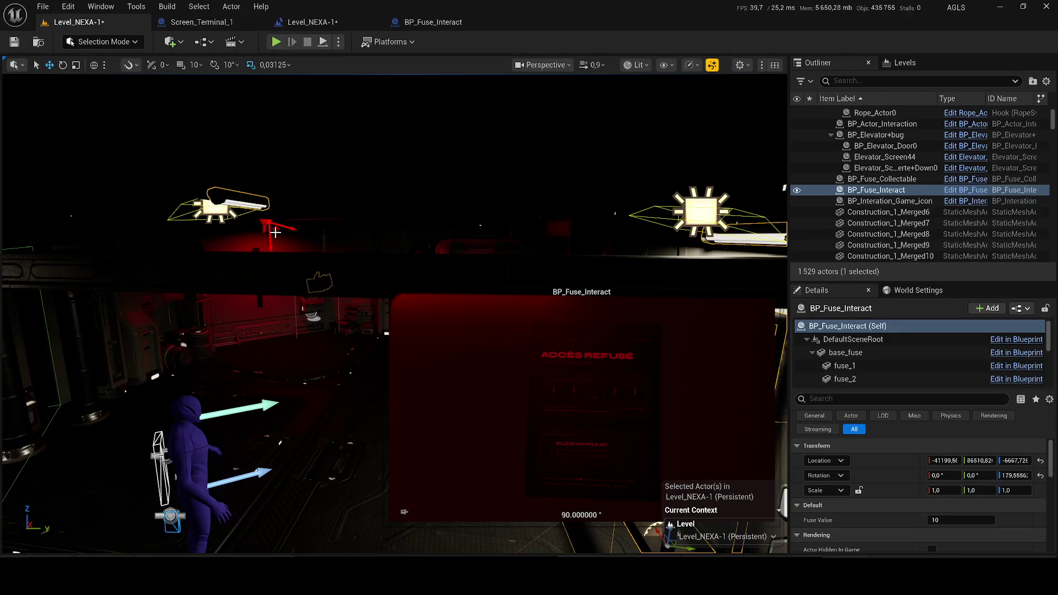
# Turn the level viewport around and switch its view mode to Unlit
pyautogui.moveTo(385, 221)
pyautogui.mouseDown()
pyautogui.moveTo(342, 221)
pyautogui.moveTo(397, 220)
pyautogui.moveTo(330, 220)
pyautogui.moveTo(419, 221)
pyautogui.mouseUp()
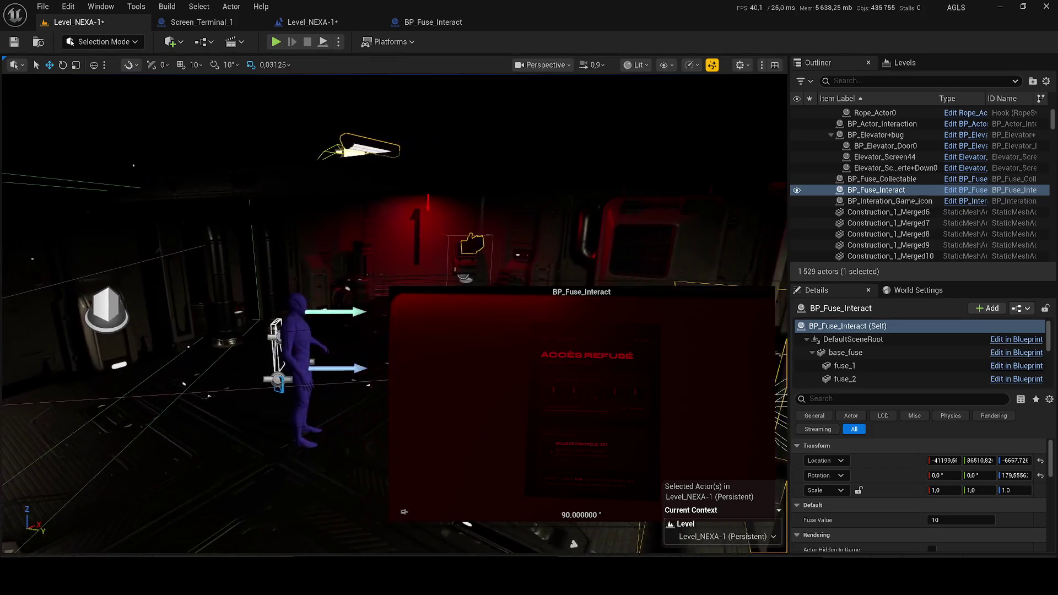
pyautogui.moveTo(298, 238); pyautogui.dragTo(254, 238)
pyautogui.click(639, 65)
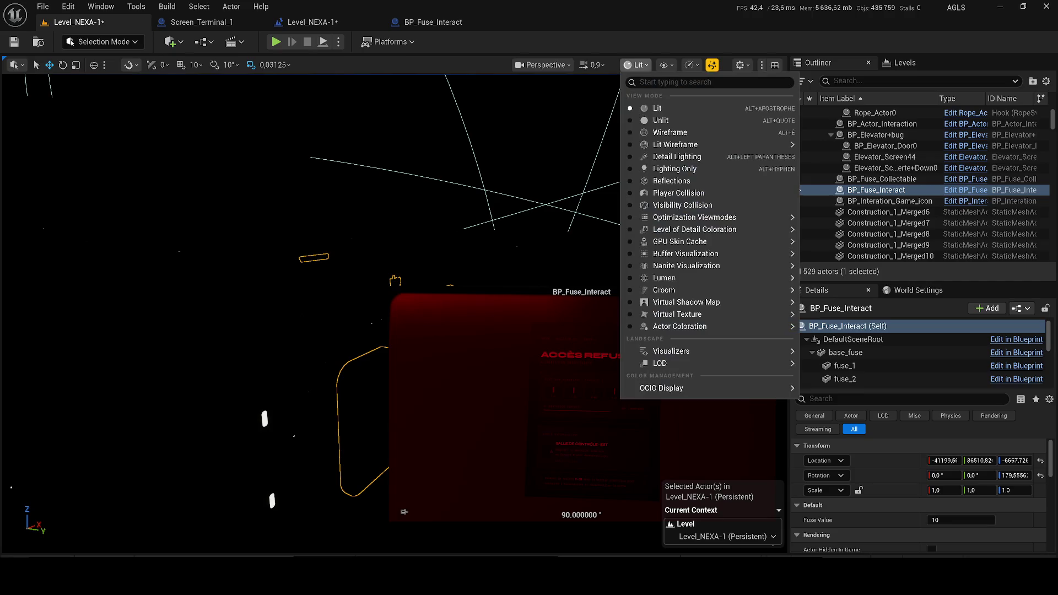
pyautogui.click(647, 121)
# Fly the viewport through the room and frame the Screen_Terminal_1 terminal
pyautogui.doubleClick(872, 249)
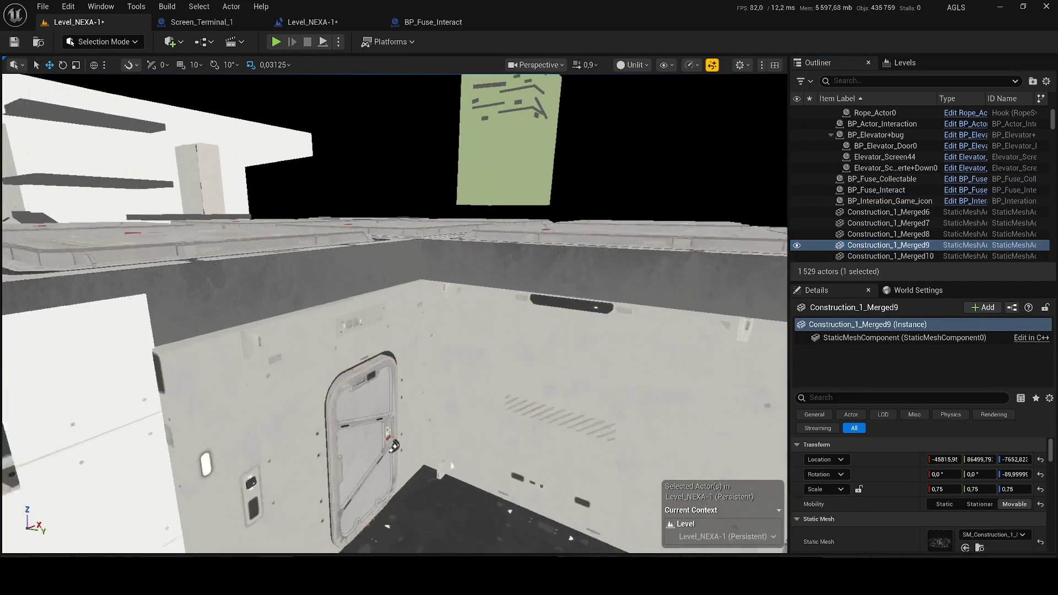
pyautogui.click(386, 260)
pyautogui.moveTo(387, 260)
pyautogui.mouseDown()
pyautogui.moveTo(386, 237)
pyautogui.moveTo(364, 275)
pyautogui.moveTo(165, 259)
pyautogui.mouseUp()
pyautogui.moveTo(431, 277)
pyautogui.mouseDown()
pyautogui.moveTo(386, 278)
pyautogui.moveTo(432, 277)
pyautogui.mouseUp()
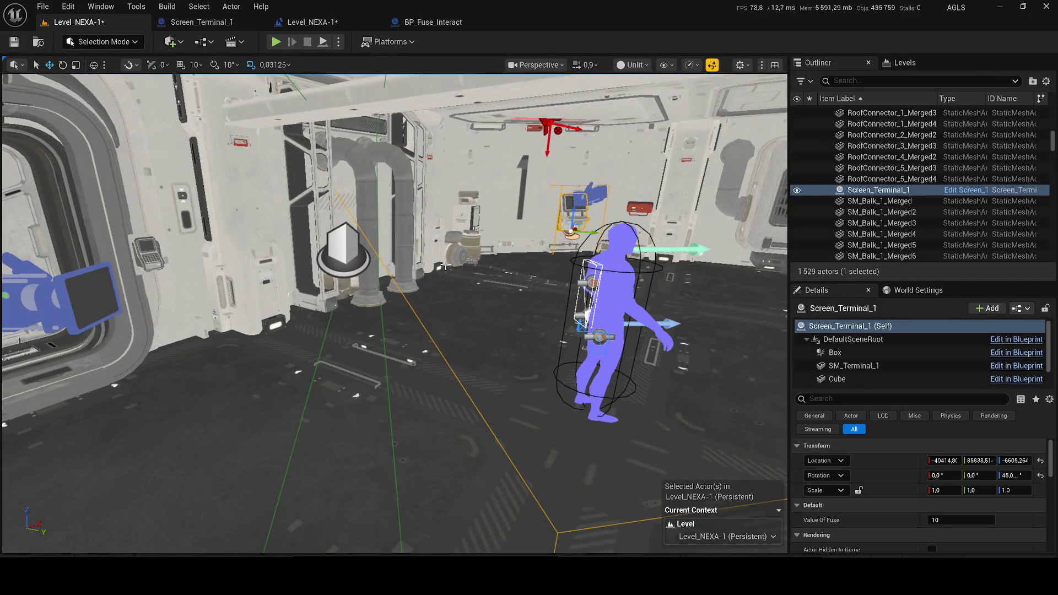
pyautogui.press('f')
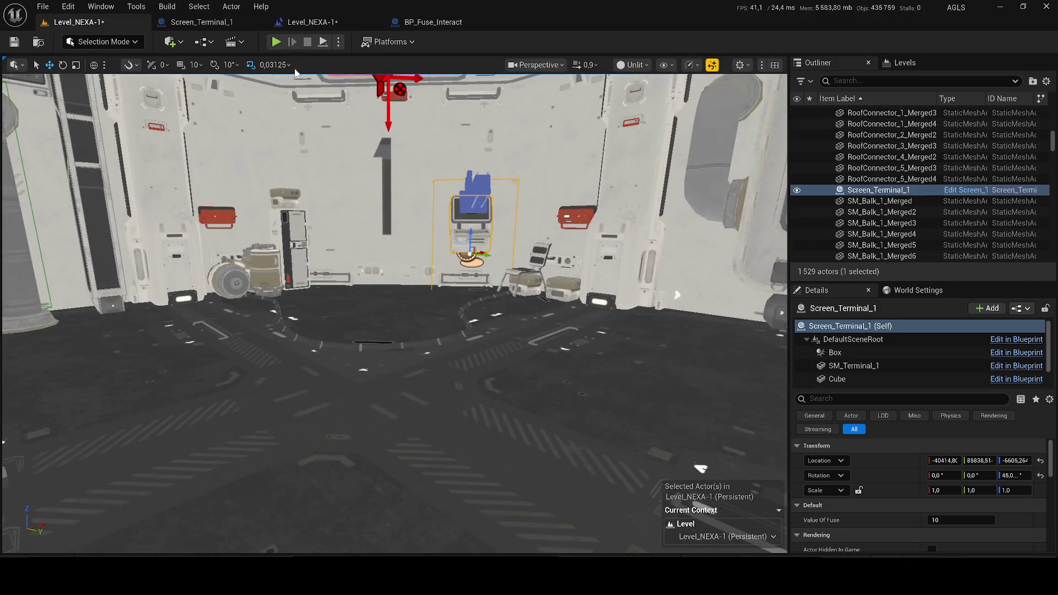
pyautogui.moveTo(386, 276); pyautogui.dragTo(386, 259)
# Select ALS_Manny_CharacterBP and drag it closer to the terminal
pyautogui.click(449, 237)
pyautogui.moveTo(449, 237); pyautogui.dragTo(419, 286)
pyautogui.scroll(-5, 252, 221)
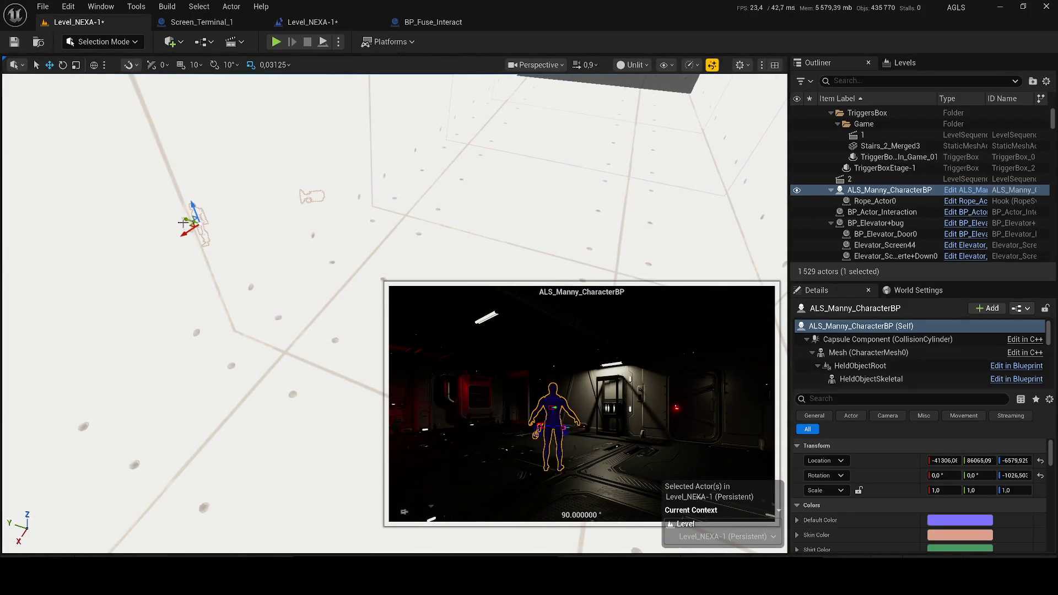
pyautogui.moveTo(185, 220); pyautogui.dragTo(309, 257)
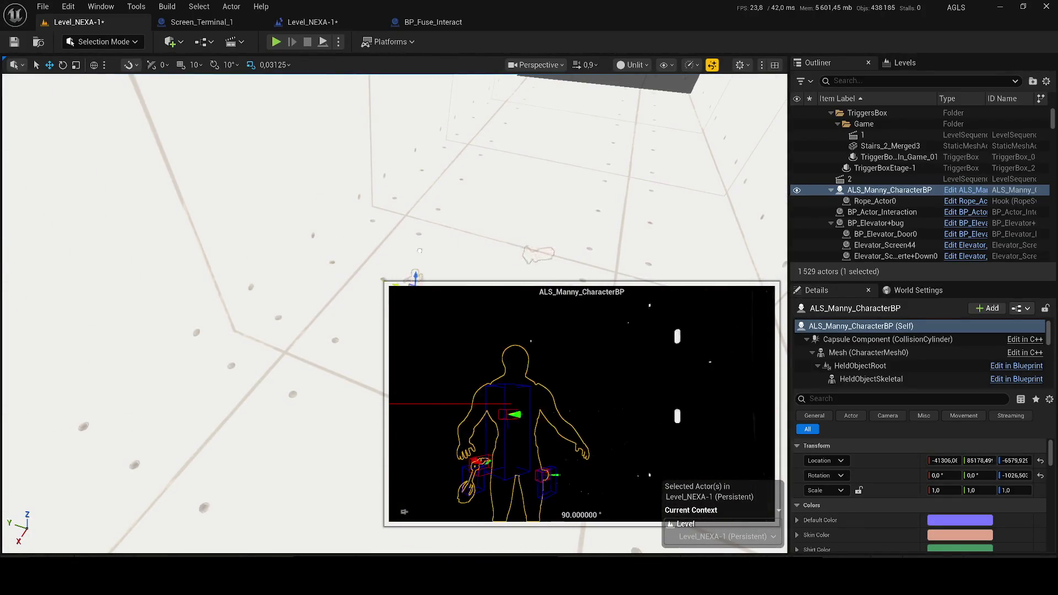
pyautogui.moveTo(410, 248); pyautogui.dragTo(410, 252)
pyautogui.scroll(-5, 472, 179)
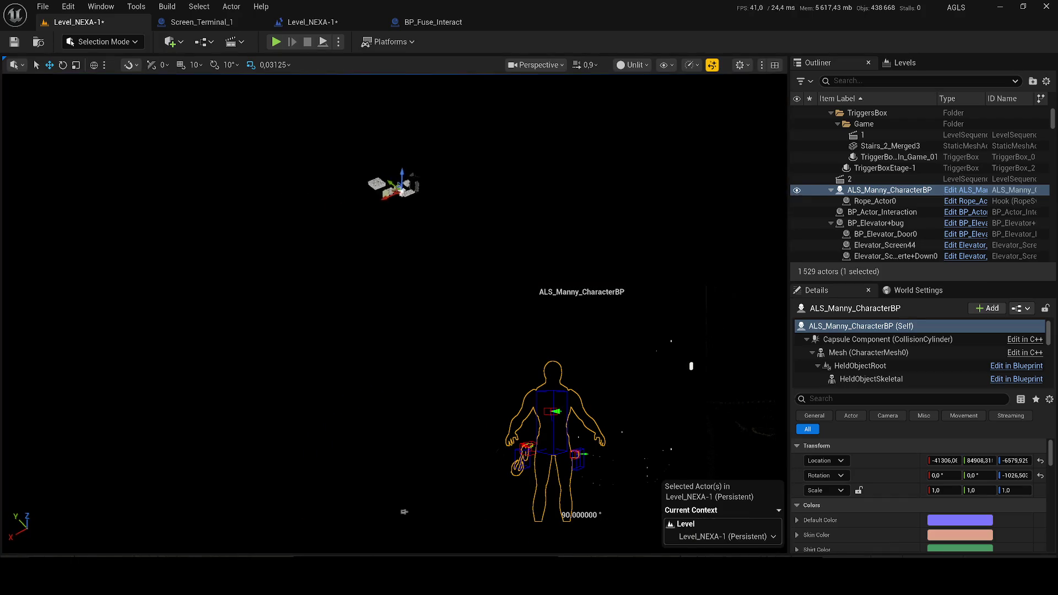
pyautogui.scroll(1, 404, 512)
pyautogui.scroll(10, 404, 511)
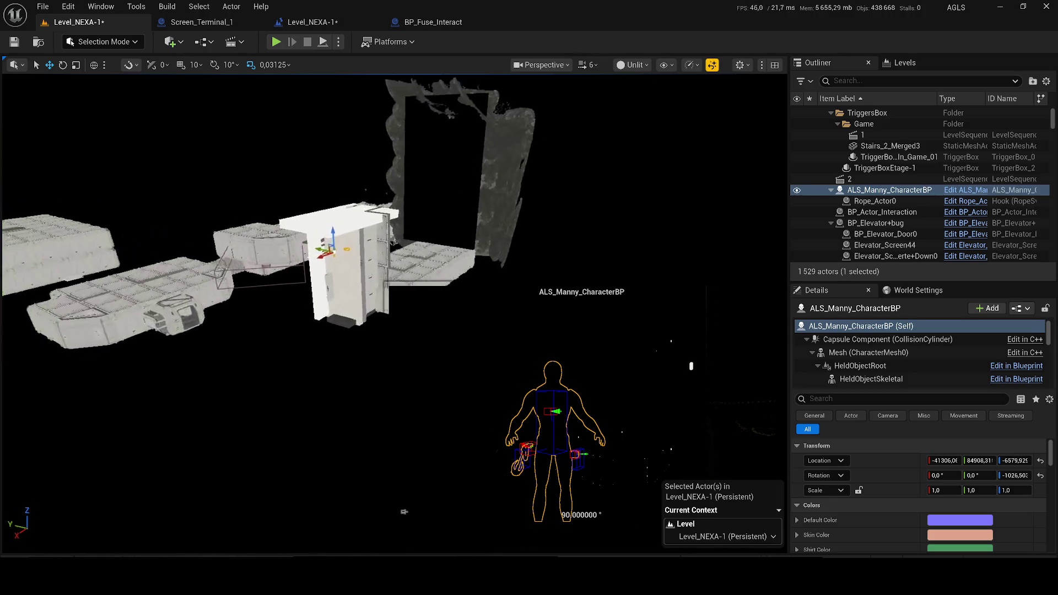
pyautogui.scroll(10, 404, 512)
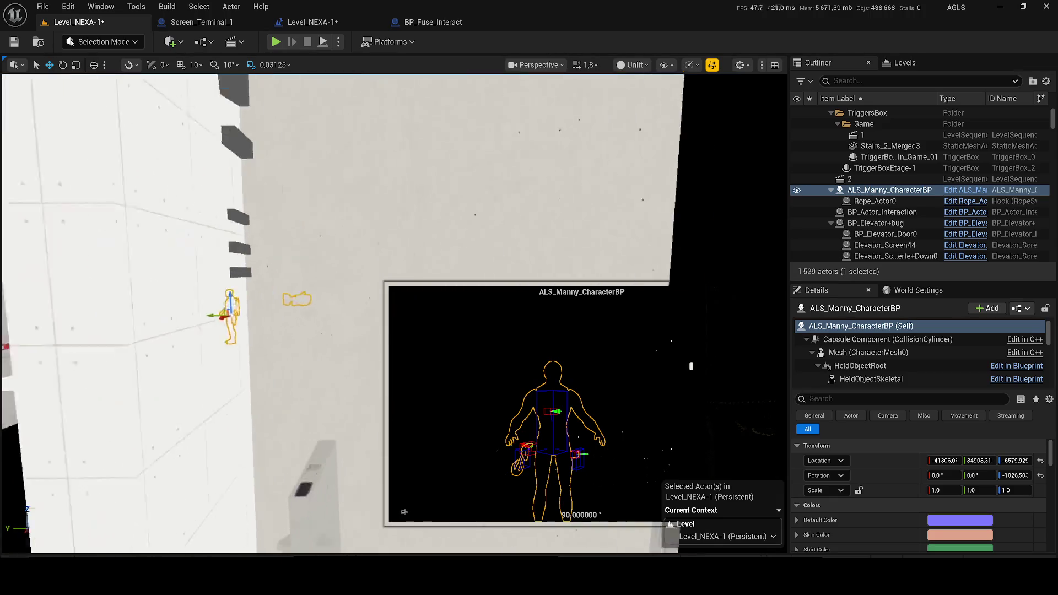
pyautogui.scroll(-5, 404, 511)
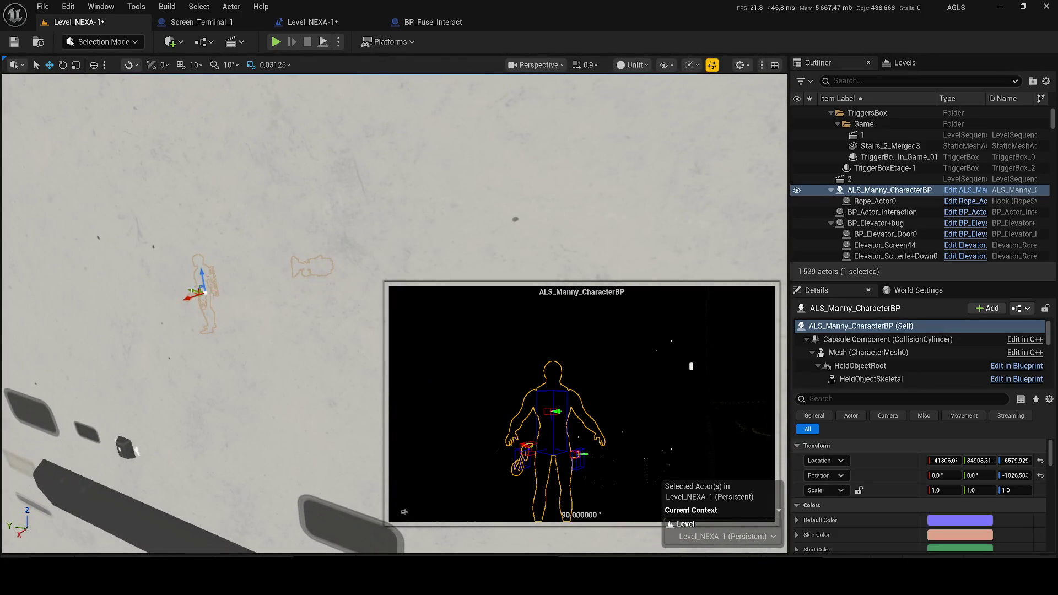
# Place the character right beside the terminal, rotate it, save with Ctrl+S, and start play
pyautogui.moveTo(195, 290); pyautogui.dragTo(352, 319)
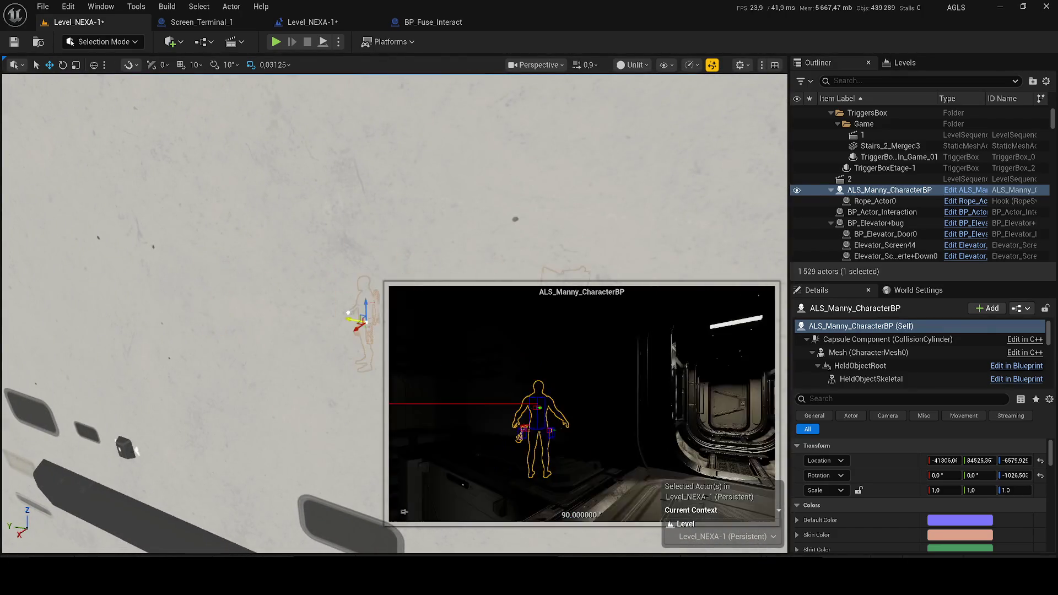
pyautogui.press('f')
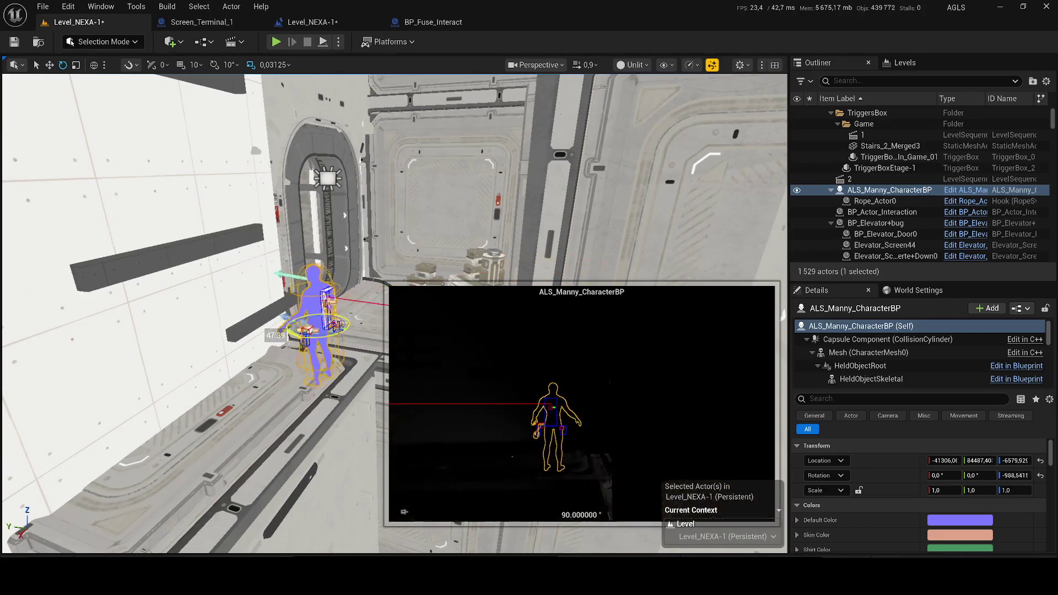
pyautogui.moveTo(276, 335); pyautogui.dragTo(294, 319)
pyautogui.hotkey('ctrl', 's')
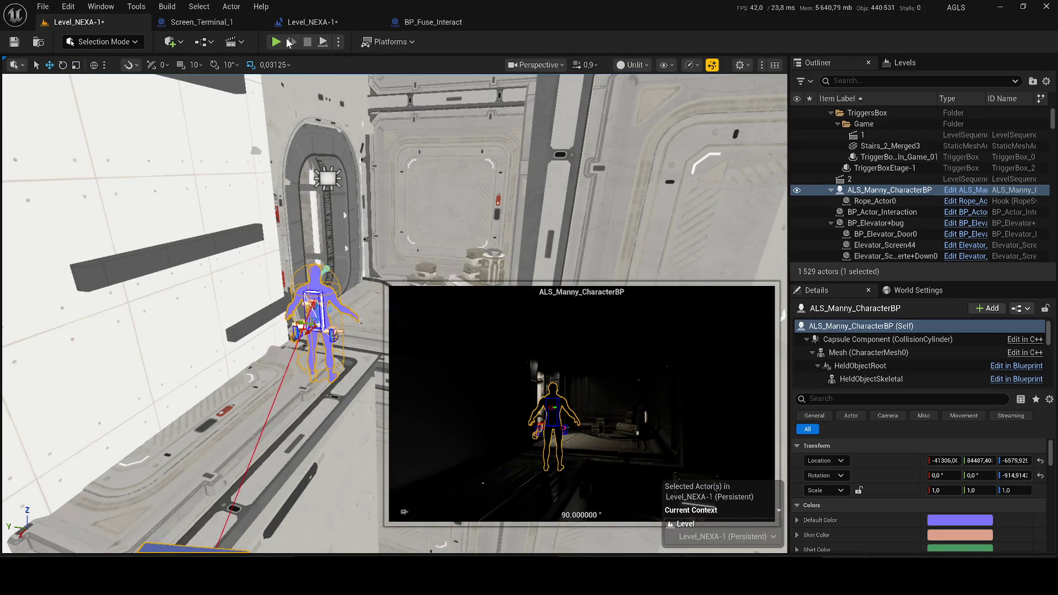
pyautogui.click(278, 40)
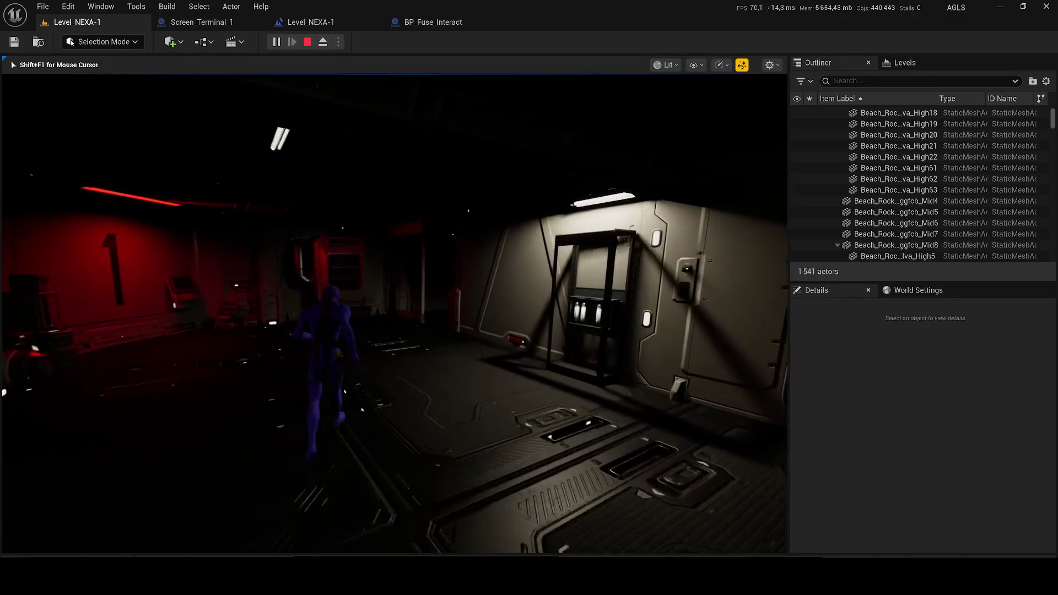
# Free the mouse from the running game with Shift+F1 and go back to the Screen_Terminal_1 Blueprint
pyautogui.hotkey('shift', 'F1')
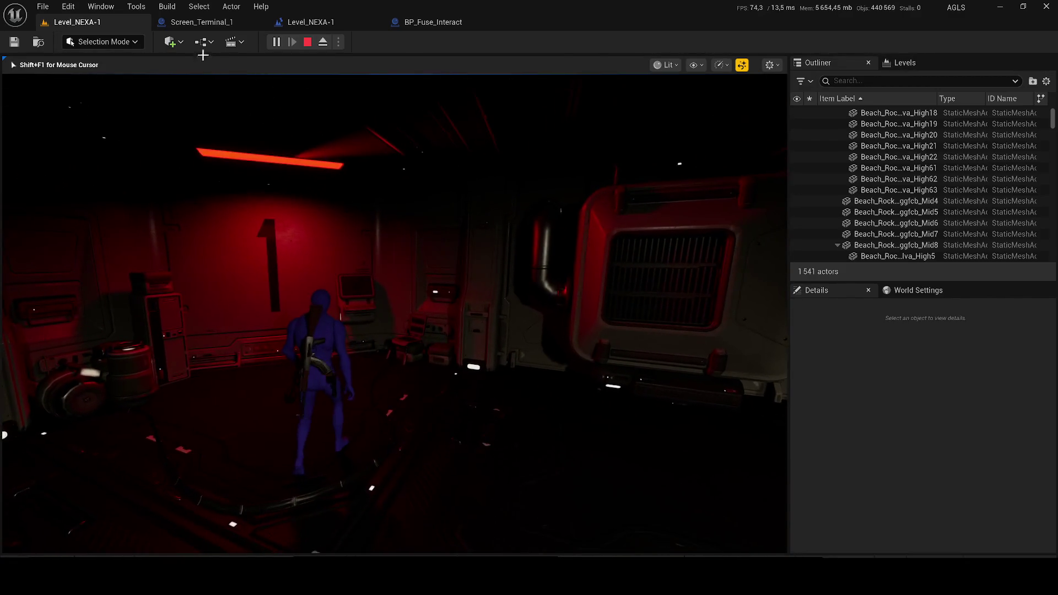
pyautogui.click(202, 22)
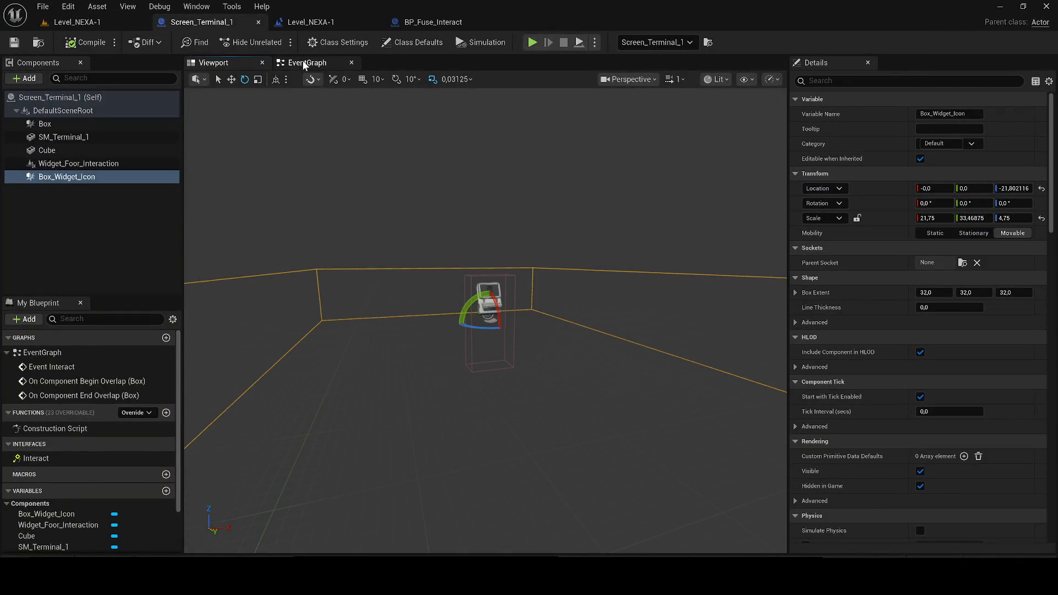
# Add Begin Overlap and End Overlap events for Box_Widget_Icon in the event graph
pyautogui.click(304, 64)
pyautogui.scroll(2, 477, 293)
pyautogui.moveTo(364, 287)
pyautogui.mouseDown()
pyautogui.moveTo(478, 293)
pyautogui.moveTo(276, 259)
pyautogui.moveTo(40, 188)
pyautogui.moveTo(348, 224)
pyautogui.moveTo(36, 174)
pyautogui.mouseUp()
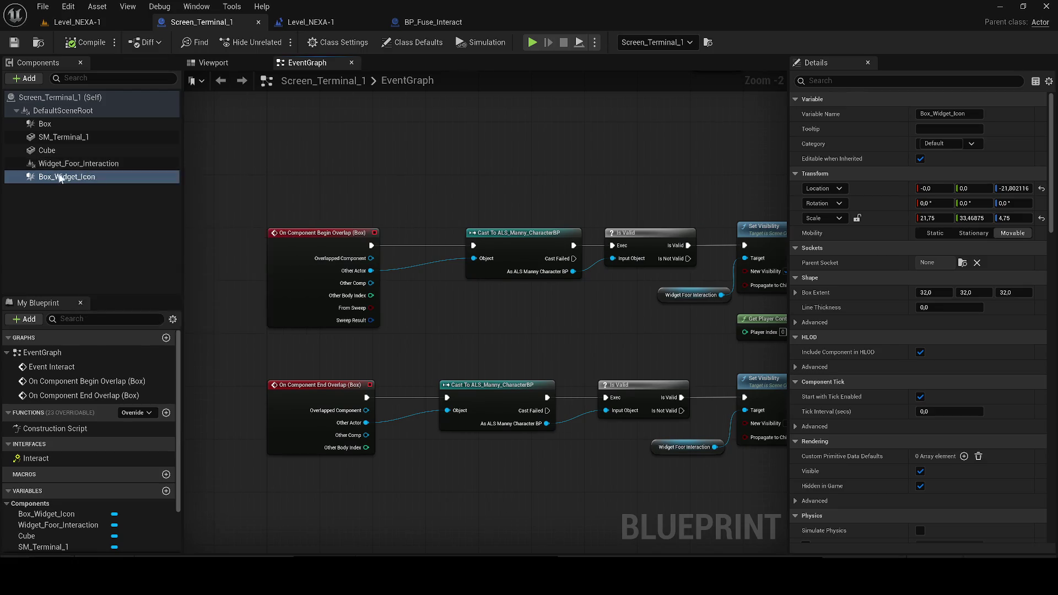
pyautogui.rightClick(57, 177)
pyautogui.moveTo(148, 223)
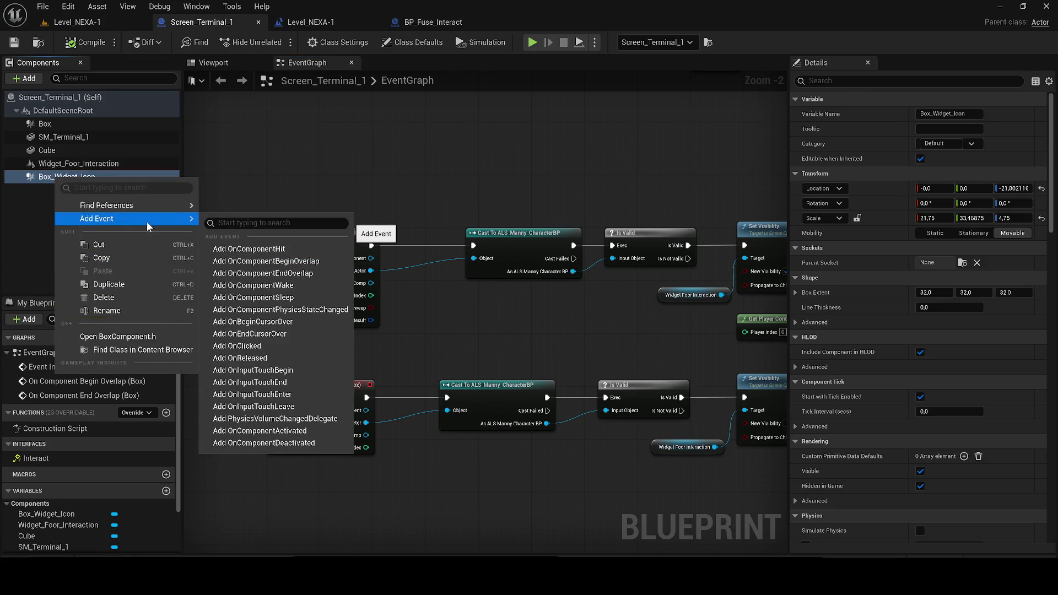
pyautogui.click(264, 262)
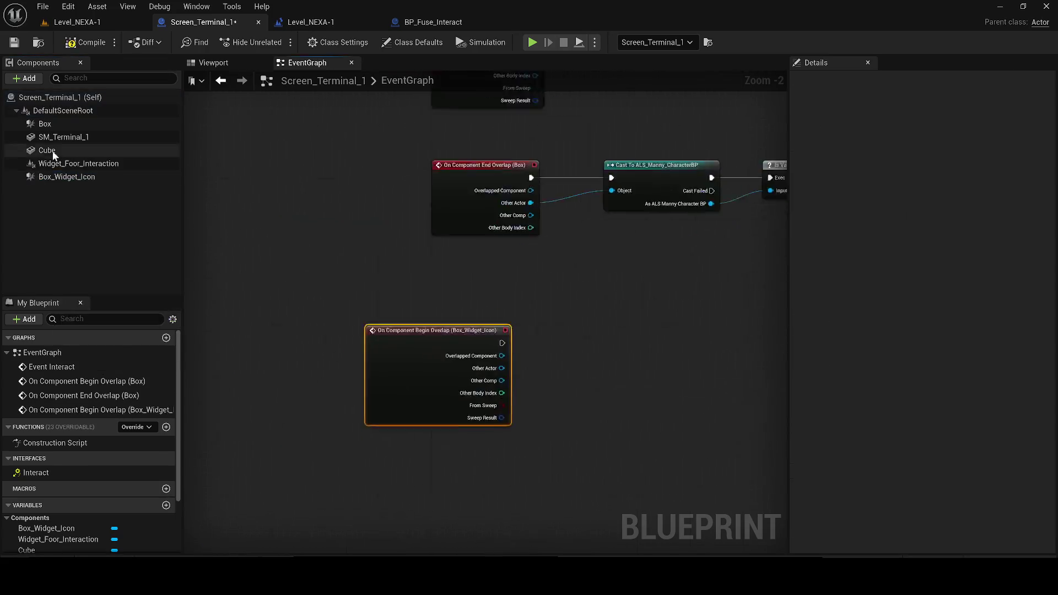
pyautogui.rightClick(50, 181)
pyautogui.moveTo(130, 212)
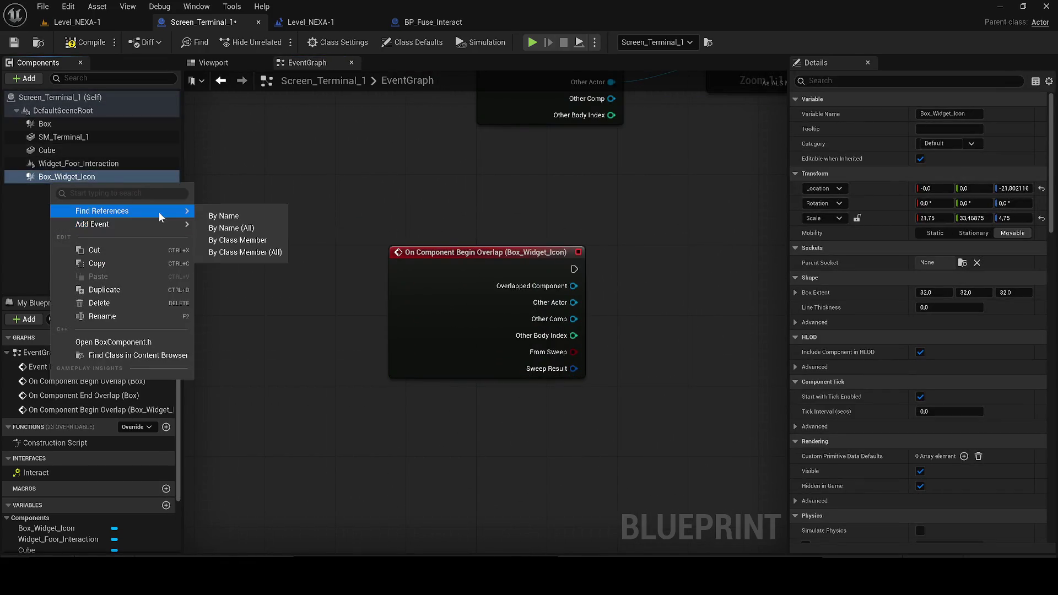
pyautogui.moveTo(177, 228)
pyautogui.click(274, 267)
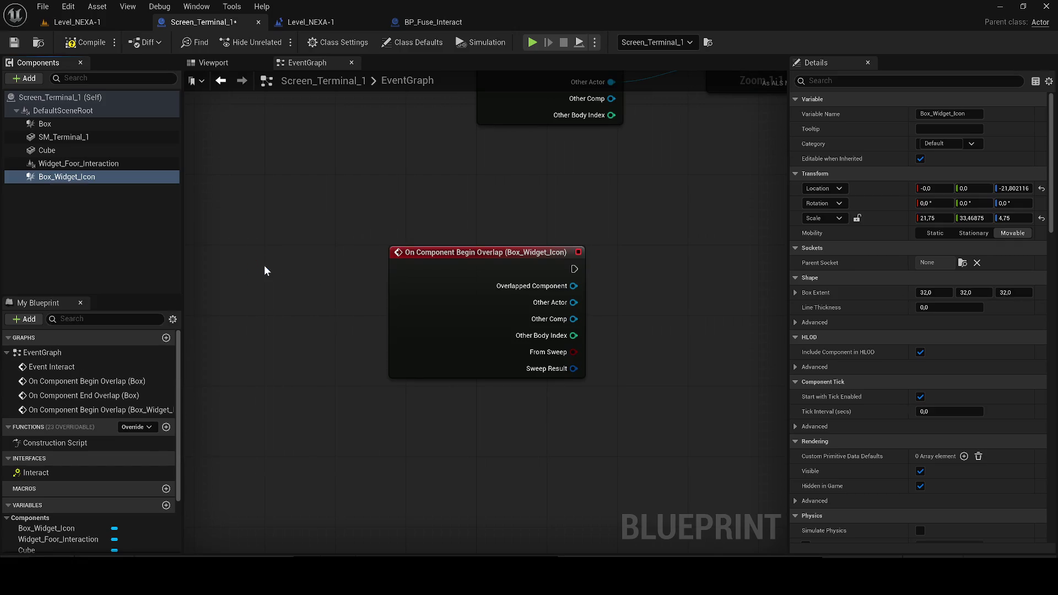
# Delete the old Box overlap events, wire the new events into the Cast nodes, then return to the level
pyautogui.scroll(-4, 462, 209)
pyautogui.moveTo(443, 335); pyautogui.dragTo(390, 173)
pyautogui.press('Delete')
pyautogui.moveTo(364, 419)
pyautogui.mouseDown()
pyautogui.moveTo(360, 485)
pyautogui.moveTo(353, 174)
pyautogui.mouseUp()
pyautogui.moveTo(341, 492)
pyautogui.mouseDown()
pyautogui.moveTo(387, 306)
pyautogui.moveTo(377, 301)
pyautogui.mouseUp()
pyautogui.scroll(3, 432, 292)
pyautogui.moveTo(508, 285); pyautogui.dragTo(405, 278)
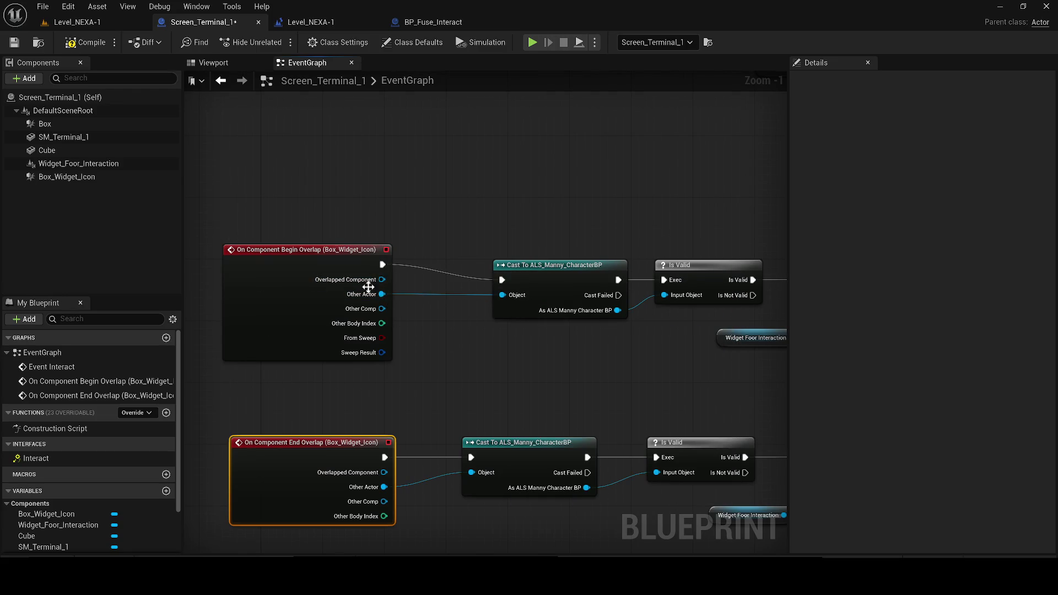
pyautogui.moveTo(260, 290); pyautogui.dragTo(260, 306)
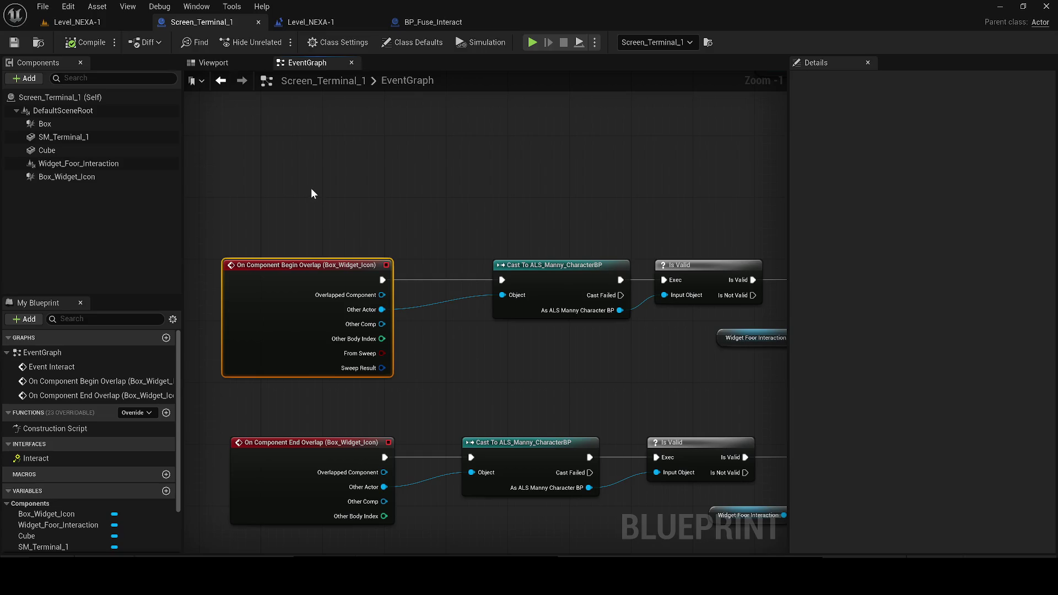
pyautogui.click(77, 21)
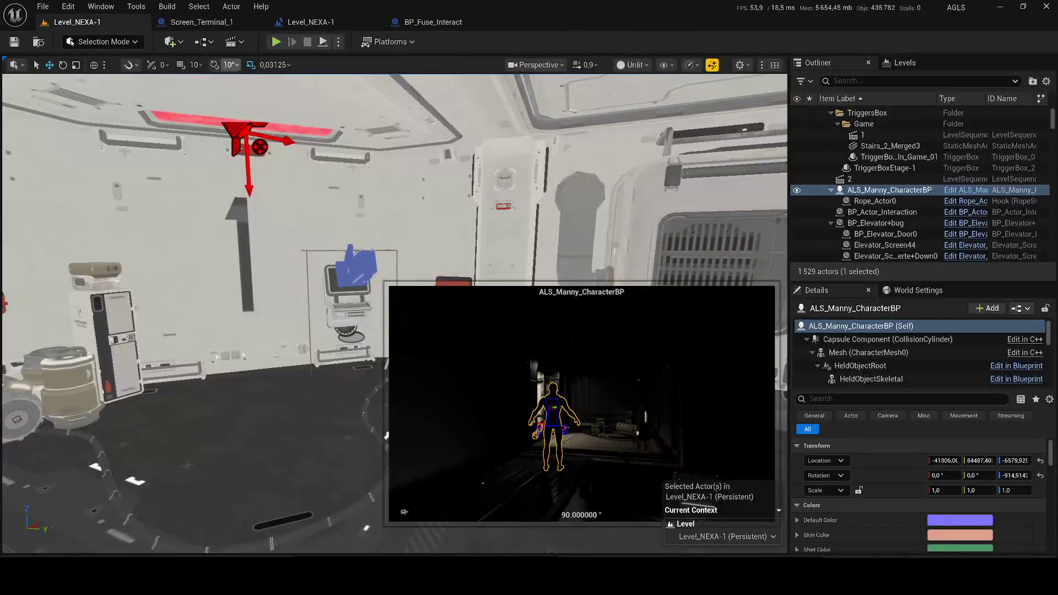
# Start play, walk the character to the terminal by the red wall, and open its screen with E
pyautogui.hotkey('alt', 'p')
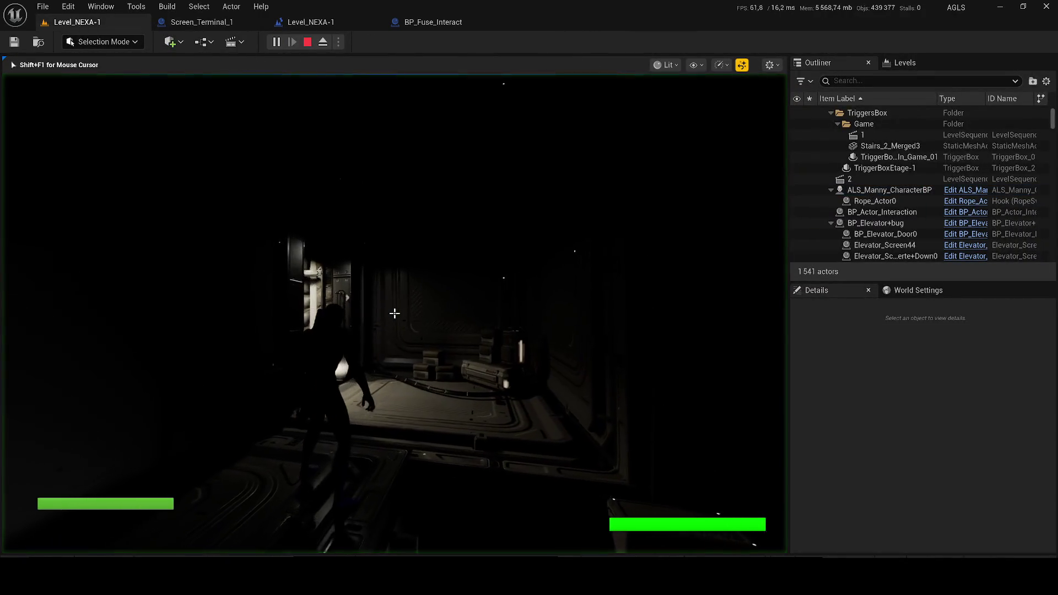
pyautogui.press('w')
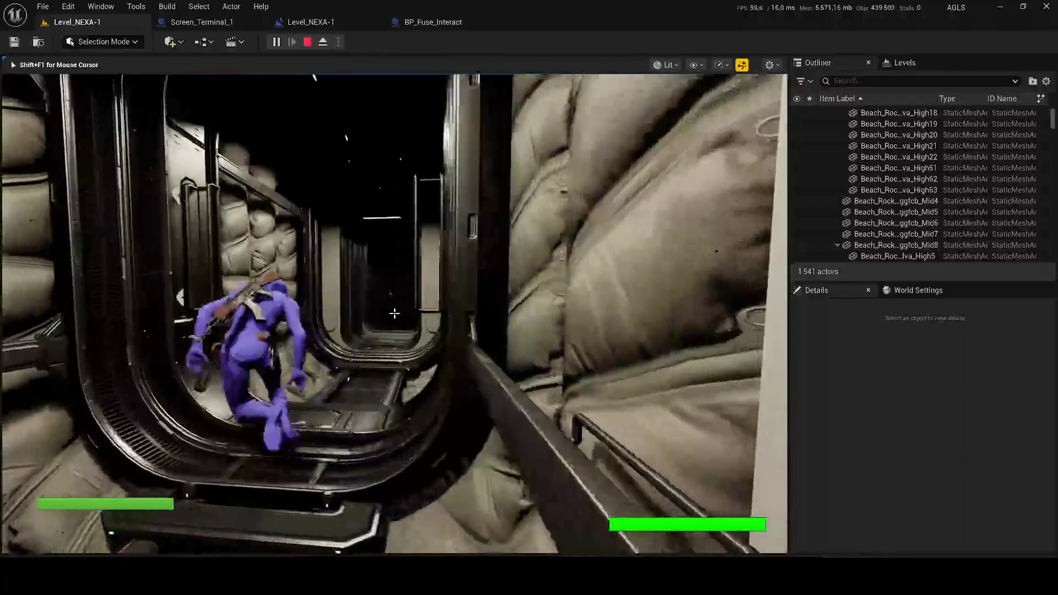
pyautogui.press('w')
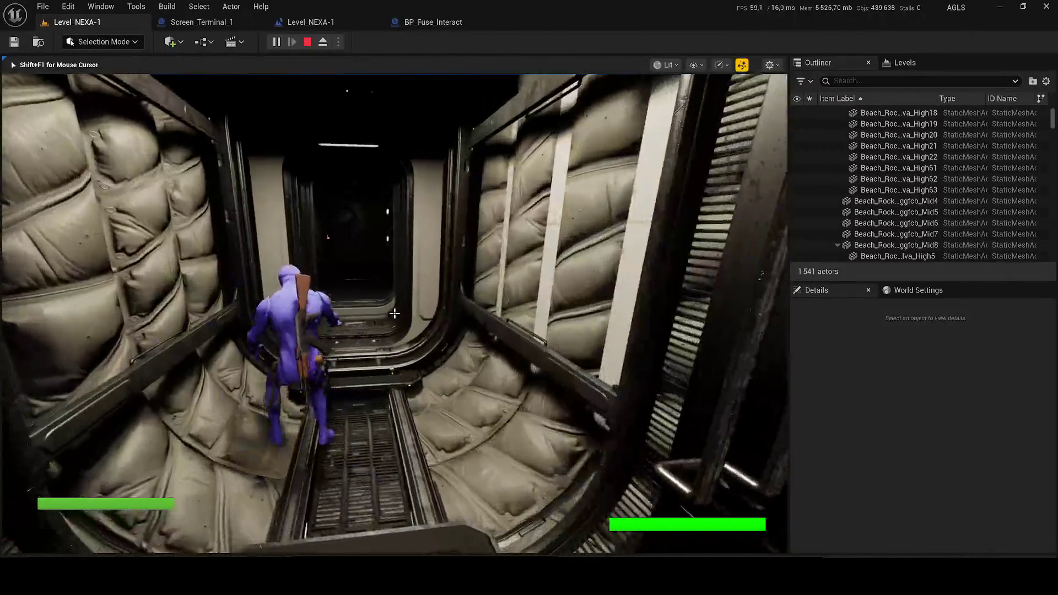
pyautogui.press('w')
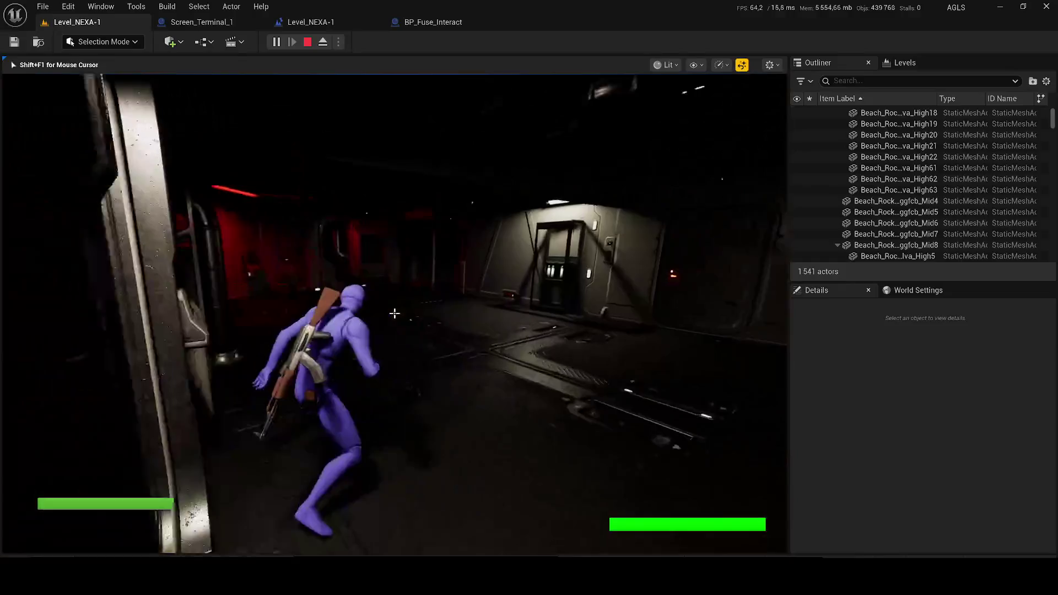
pyautogui.press('w')
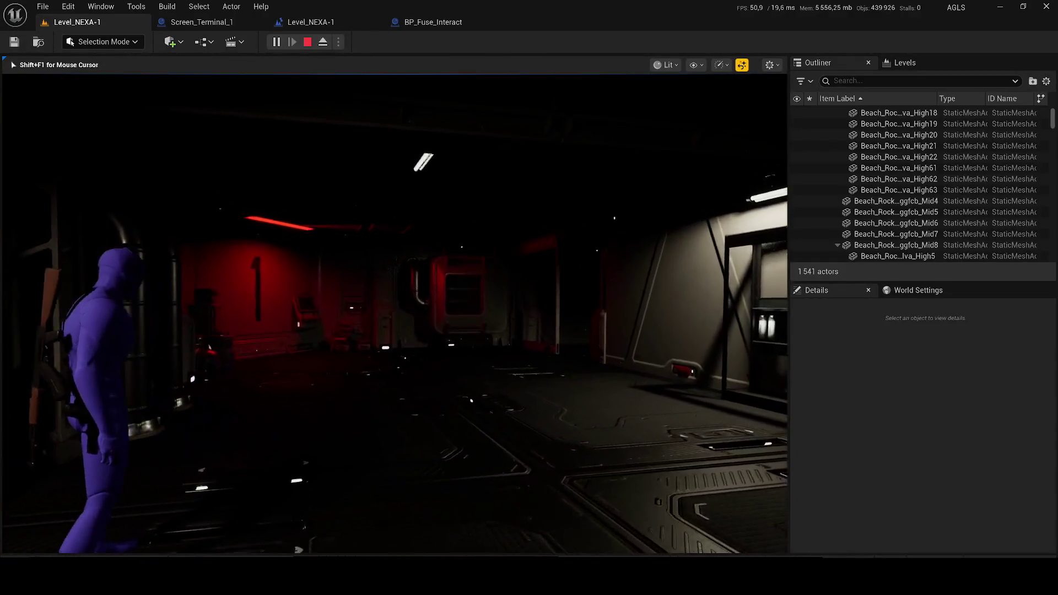
pyautogui.press('w')
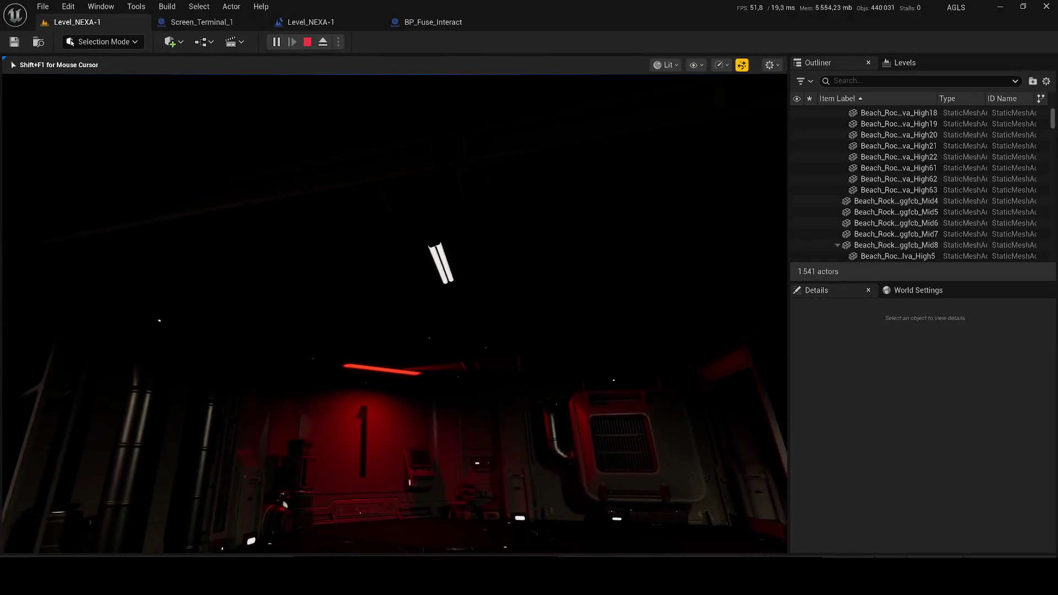
pyautogui.press('w')
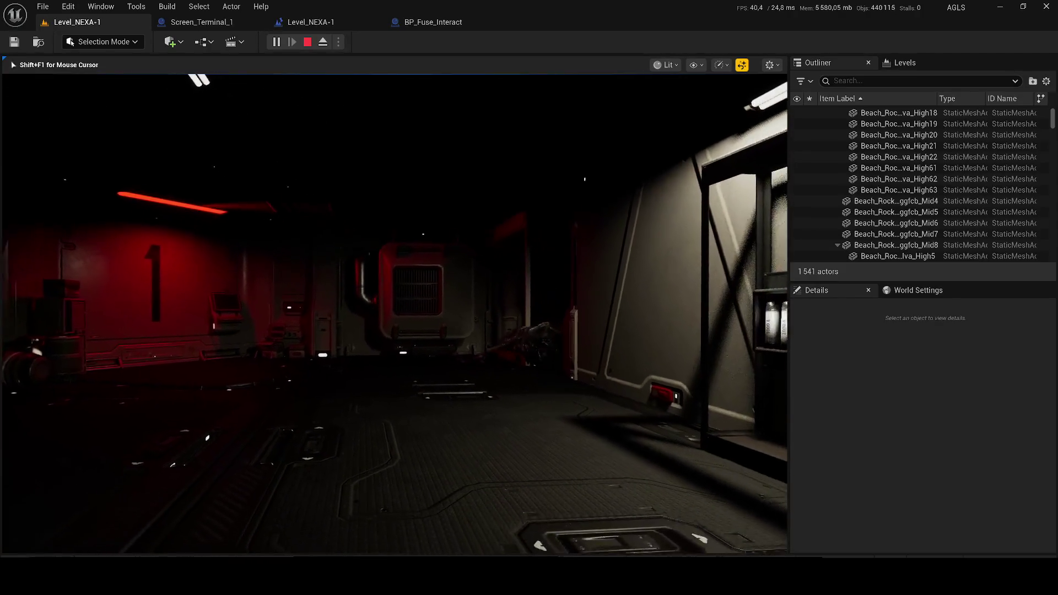
pyautogui.press('w')
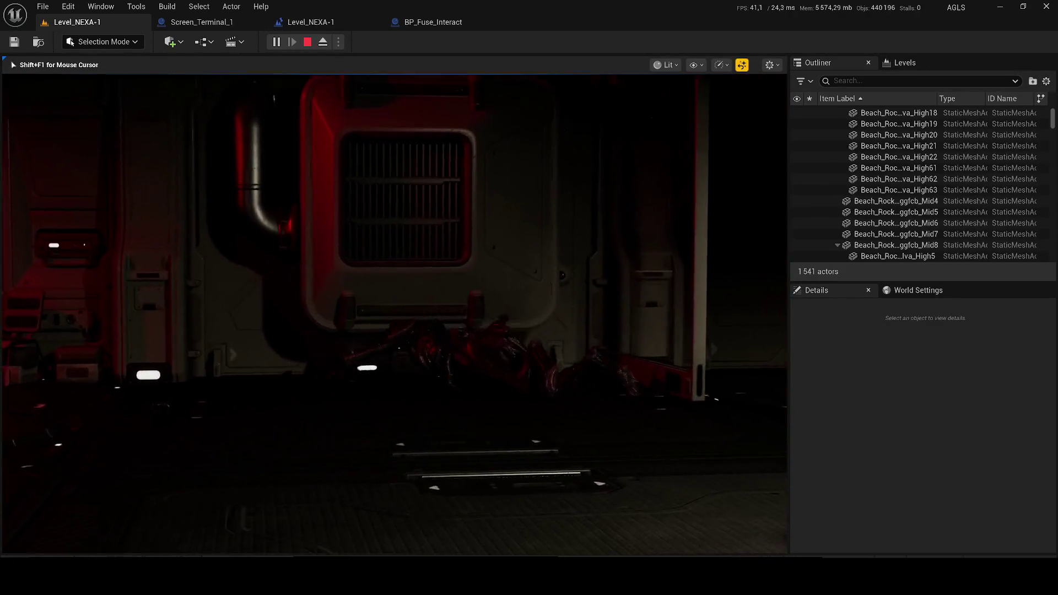
pyautogui.press('w')
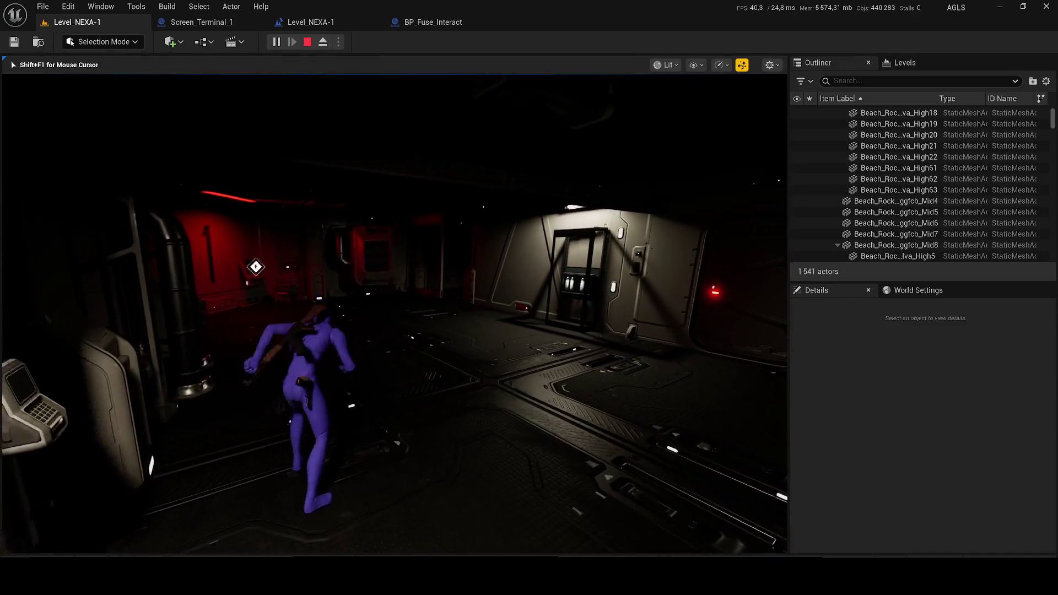
pyautogui.press('w')
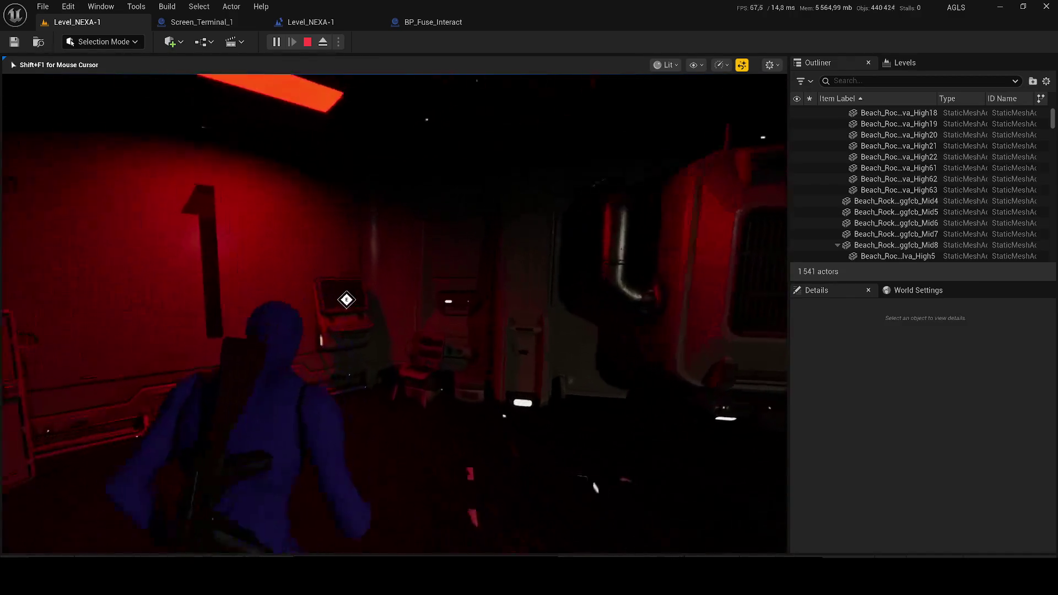
pyautogui.press('e')
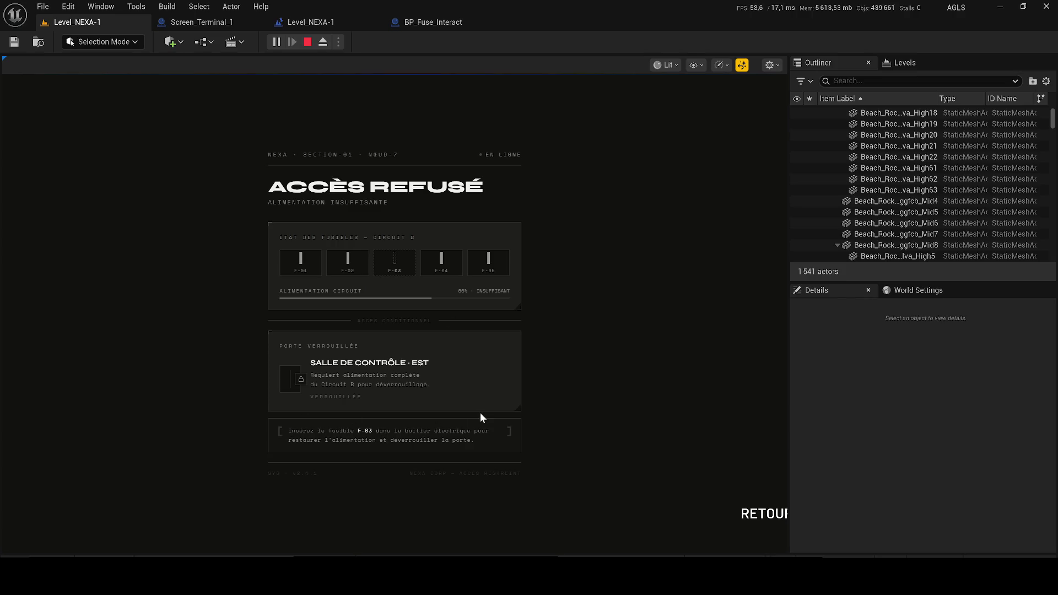
# Close the screen, reopen and close it via RETOUR, then stop and restart the play session
pyautogui.press('Escape')
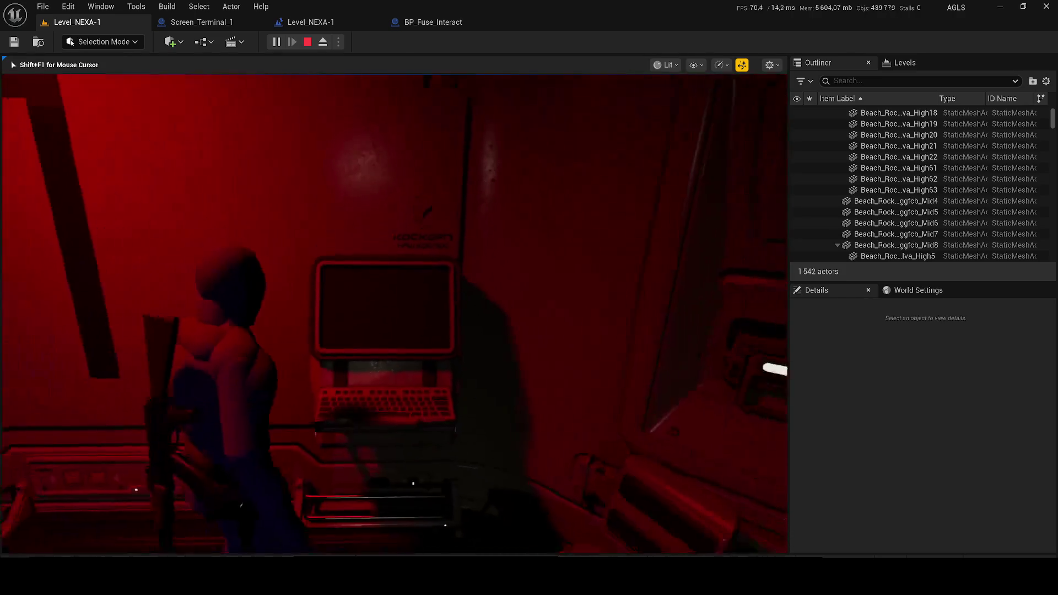
pyautogui.press('w')
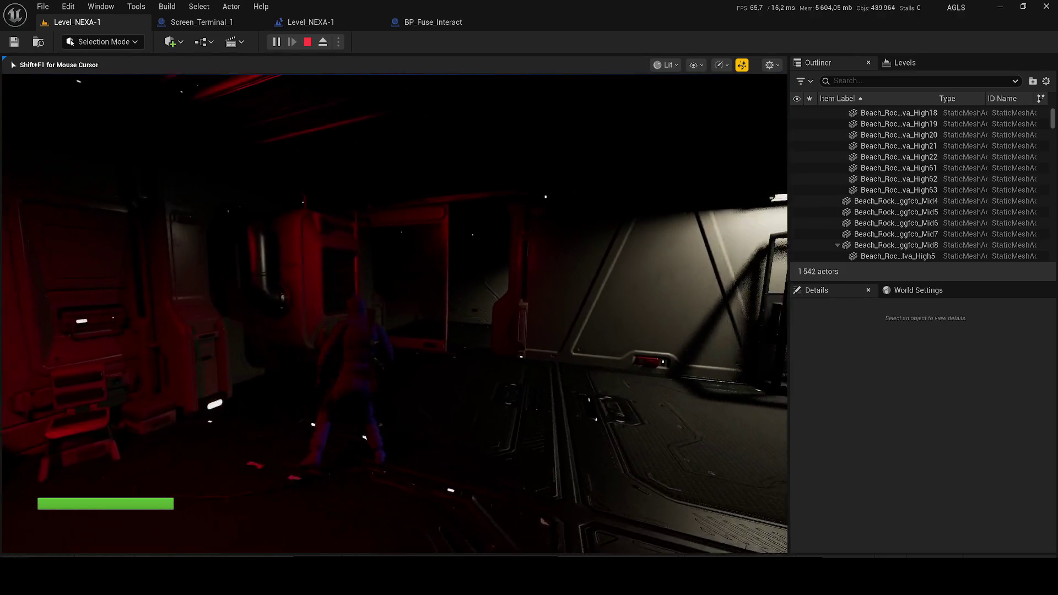
pyautogui.press('w')
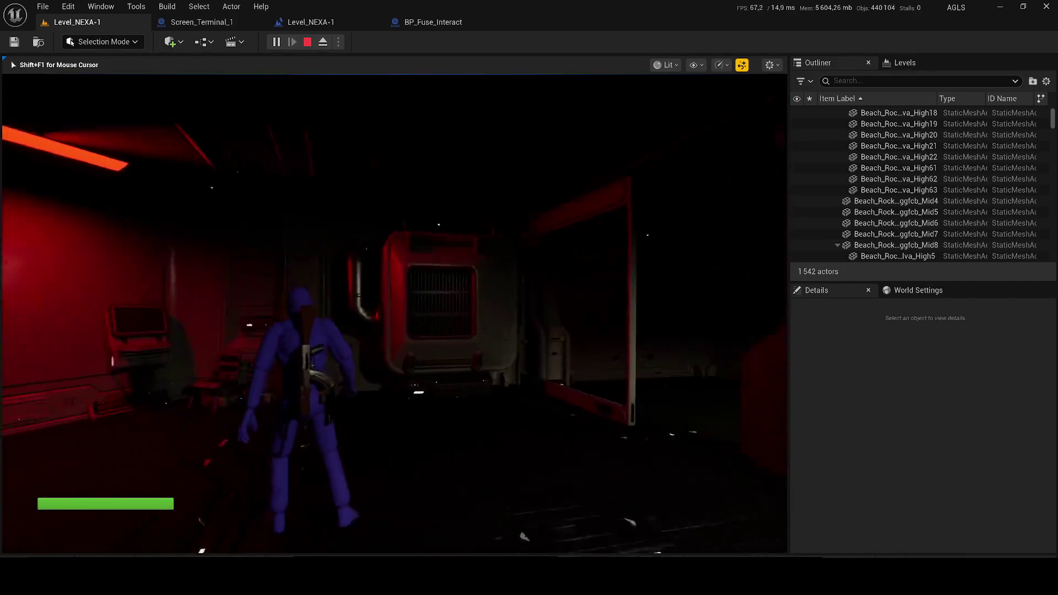
pyautogui.press('w')
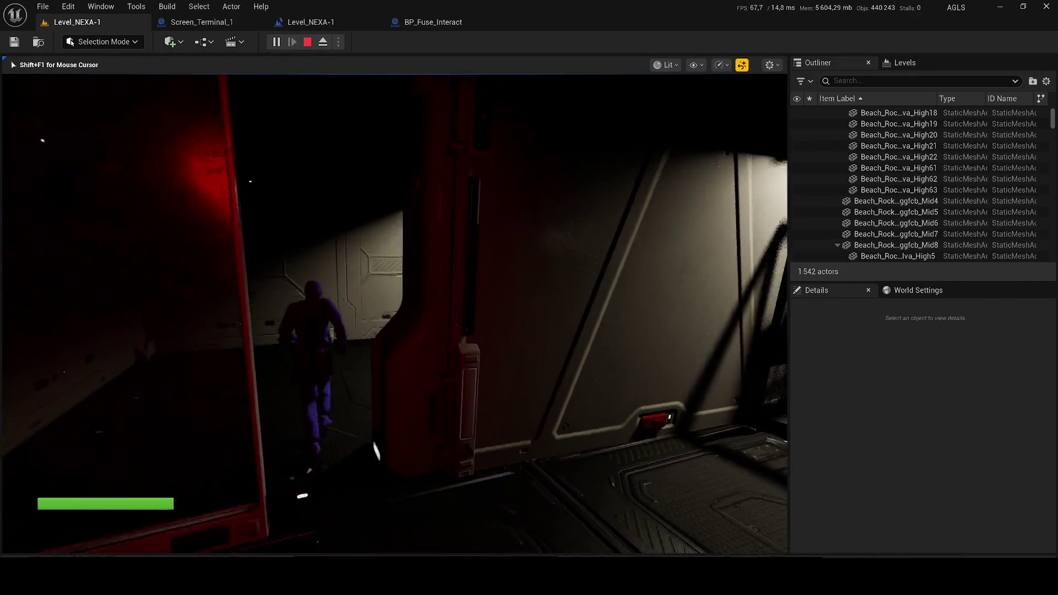
pyautogui.press('e')
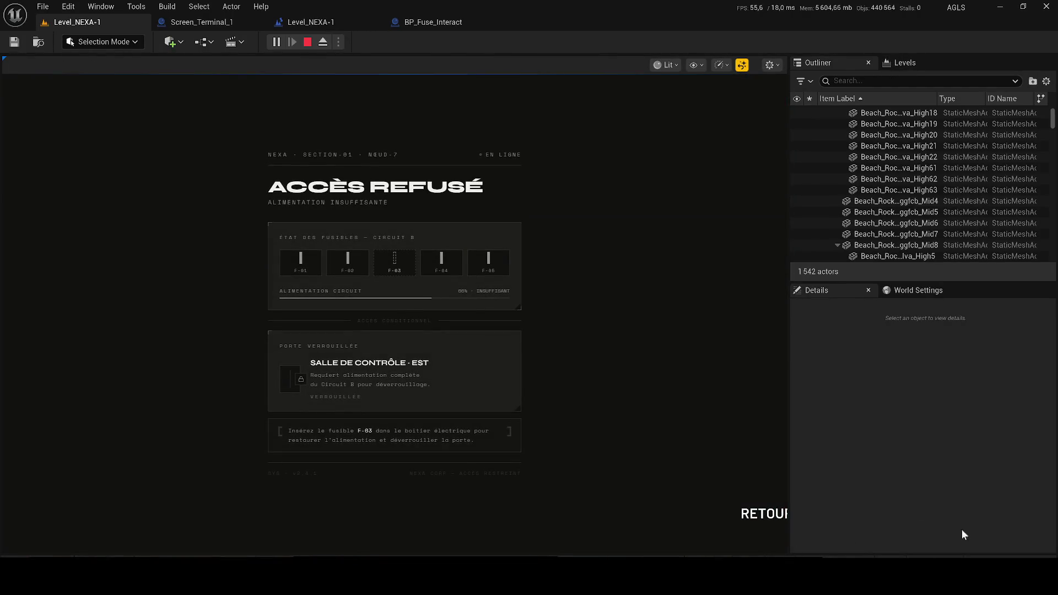
pyautogui.click(757, 516)
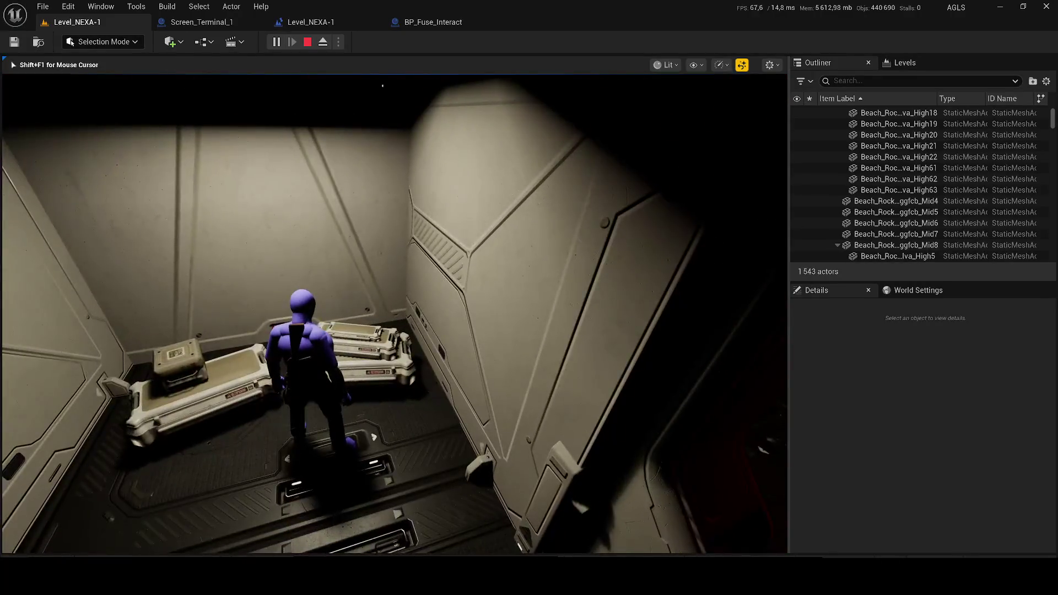
pyautogui.press('e')
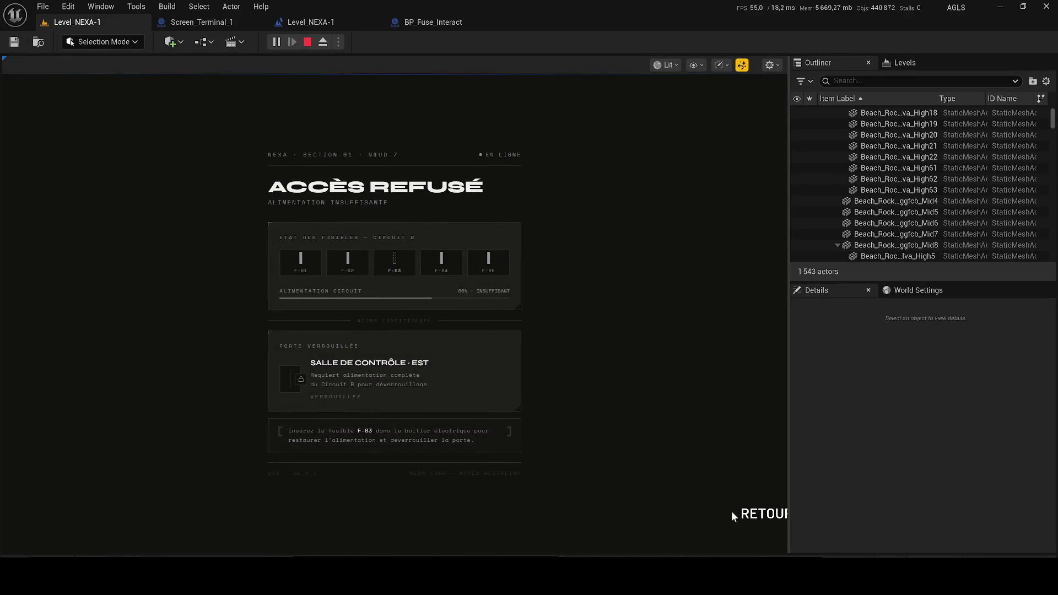
pyautogui.press('Escape')
pyautogui.hotkey('alt', 'p')
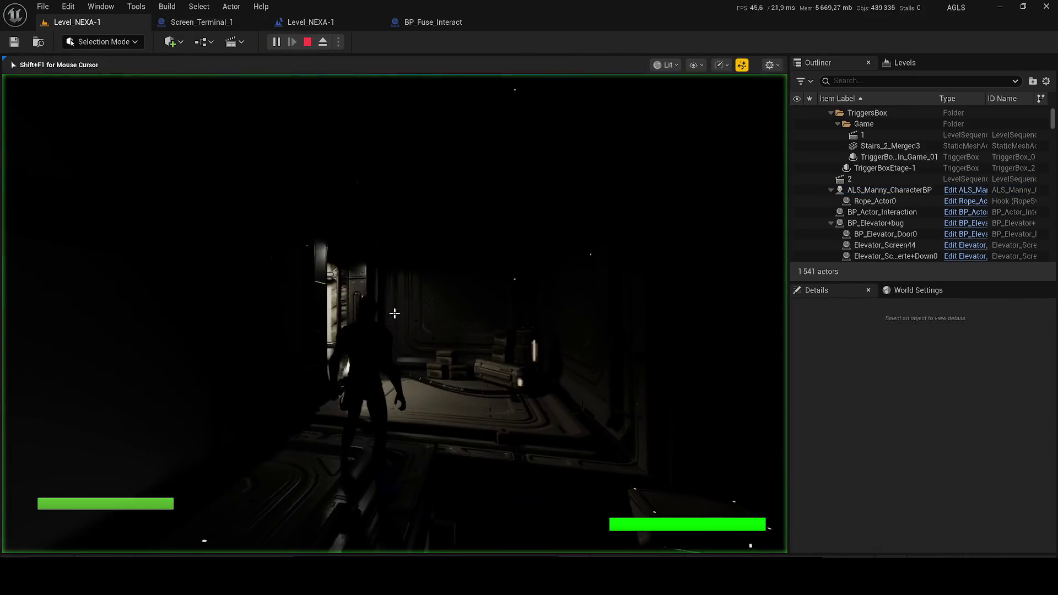
# Walk the character through the corridor to the terminal and open its ACCÈS REFUSÉ screen
pyautogui.press('w')
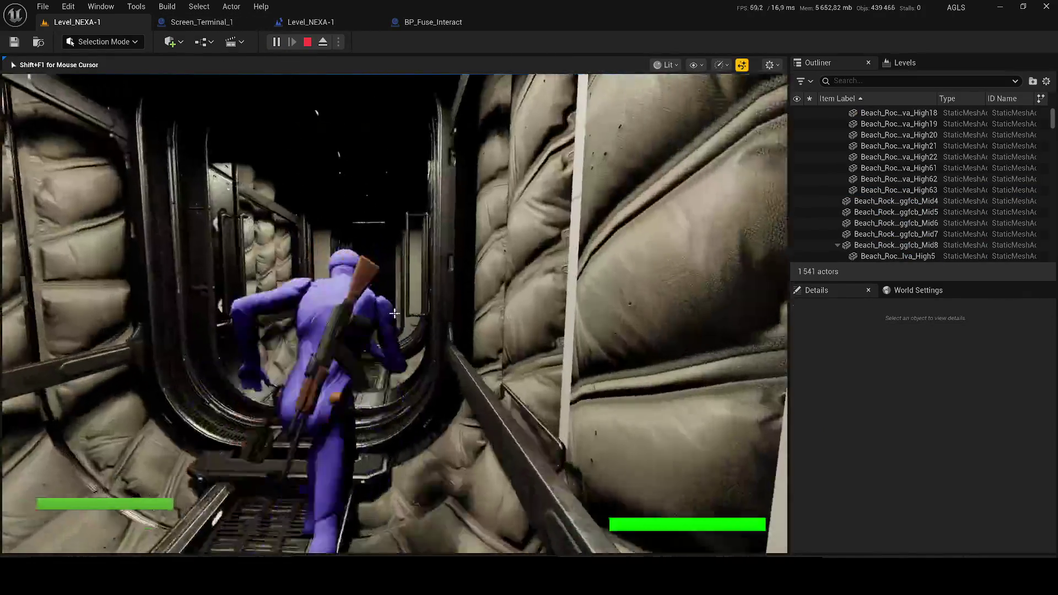
pyautogui.press('w')
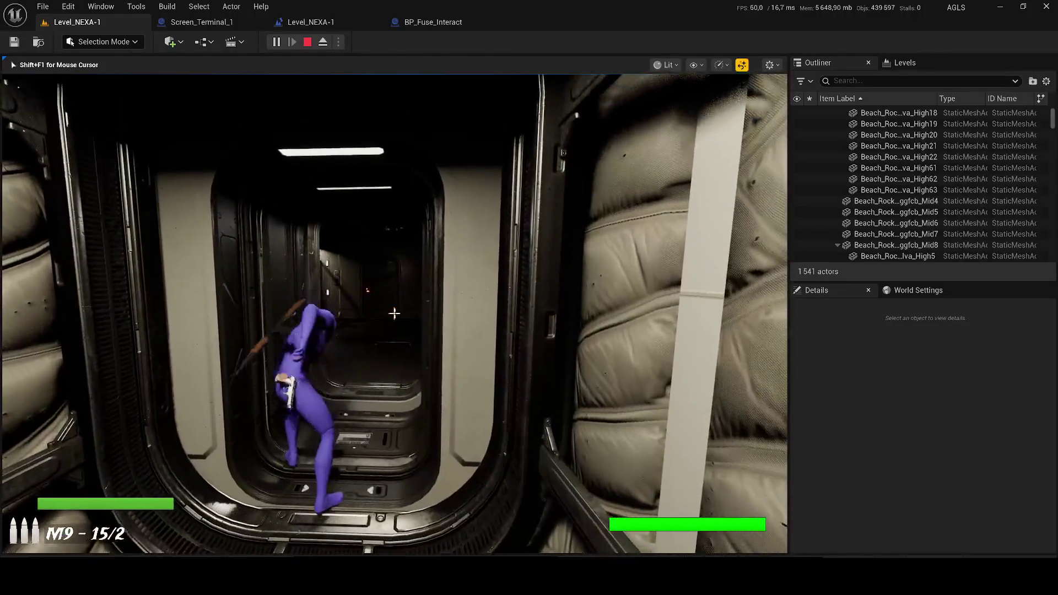
pyautogui.press('w')
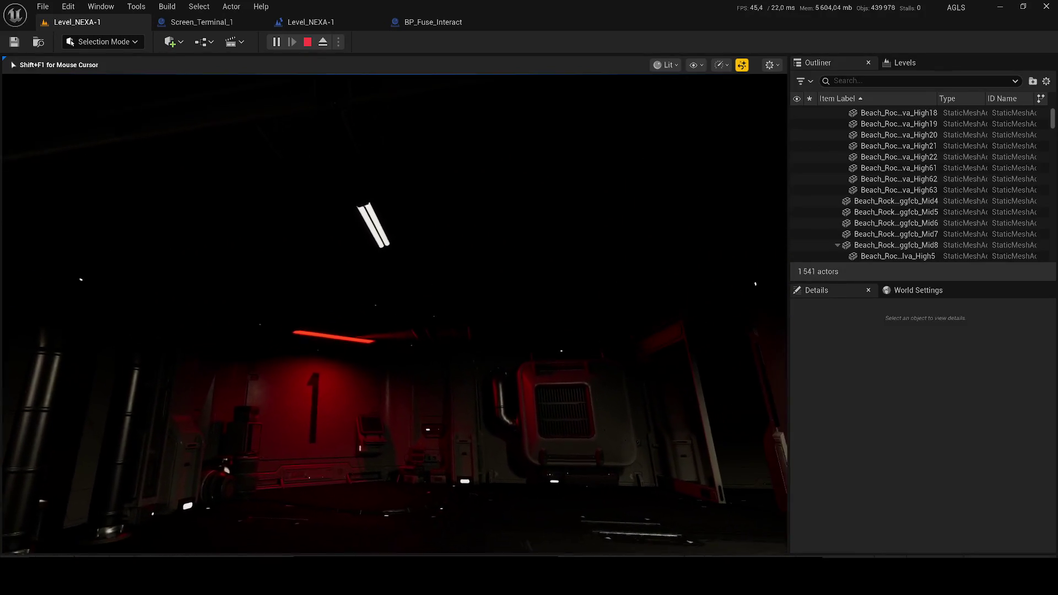
pyautogui.press('w')
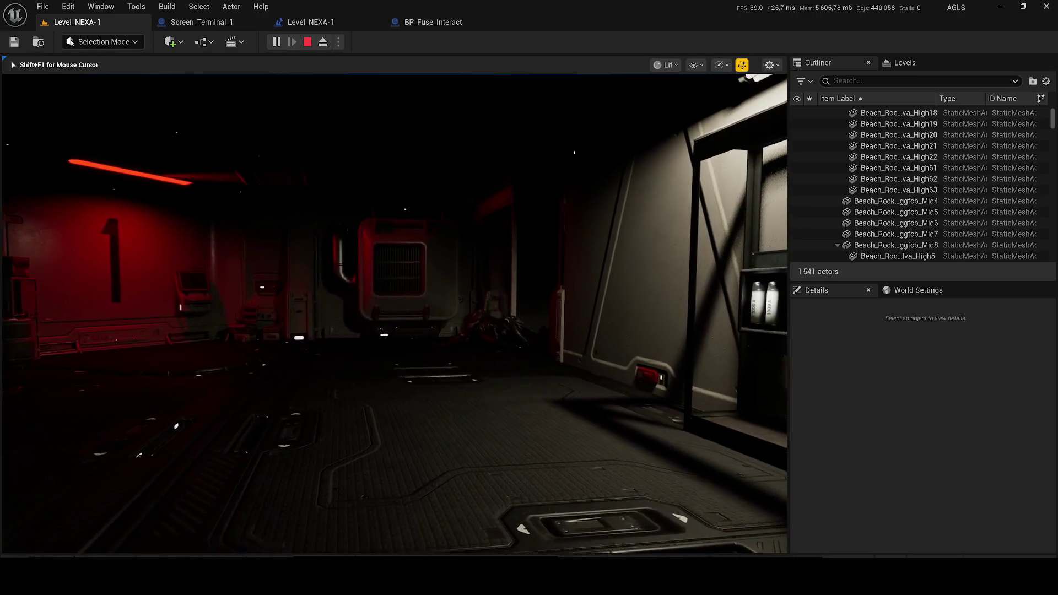
pyautogui.press('w')
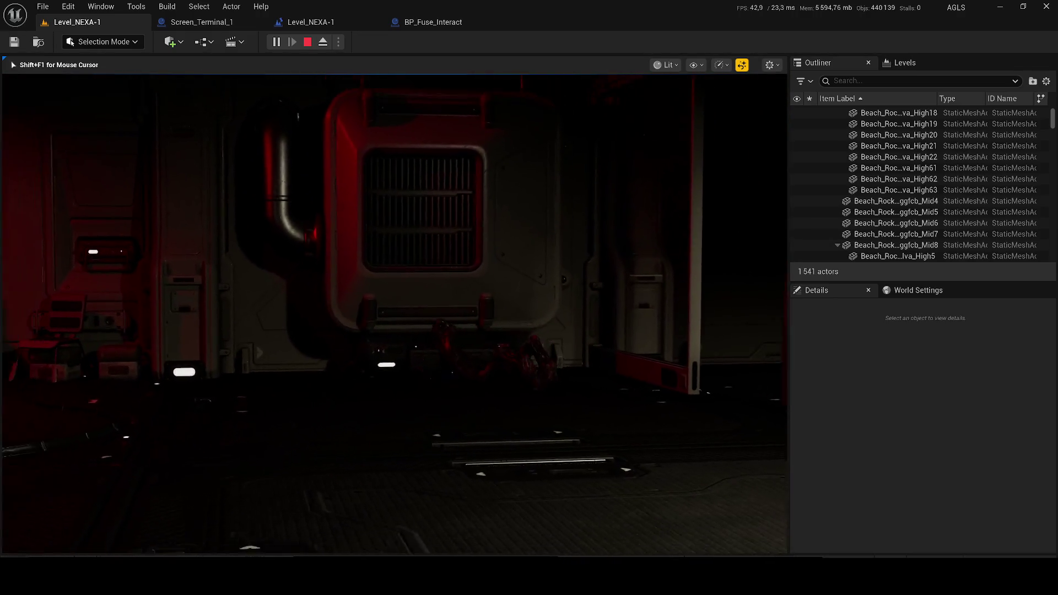
pyautogui.press('w')
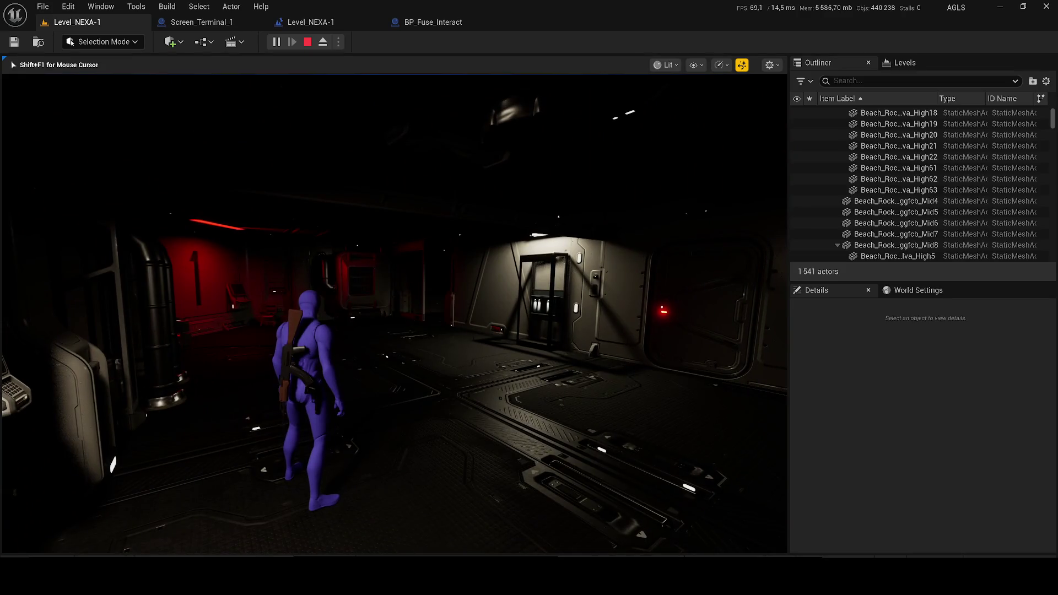
pyautogui.press('w')
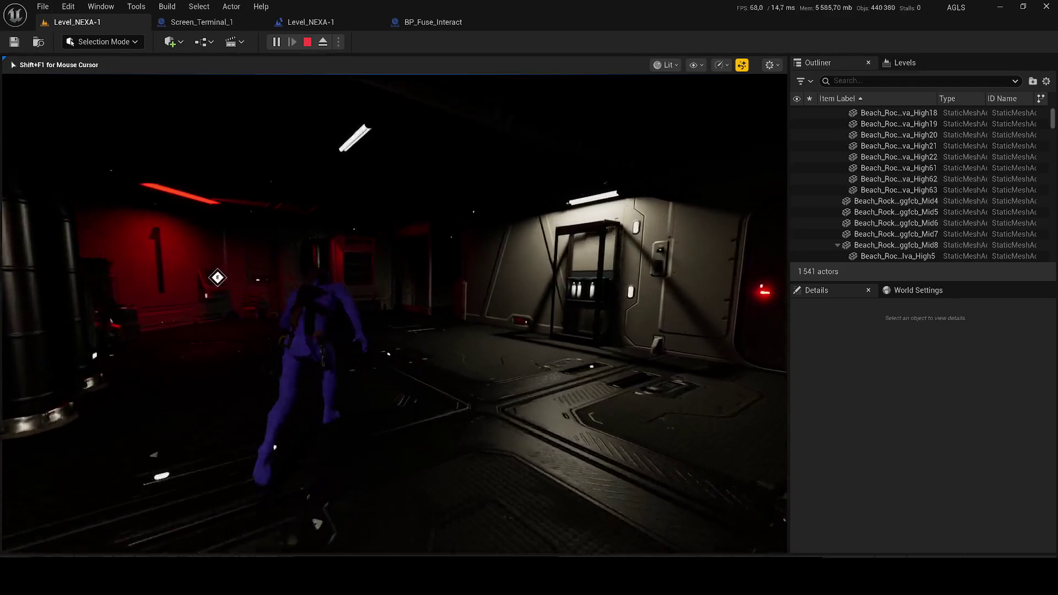
pyautogui.press('w')
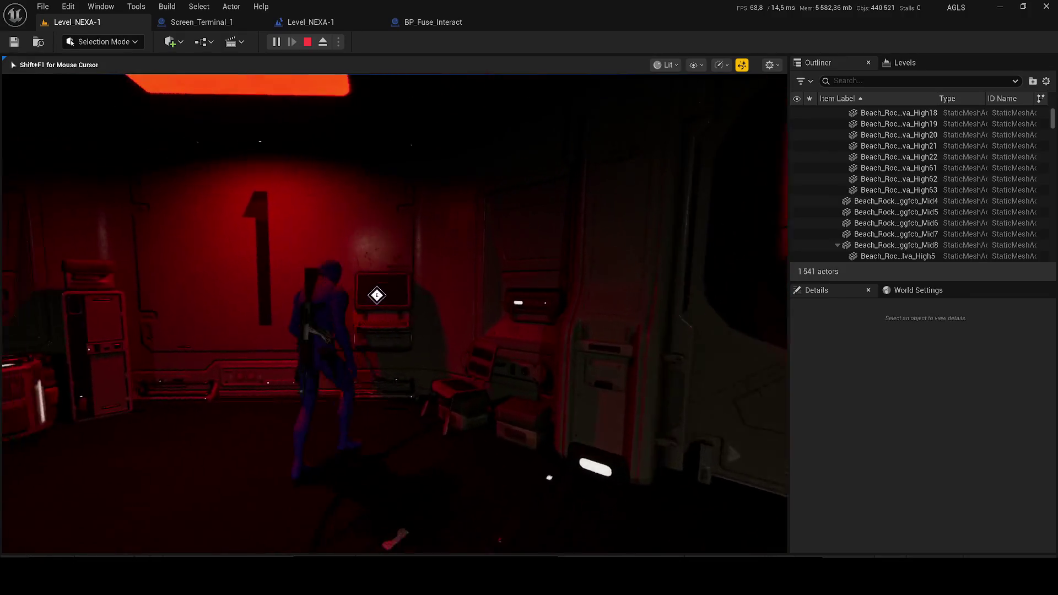
pyautogui.press('e')
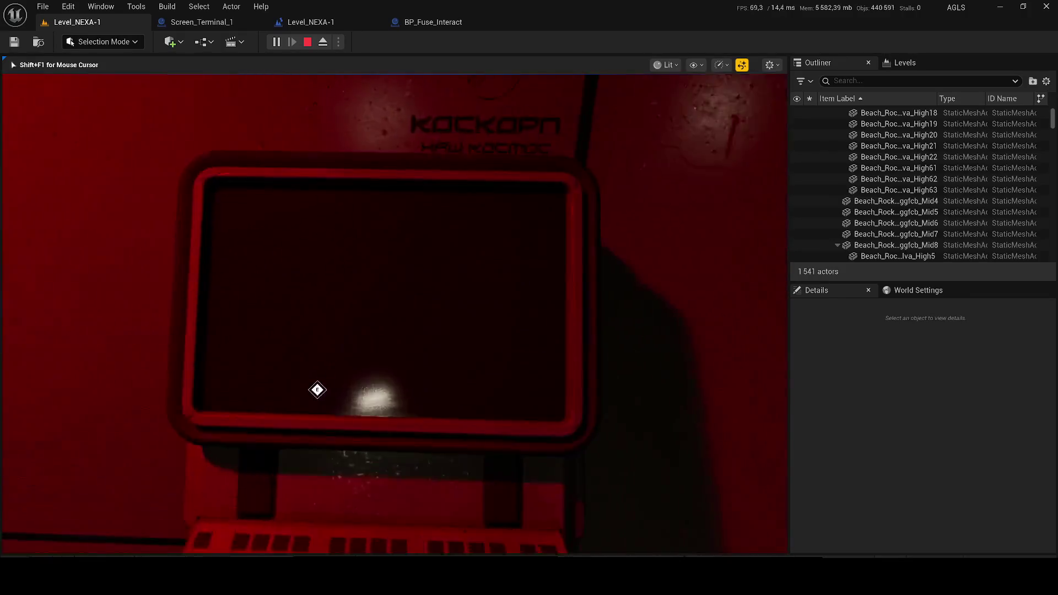
pyautogui.press('f')
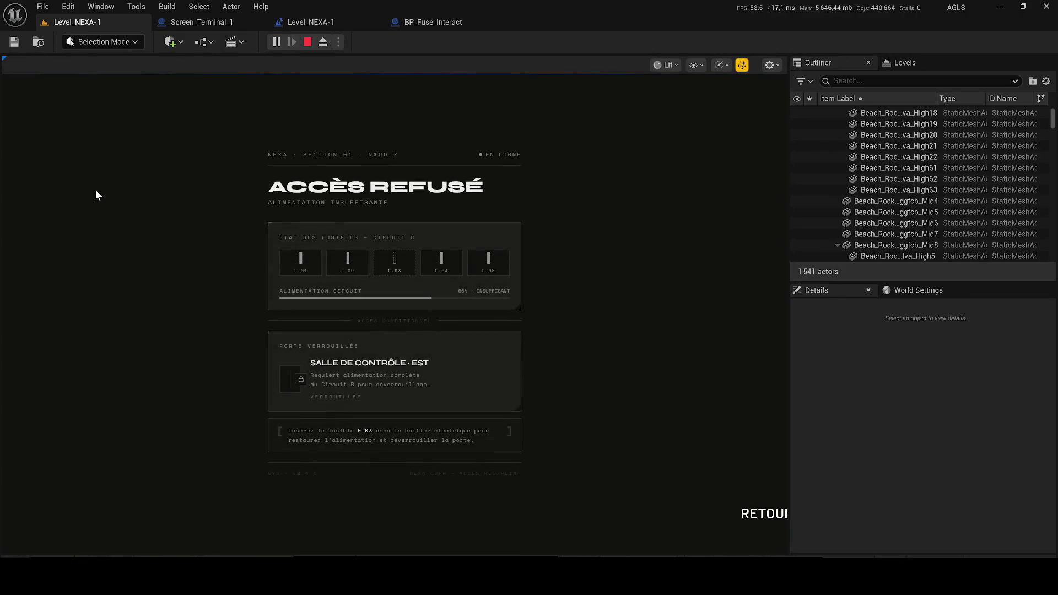
# Close the screen with RETOUR, reopen it, and stop the game with Esc
pyautogui.click(753, 509)
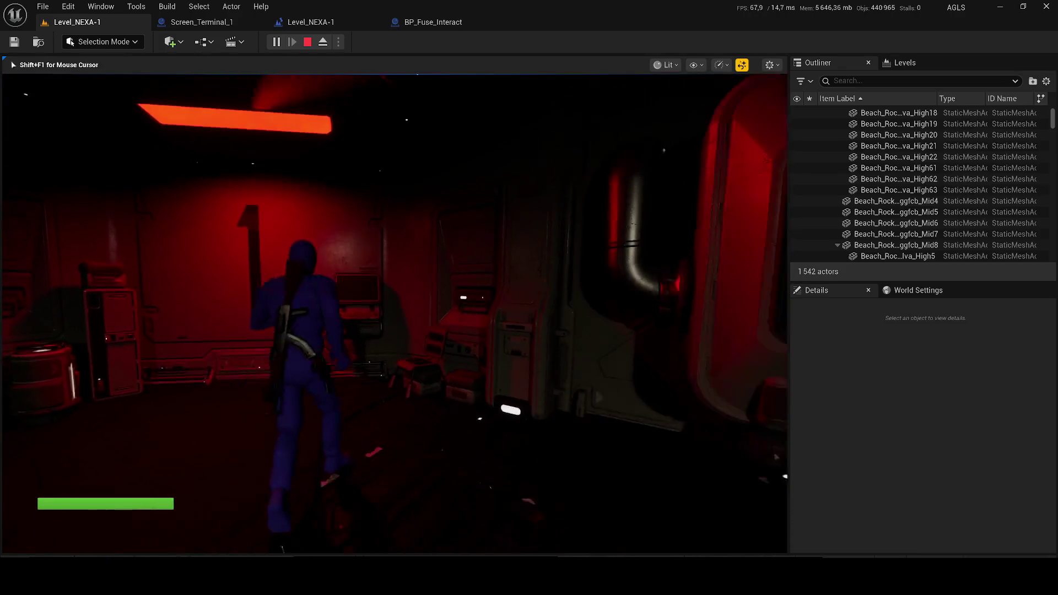
pyautogui.press('f')
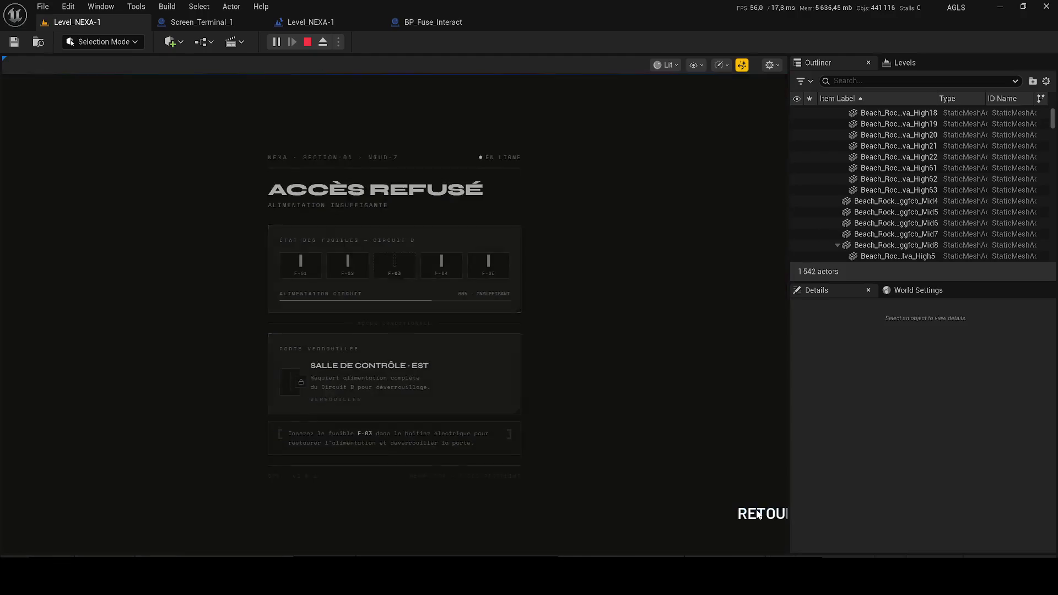
pyautogui.press('Escape')
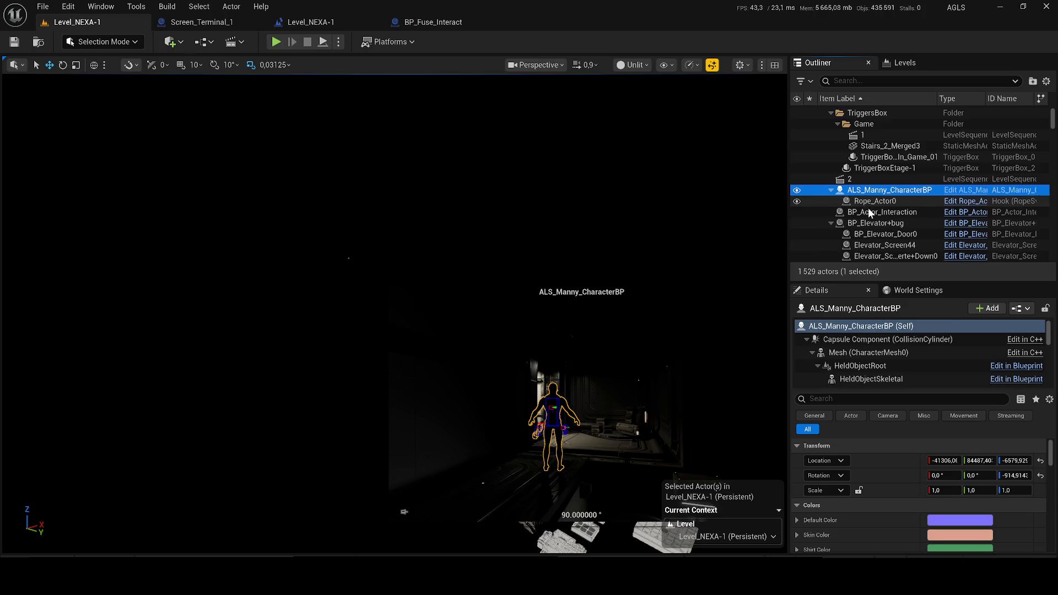
# Zoom to the terminal, select Screen_Terminal_1, and open its Blueprint for editing
pyautogui.doubleClick(882, 212)
pyautogui.scroll(2, 395, 313)
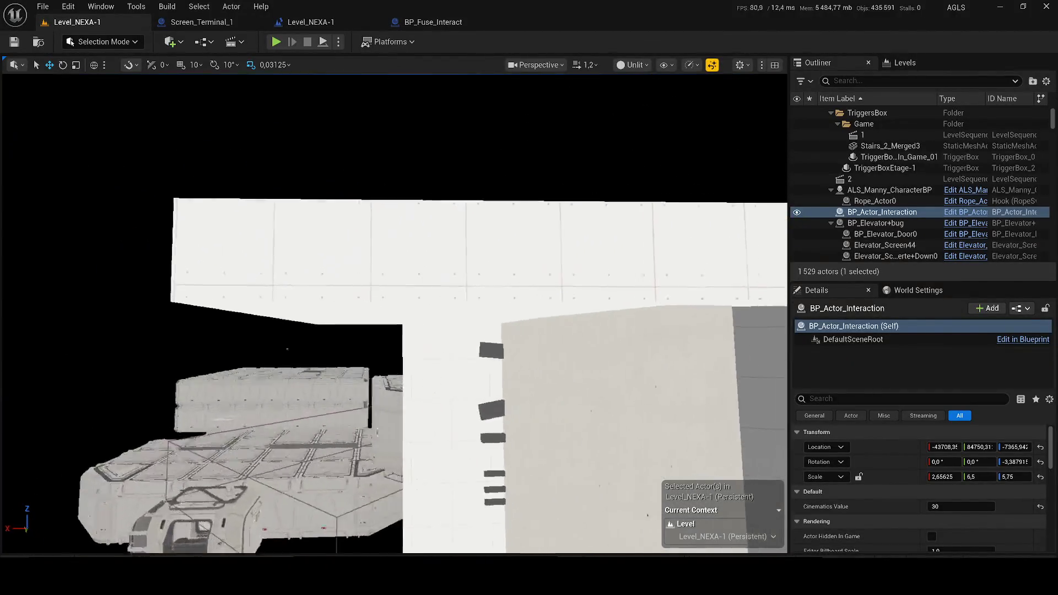
pyautogui.scroll(-3, 395, 313)
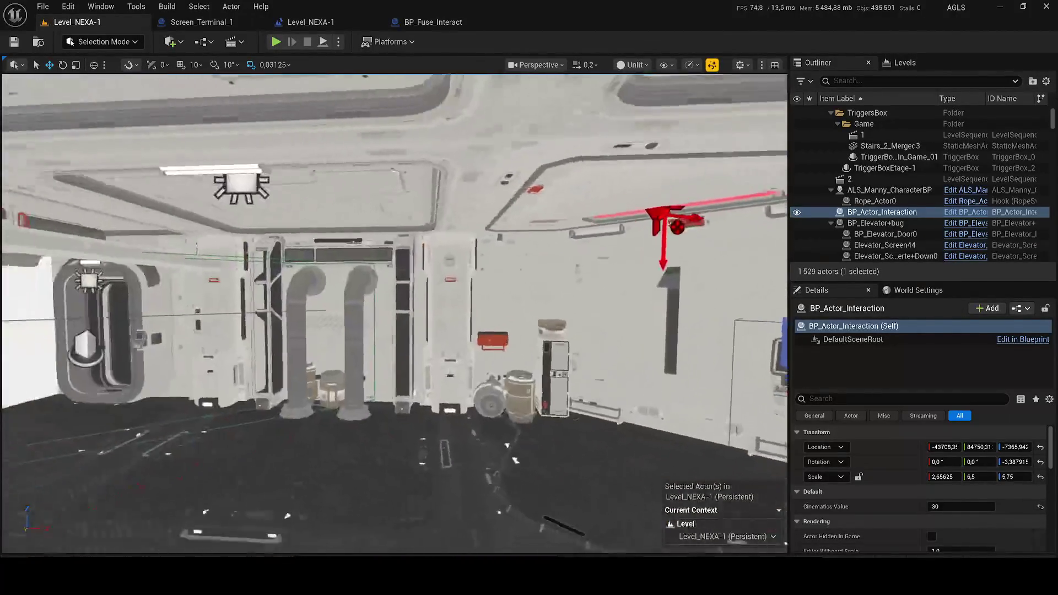
pyautogui.scroll(2, 394, 313)
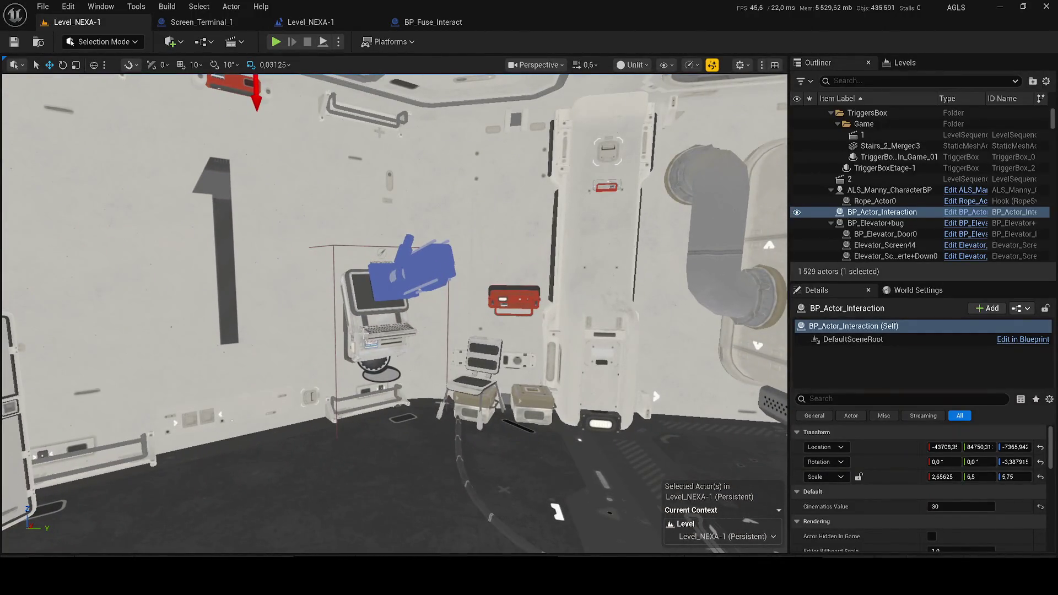
pyautogui.click(386, 315)
pyautogui.click(961, 192)
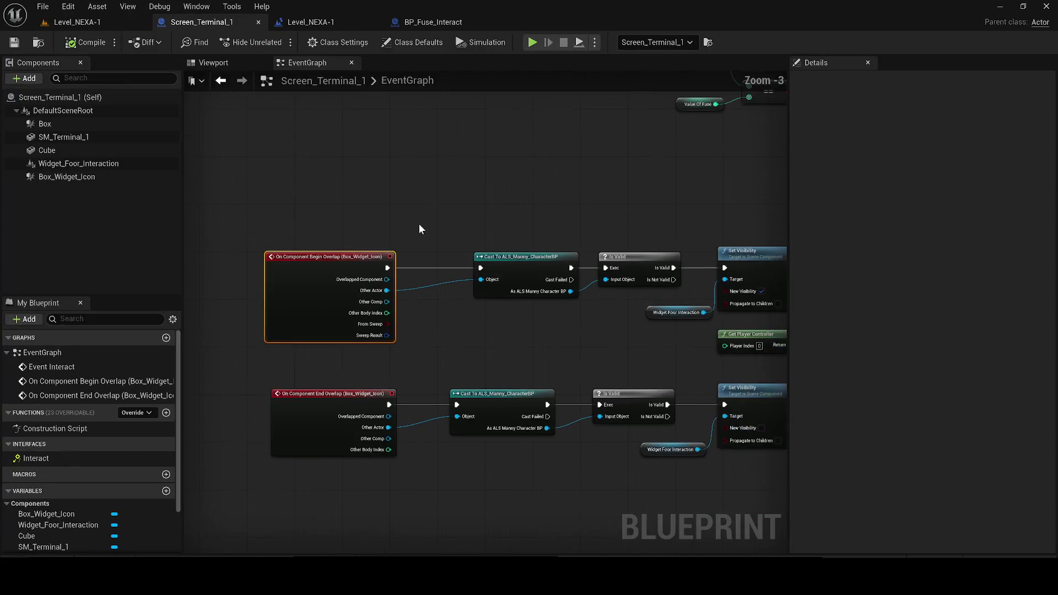
# Delete the Enable Input and Disable Input nodes, tidy the reroute node, and return to Level_NEXA-1
pyautogui.moveTo(470, 198)
pyautogui.mouseDown()
pyautogui.moveTo(501, 208)
pyautogui.moveTo(428, 297)
pyautogui.mouseUp()
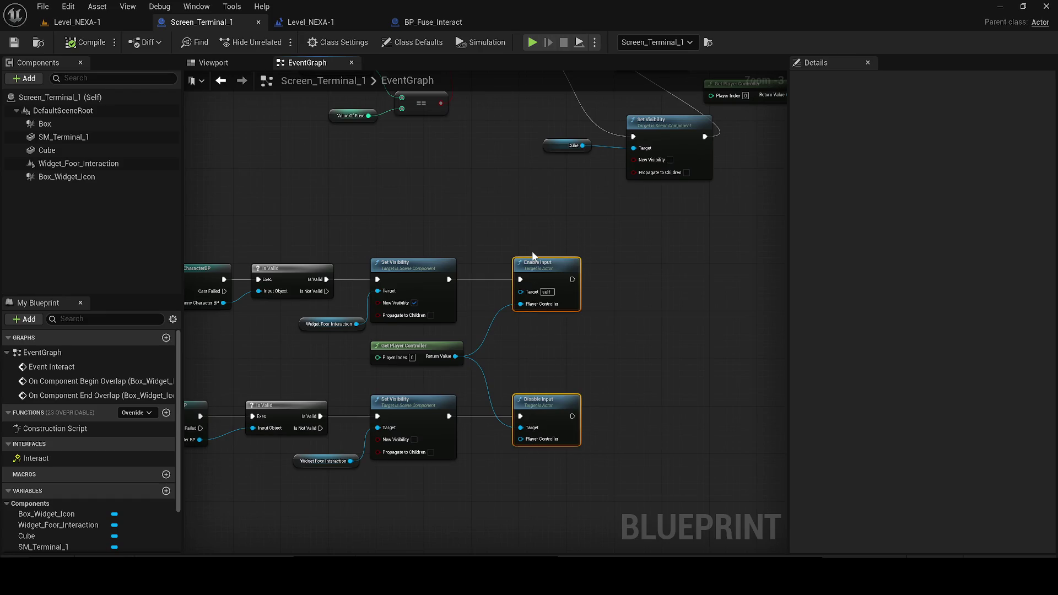
pyautogui.press('Delete')
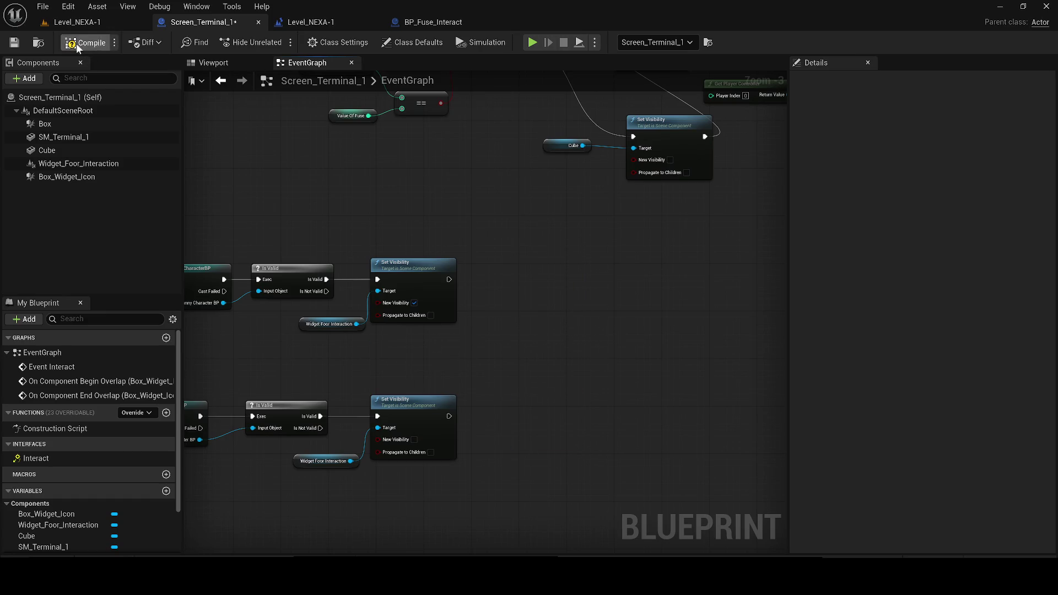
pyautogui.scroll(-2, 411, 159)
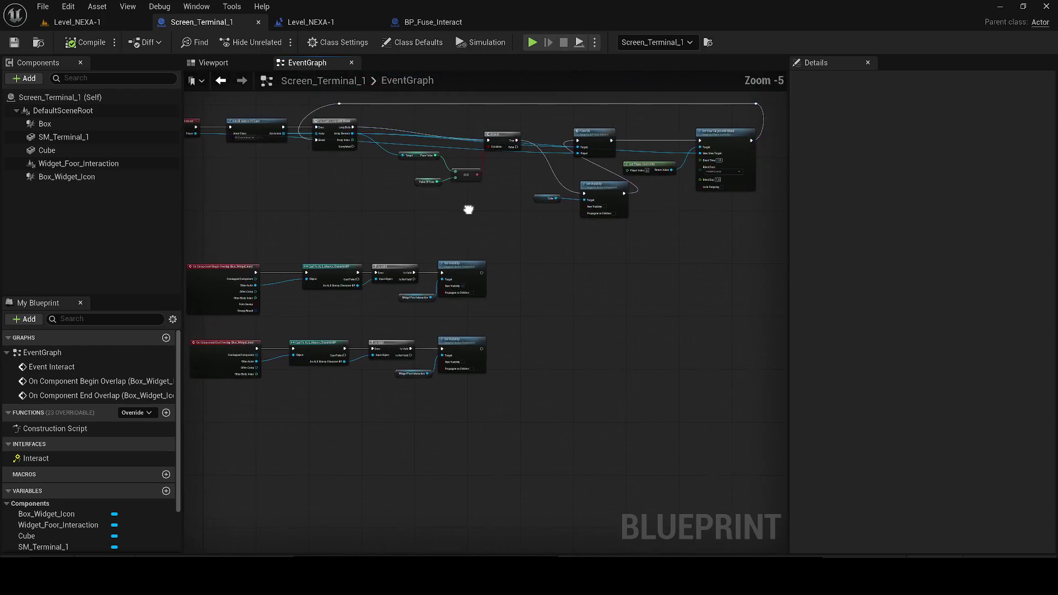
pyautogui.moveTo(515, 196); pyautogui.dragTo(518, 442)
pyautogui.moveTo(431, 230); pyautogui.dragTo(367, 225)
pyautogui.click(62, 23)
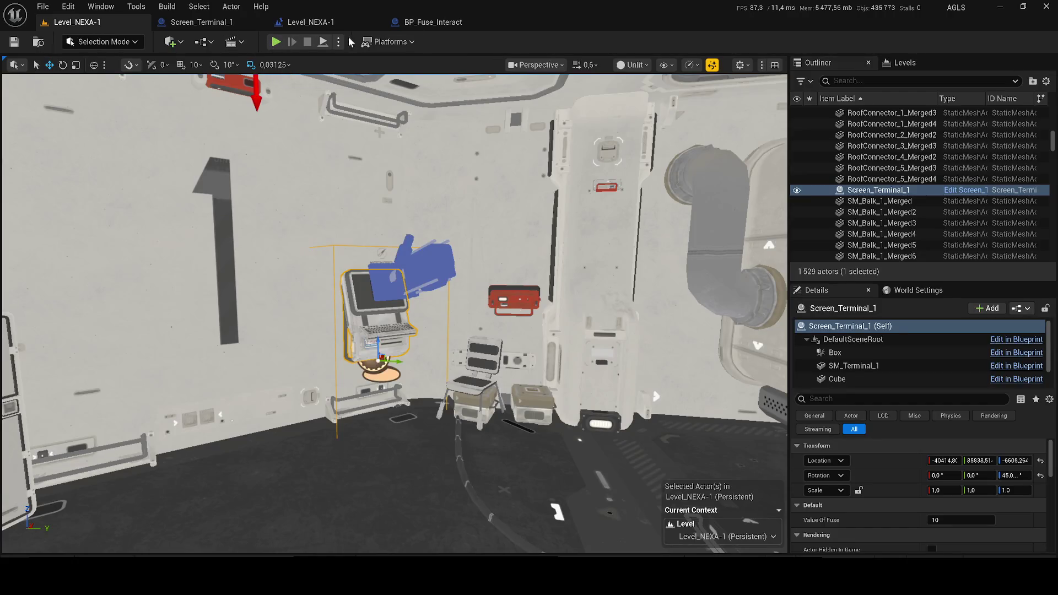
# Start Play-In-Editor, run the character to the terminal by the 1 wall, and open its screen with E
pyautogui.click(299, 26)
pyautogui.click(94, 22)
pyautogui.click(276, 42)
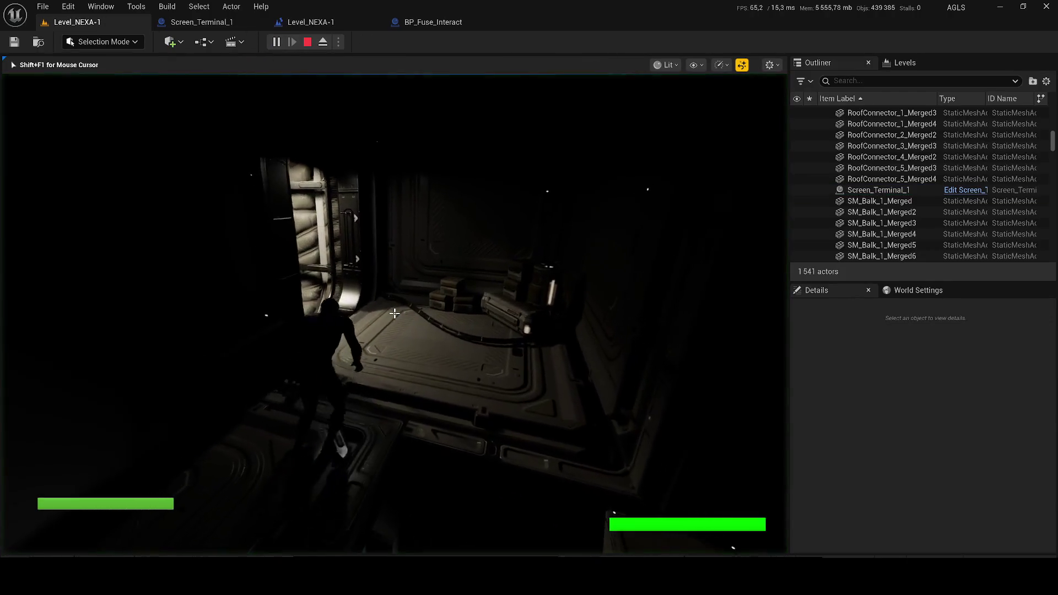
pyautogui.press('w')
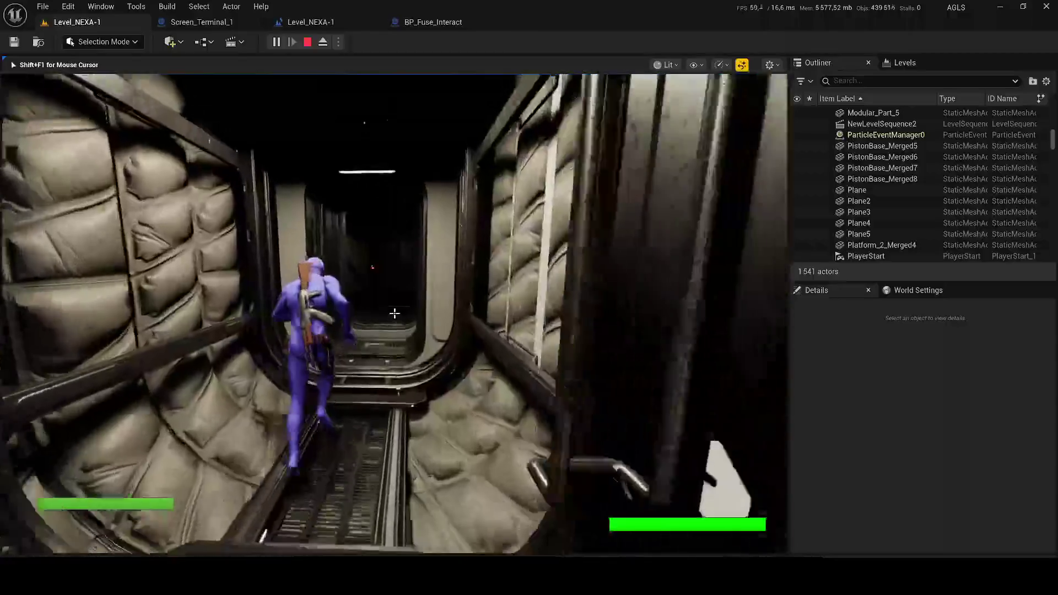
pyautogui.press('w')
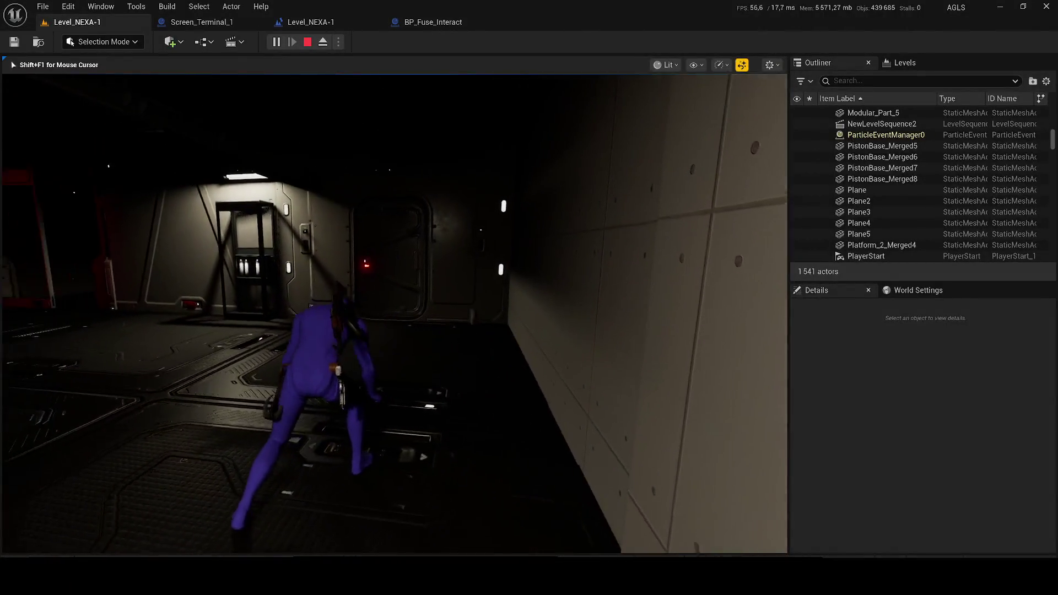
pyautogui.press('w')
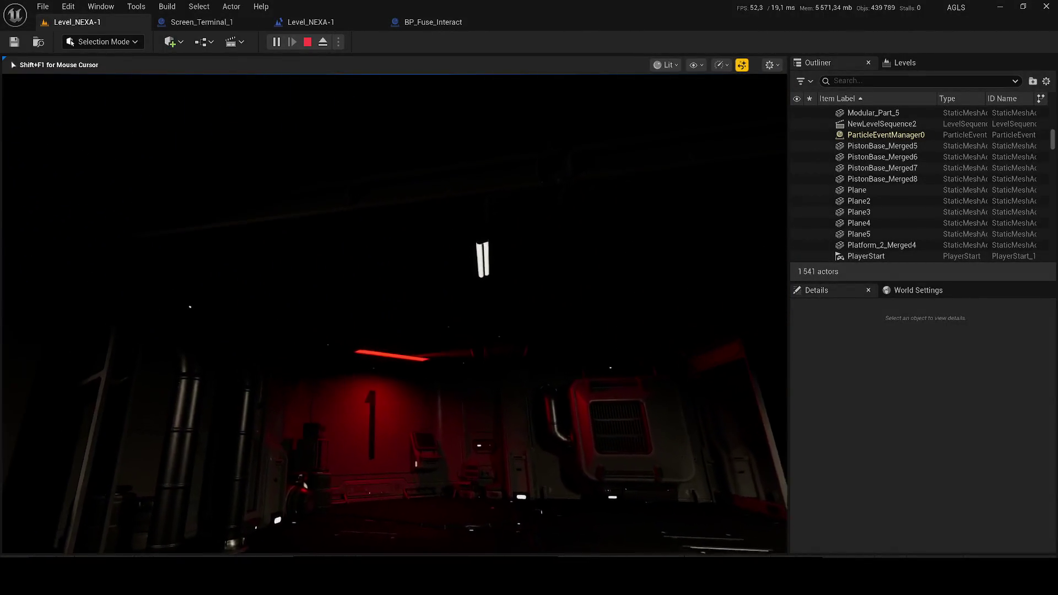
pyautogui.press('w')
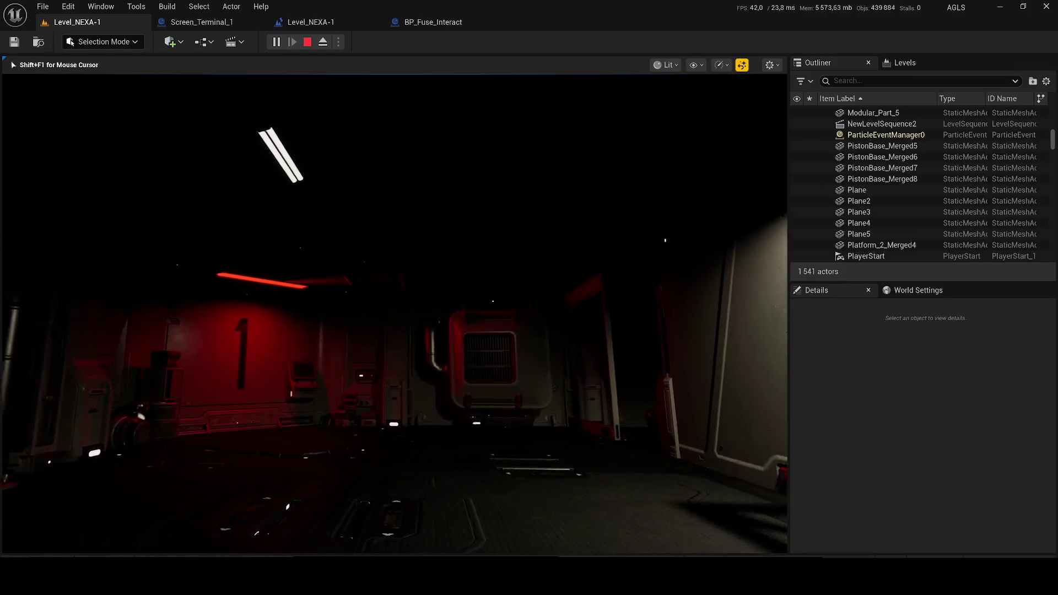
pyautogui.press('w')
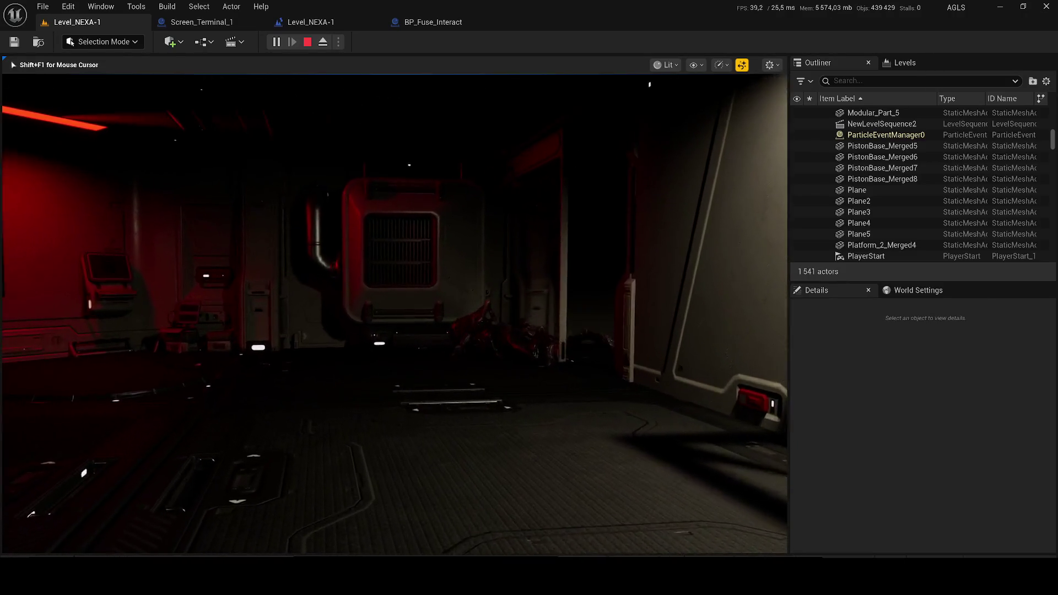
pyautogui.press('w')
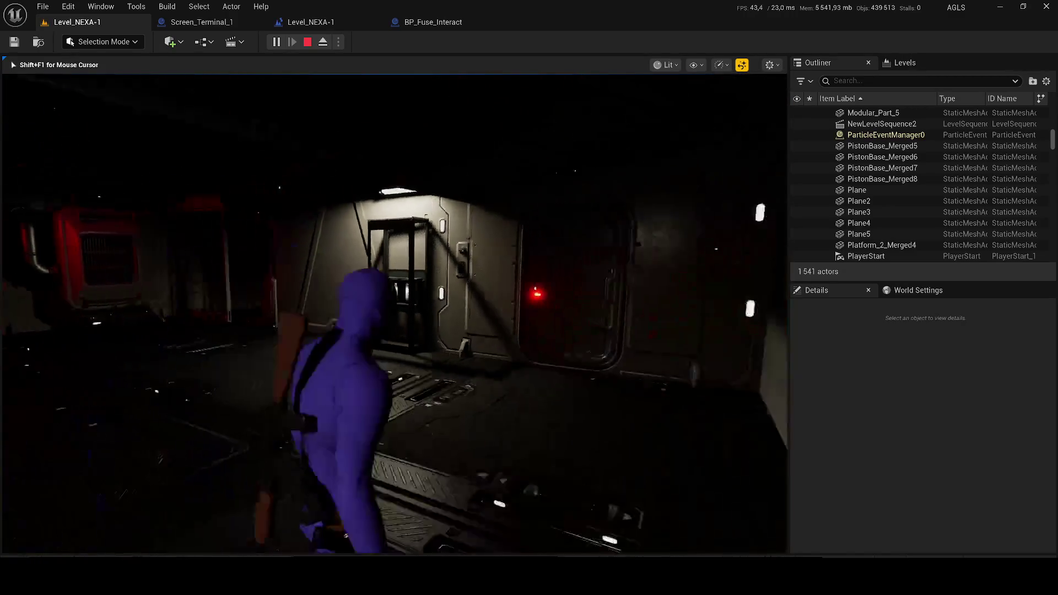
pyautogui.press('w')
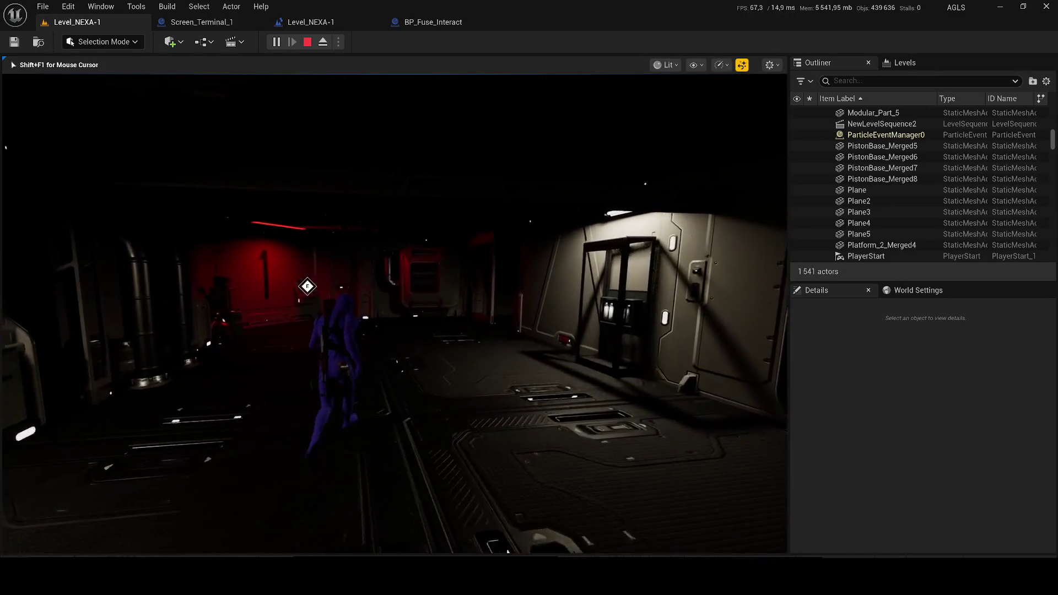
pyautogui.press('w')
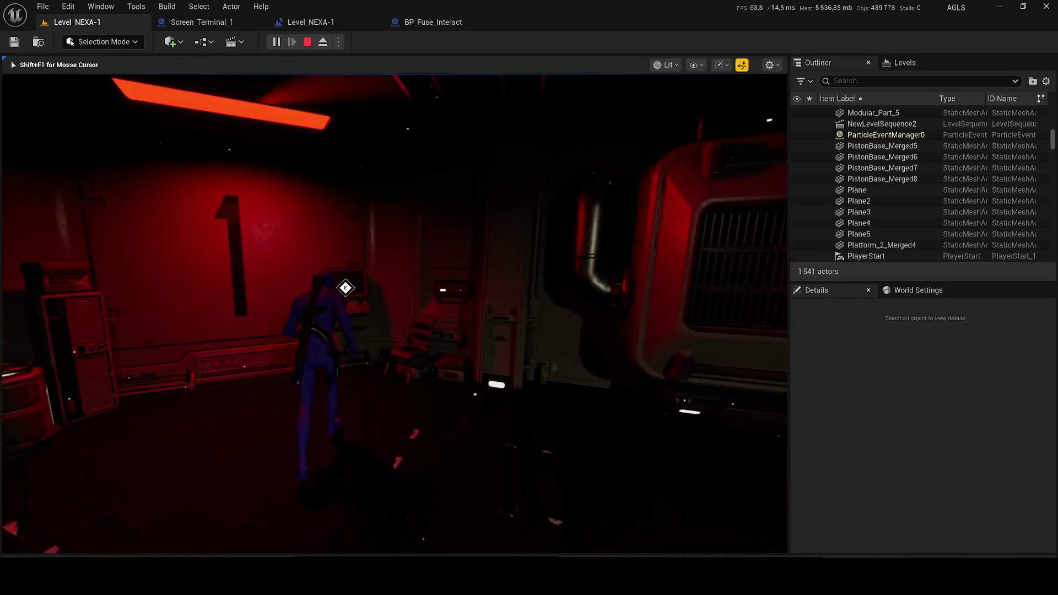
pyautogui.press('e')
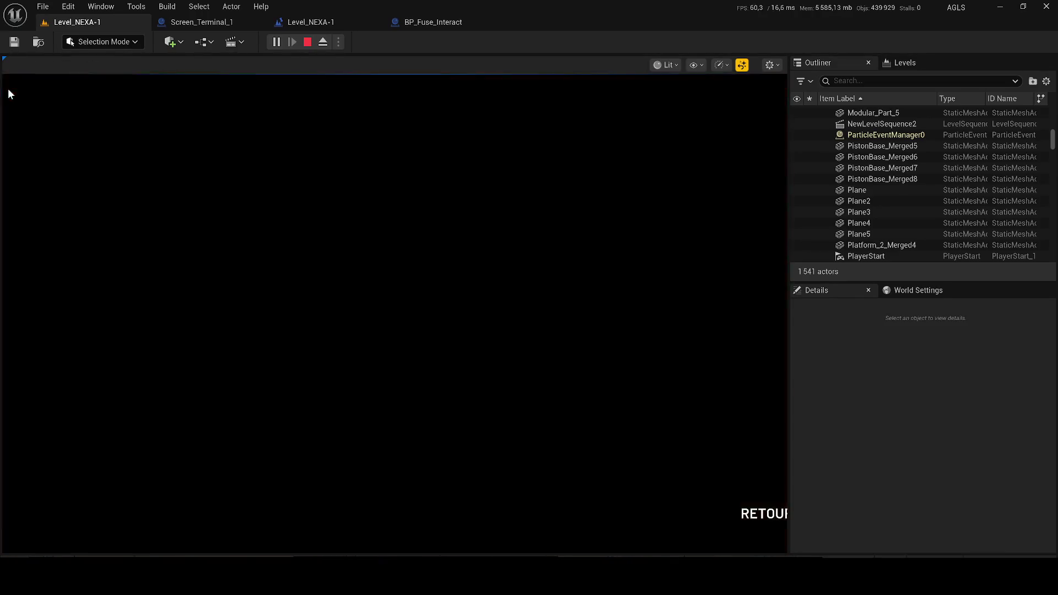
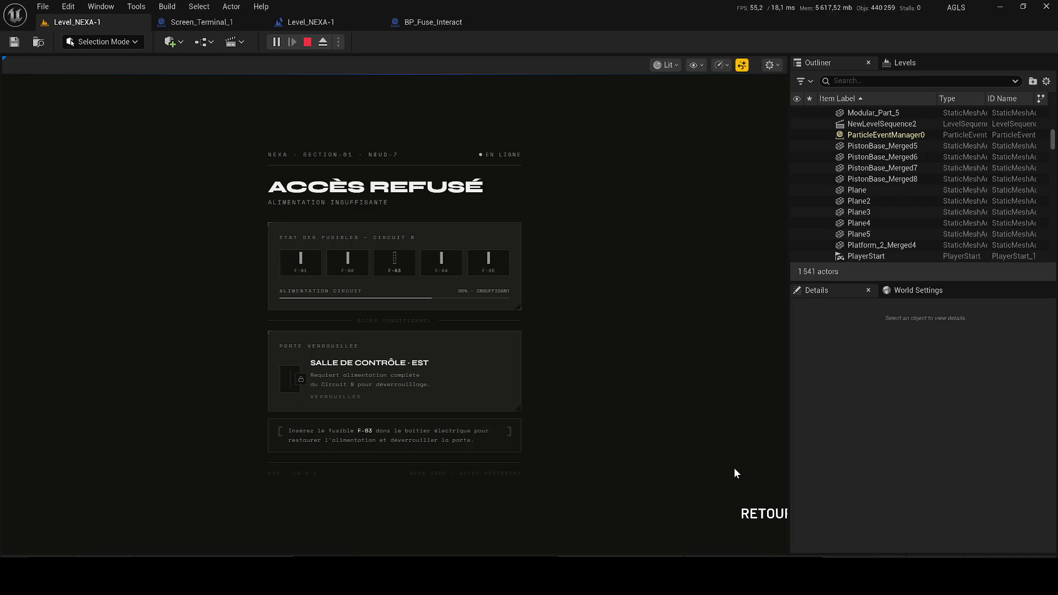
# Dismiss the ACCÈS REFUSÉ terminal screen, interact again, dismiss it once more, and stop play
pyautogui.click(765, 516)
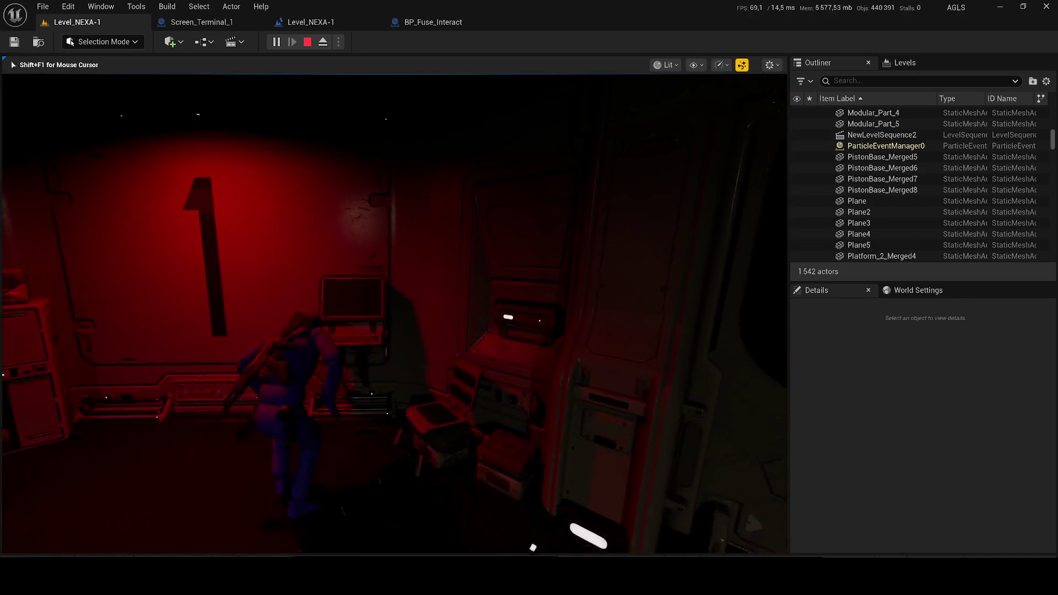
pyautogui.press('e')
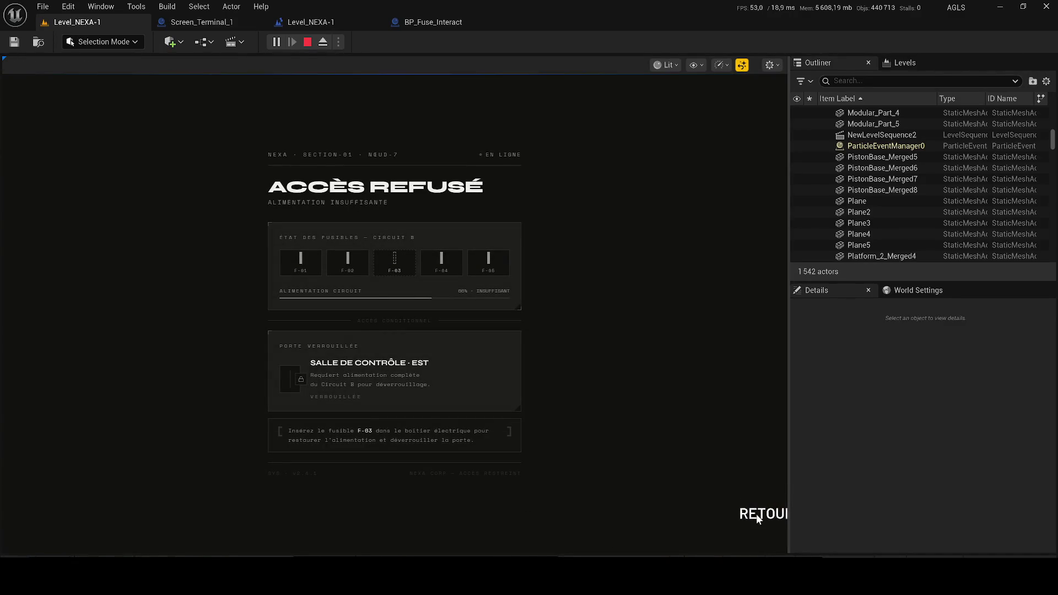
pyautogui.click(756, 514)
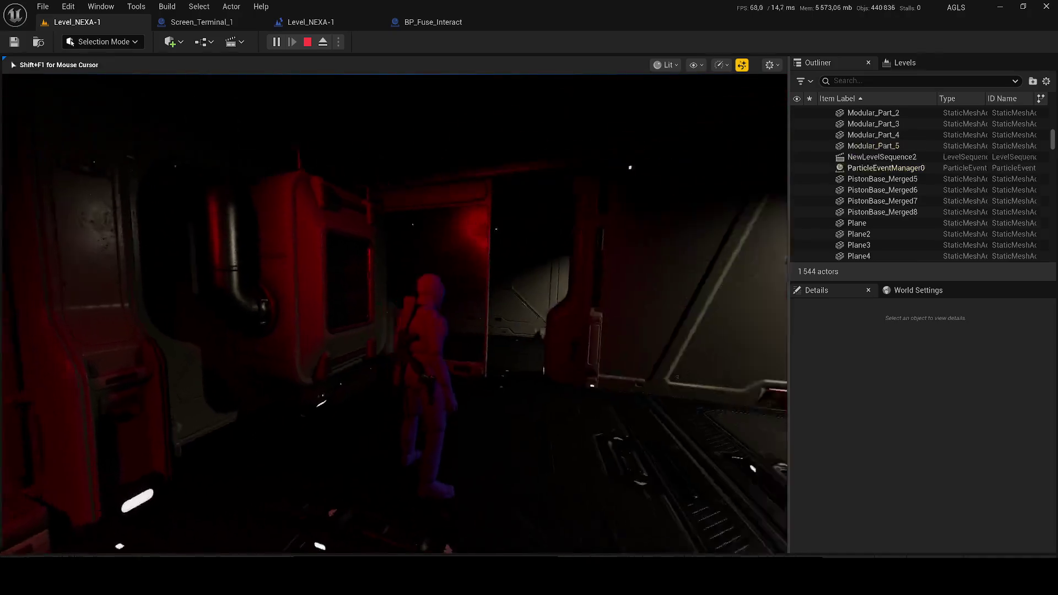
pyautogui.press('Escape')
# In Screen_Terminal_1, inspect the Box_Widget_Icon component and bring its overlap events into view
pyautogui.click(223, 25)
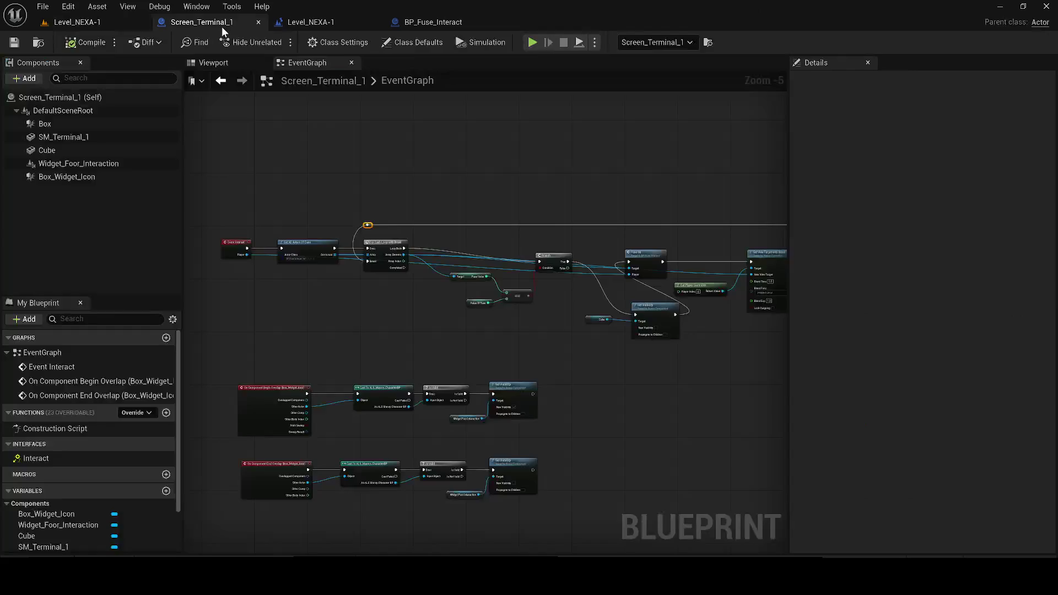
pyautogui.click(229, 63)
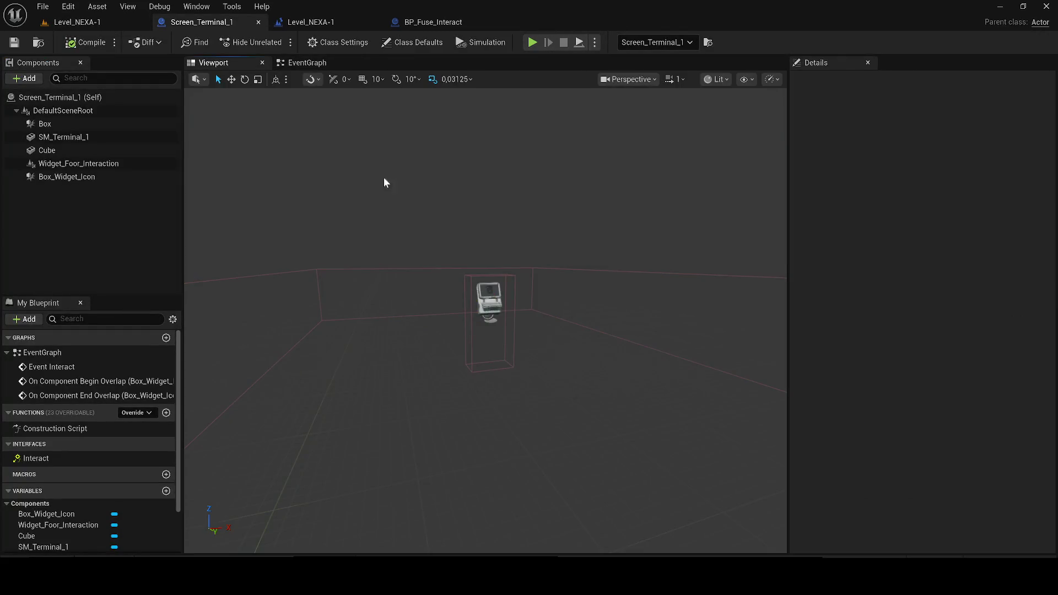
pyautogui.click(302, 63)
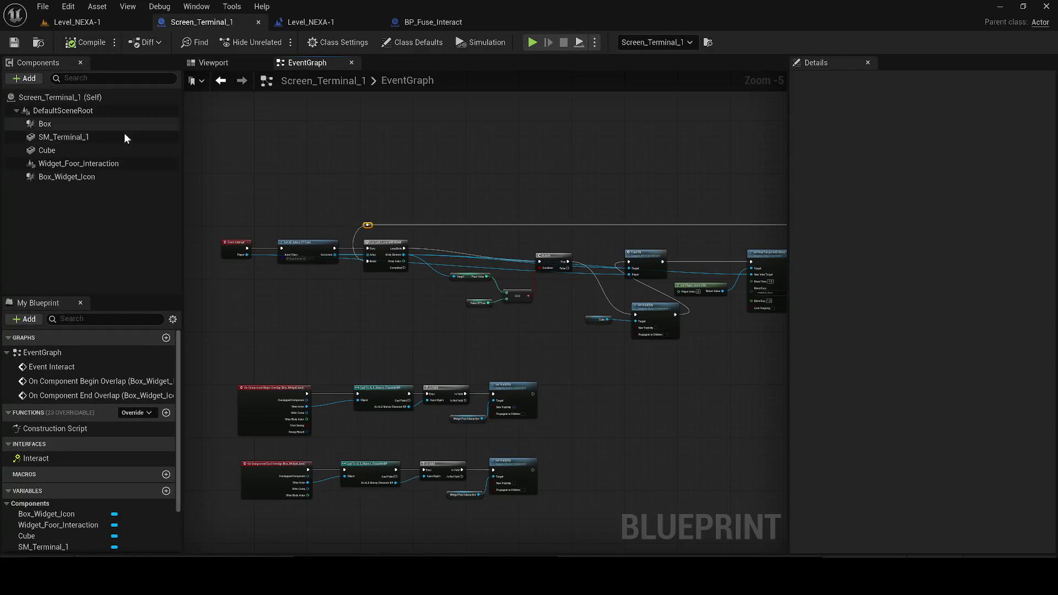
pyautogui.click(63, 180)
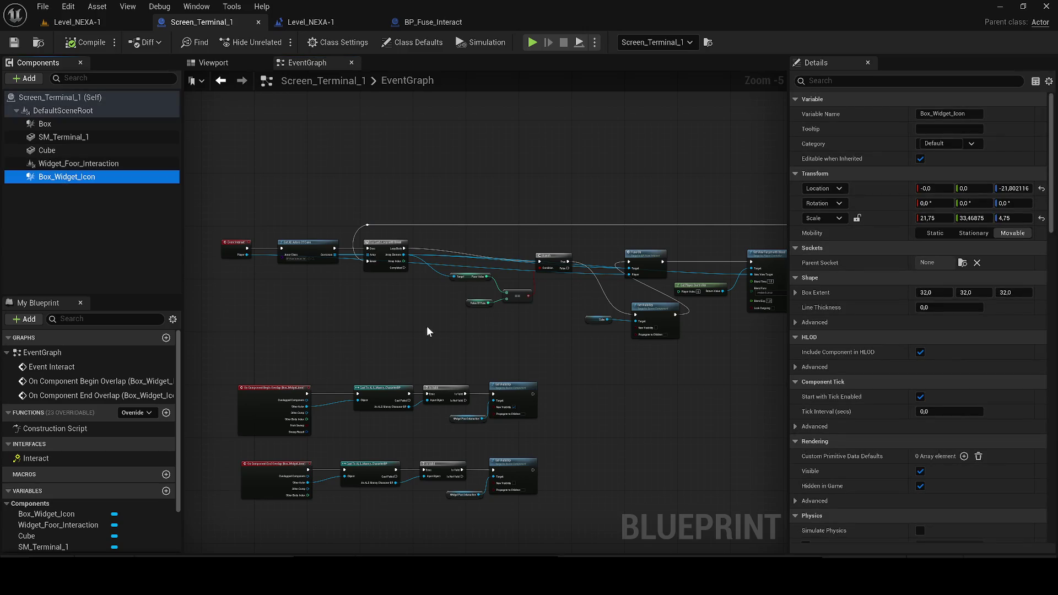
pyautogui.scroll(3, 302, 397)
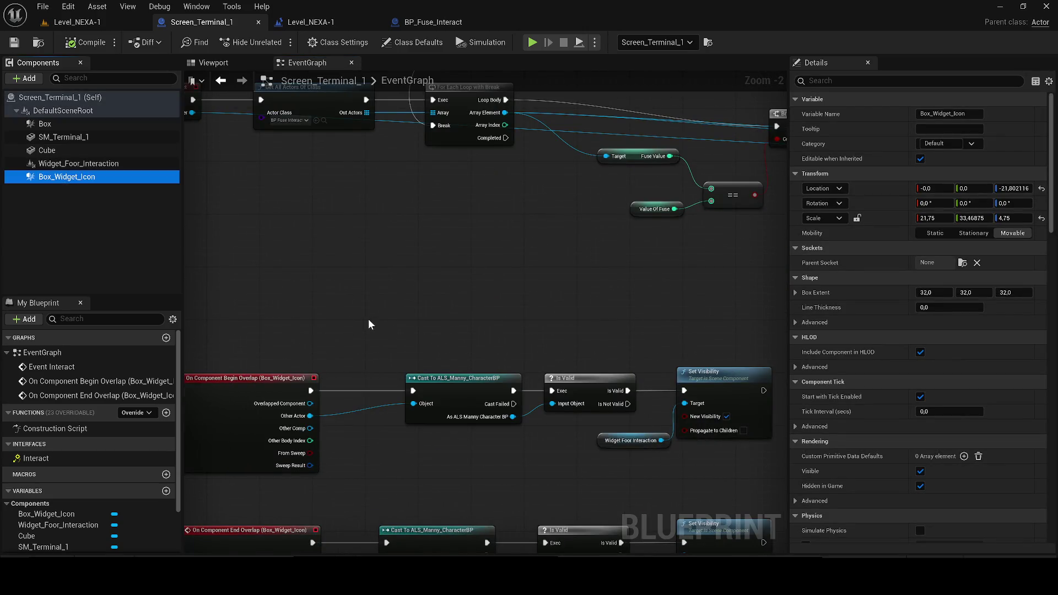
pyautogui.scroll(3, 405, 294)
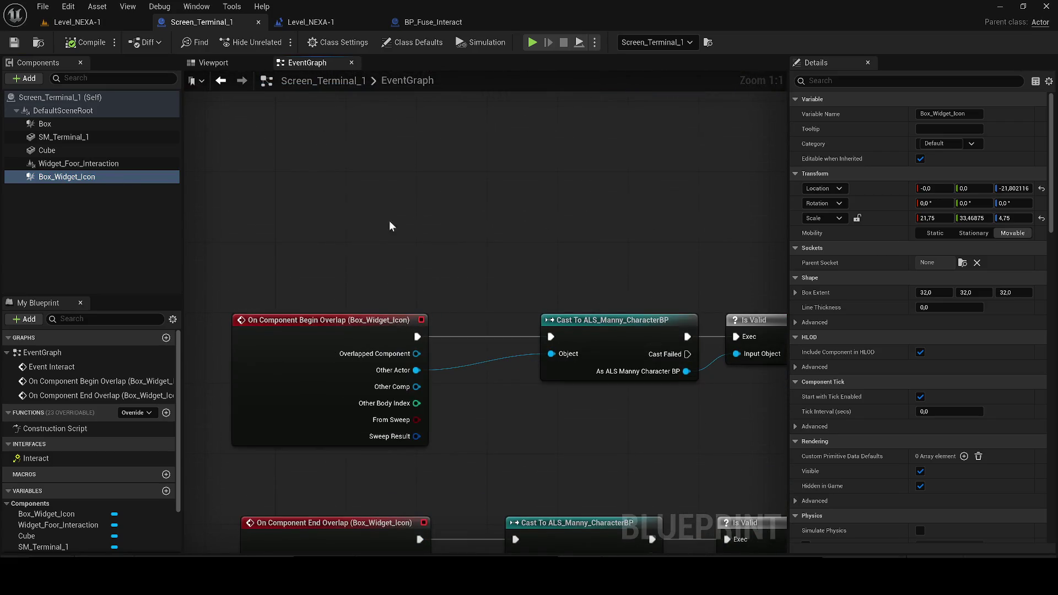
pyautogui.scroll(-4, 339, 264)
pyautogui.moveTo(371, 385)
pyautogui.mouseDown()
pyautogui.moveTo(442, 338)
pyautogui.moveTo(489, 277)
pyautogui.mouseUp()
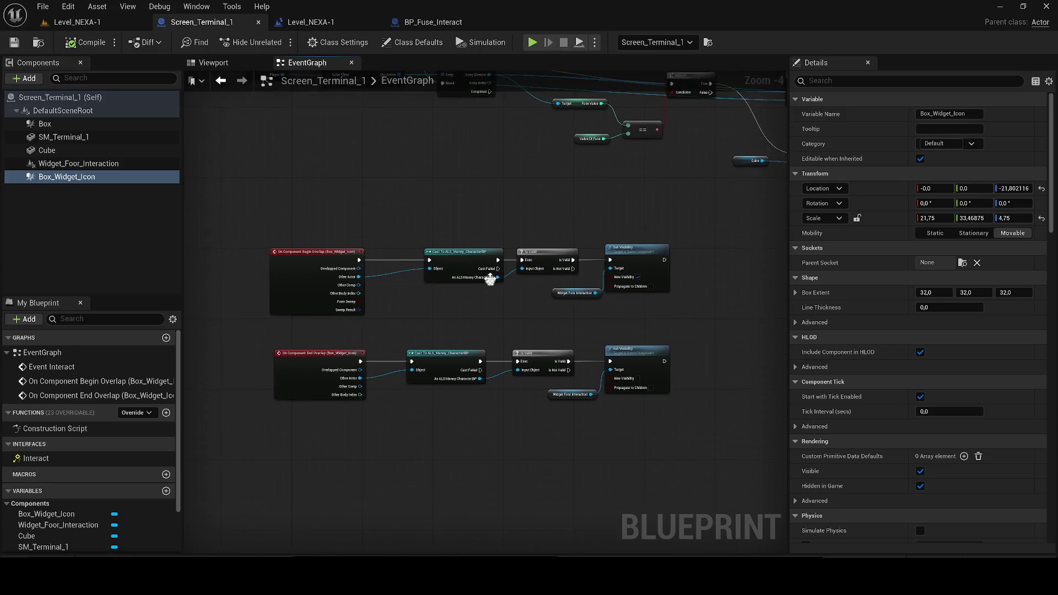
pyautogui.scroll(1, 515, 248)
# Delete the Cast To ALS_Manny and Is Valid nodes, wire both overlap events to Set Visibility, and save
pyautogui.moveTo(565, 277); pyautogui.dragTo(565, 276)
pyautogui.press('Delete')
pyautogui.moveTo(397, 326); pyautogui.dragTo(524, 439)
pyautogui.press('Delete')
pyautogui.moveTo(315, 253); pyautogui.dragTo(402, 253)
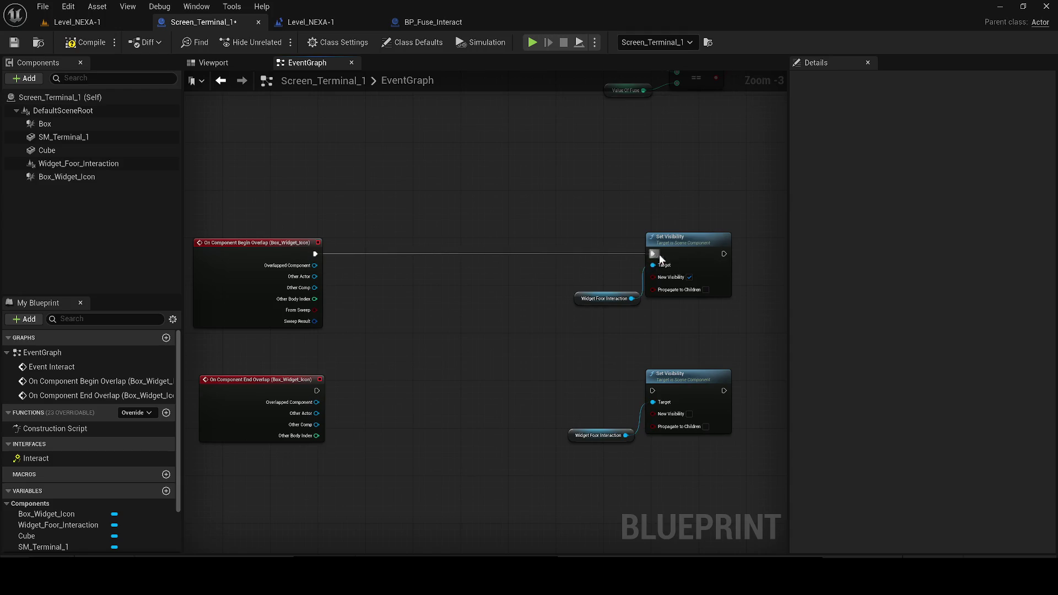
pyautogui.moveTo(691, 239); pyautogui.dragTo(481, 241)
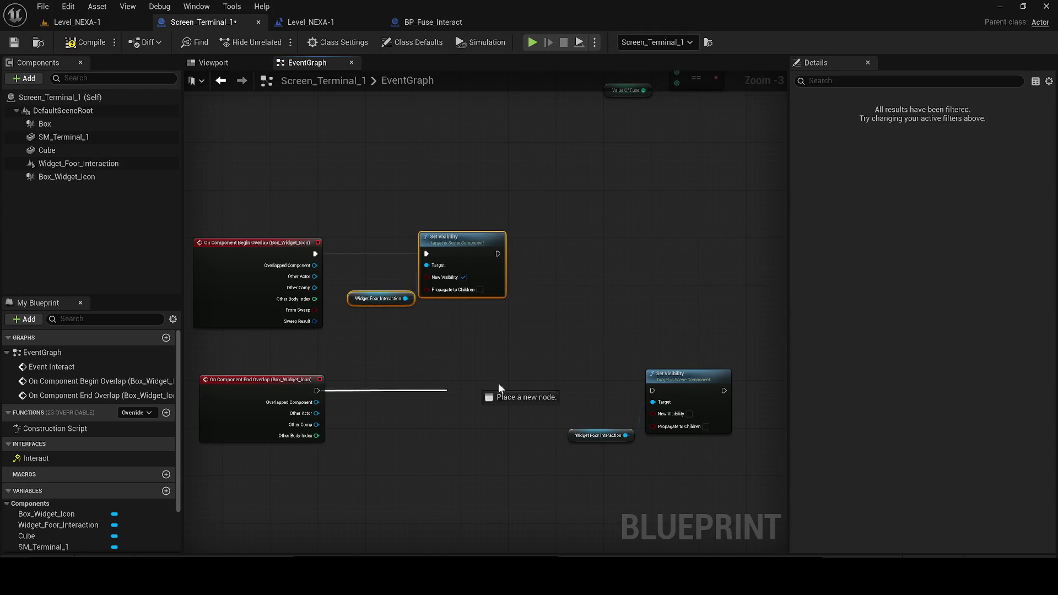
pyautogui.moveTo(671, 383)
pyautogui.mouseDown()
pyautogui.moveTo(471, 378)
pyautogui.moveTo(483, 383)
pyautogui.mouseUp()
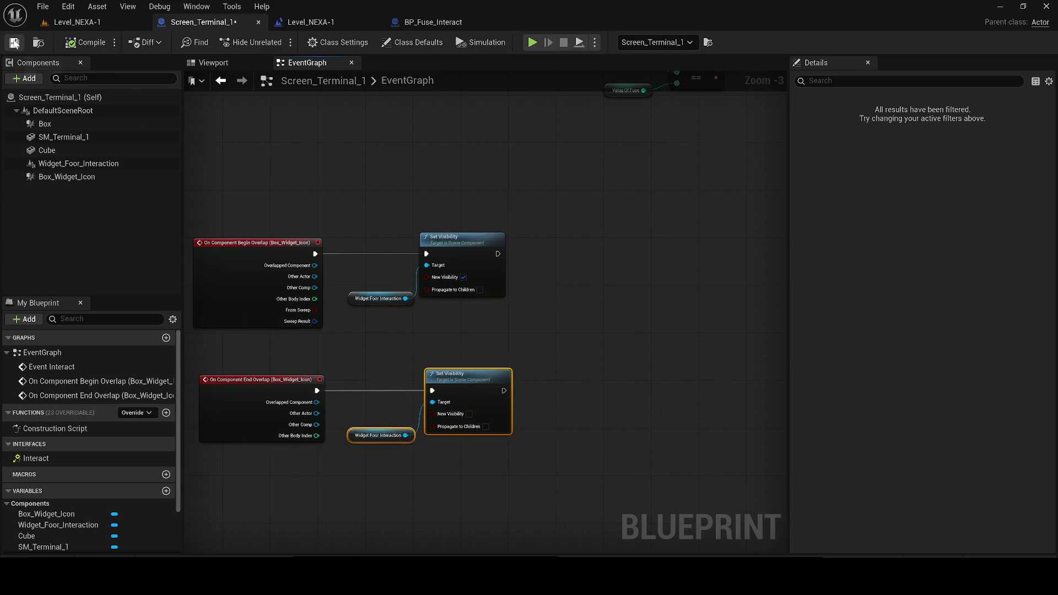
pyautogui.click(14, 43)
# Review the Get All Actors, loop, Branch and Set View Target nodes, save, and open Fuse ok
pyautogui.moveTo(328, 112); pyautogui.dragTo(283, 390)
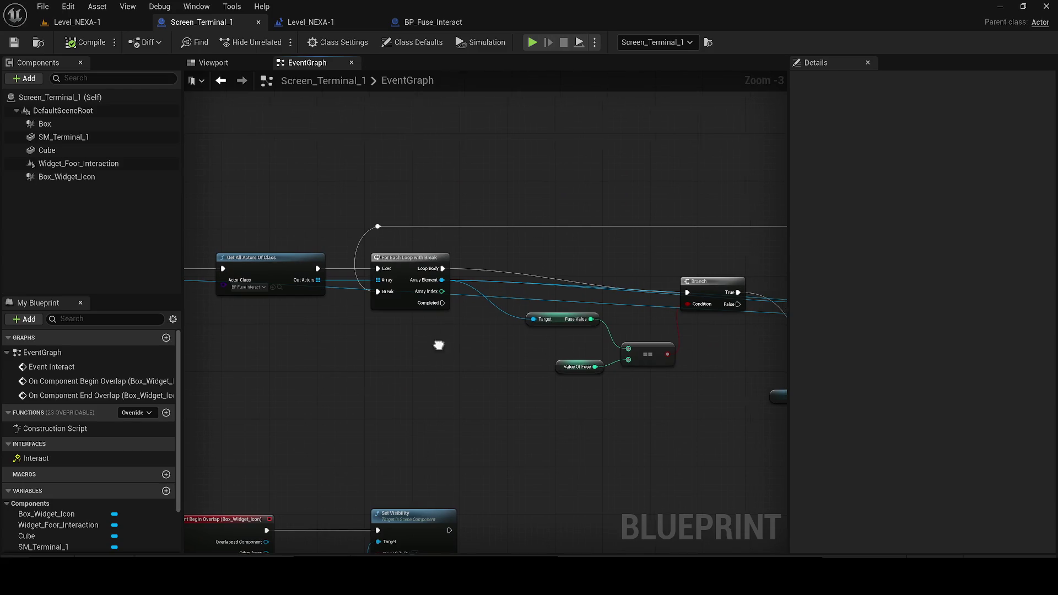
pyautogui.moveTo(436, 353); pyautogui.dragTo(332, 352)
pyautogui.moveTo(467, 376); pyautogui.dragTo(294, 359)
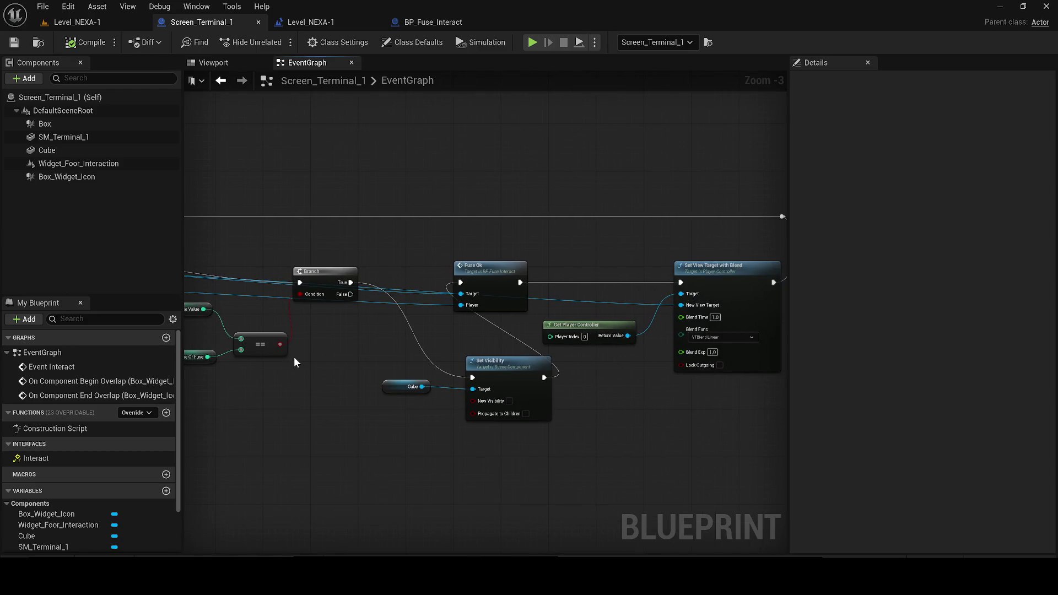
pyautogui.moveTo(388, 383); pyautogui.dragTo(378, 394)
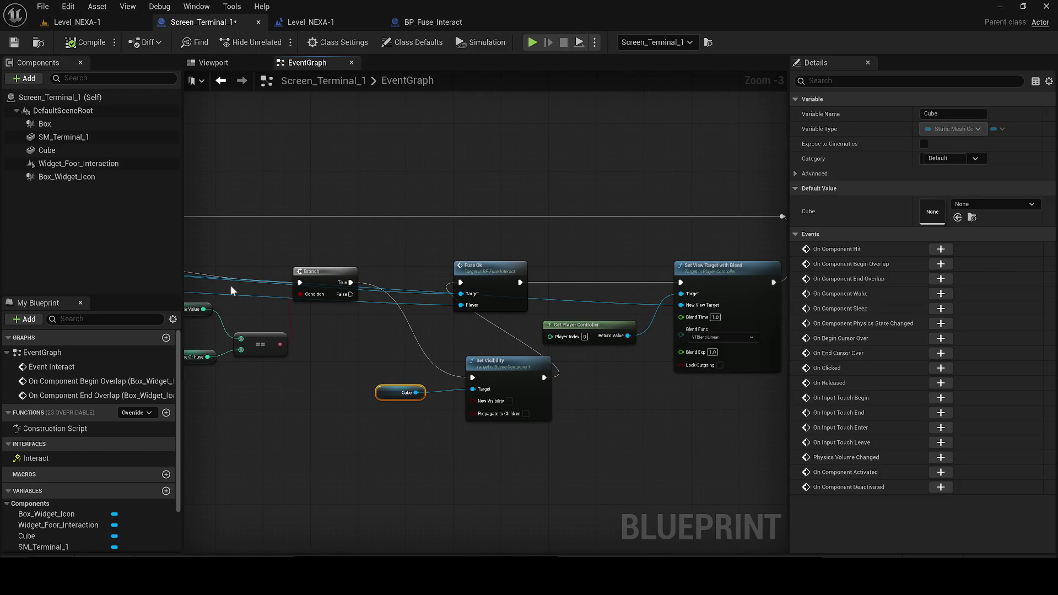
pyautogui.click(13, 42)
pyautogui.click(465, 259)
pyautogui.doubleClick(471, 261)
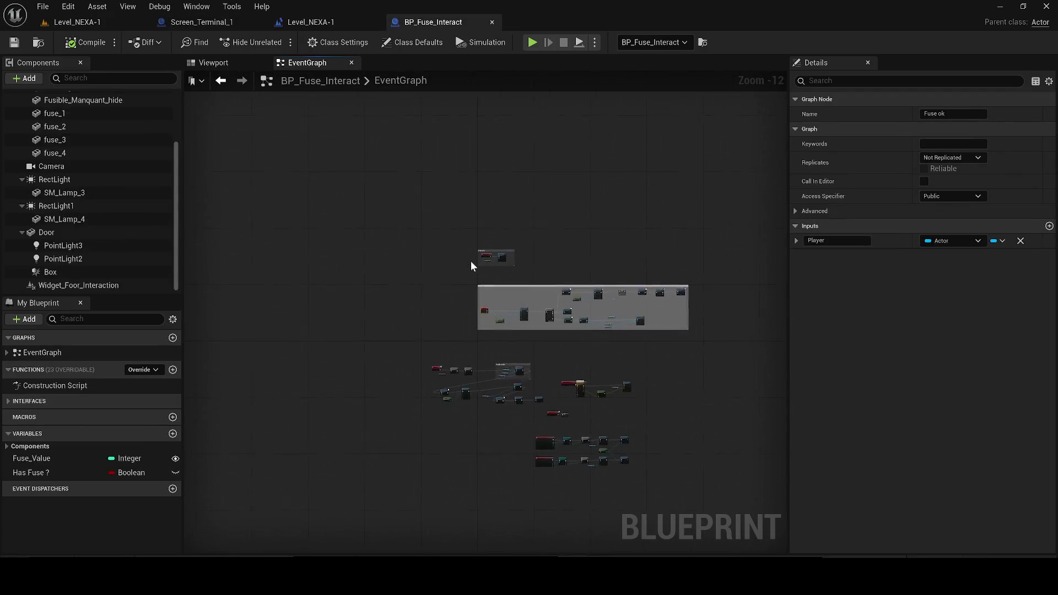
# Place a Do Once node on BP_Fuse_Interact's Fuse ok exec pin, then return to Level_NEXA-1
pyautogui.scroll(-1, 439, 347)
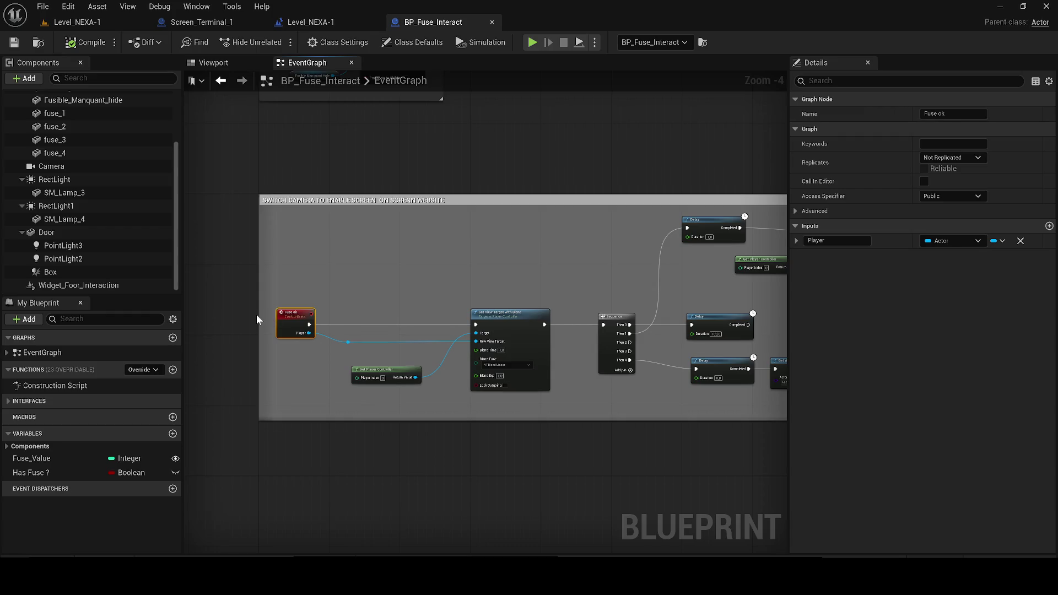
pyautogui.scroll(1, 292, 314)
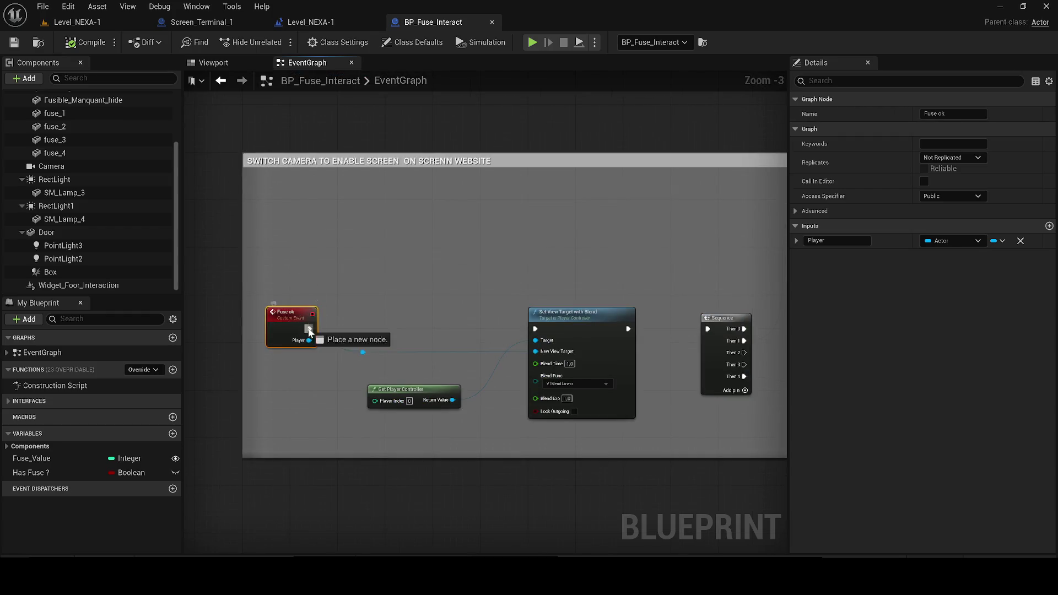
pyautogui.moveTo(385, 253); pyautogui.dragTo(389, 248)
pyautogui.write('d oon')
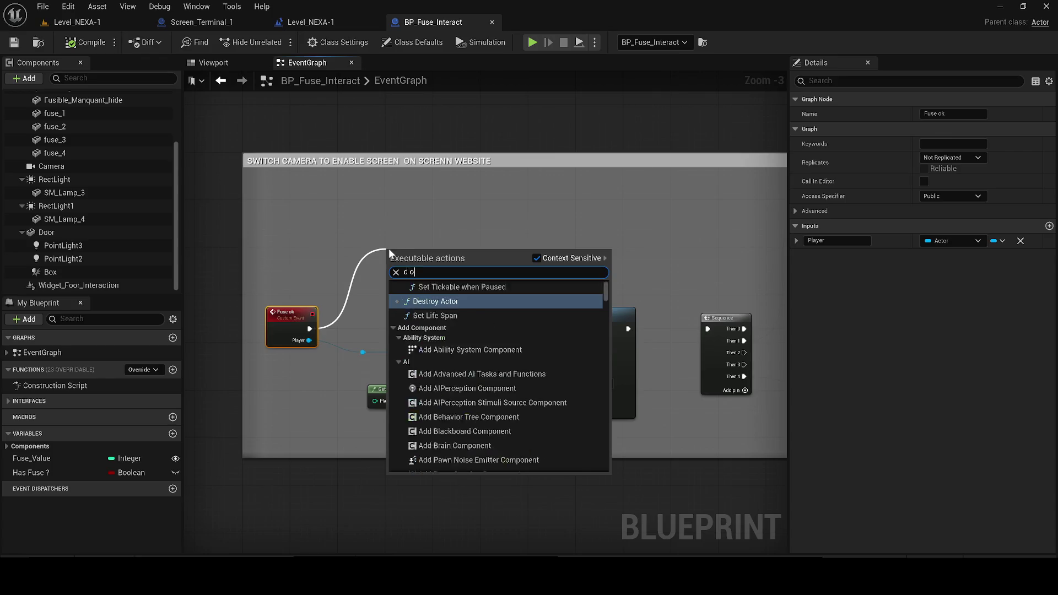
pyautogui.press('BackSpace')
pyautogui.press('BackSpace')
pyautogui.press('BackSpace')
pyautogui.write('o once')
pyautogui.press('Return')
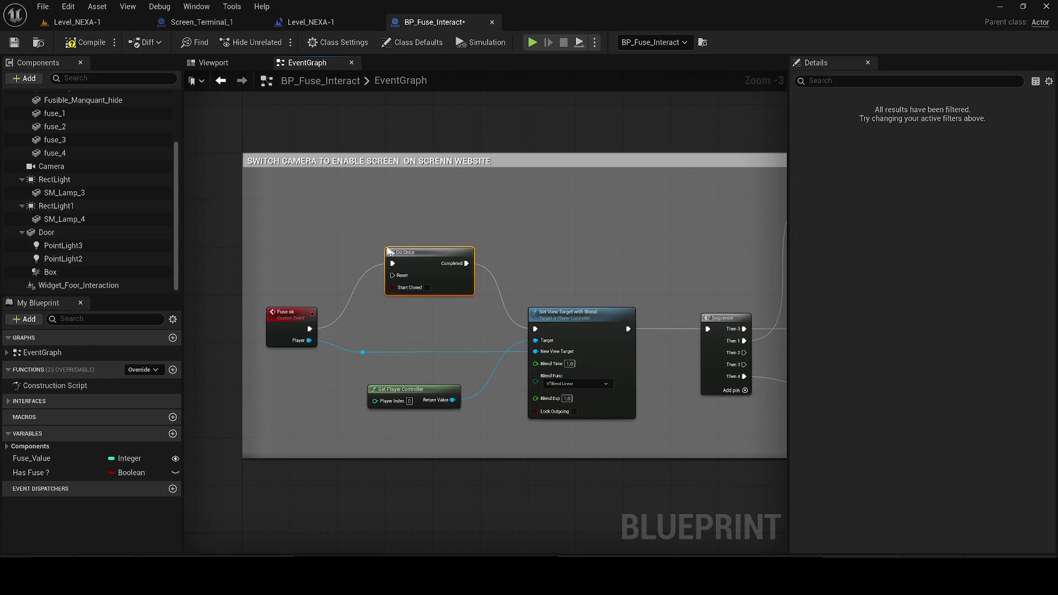
pyautogui.click(77, 22)
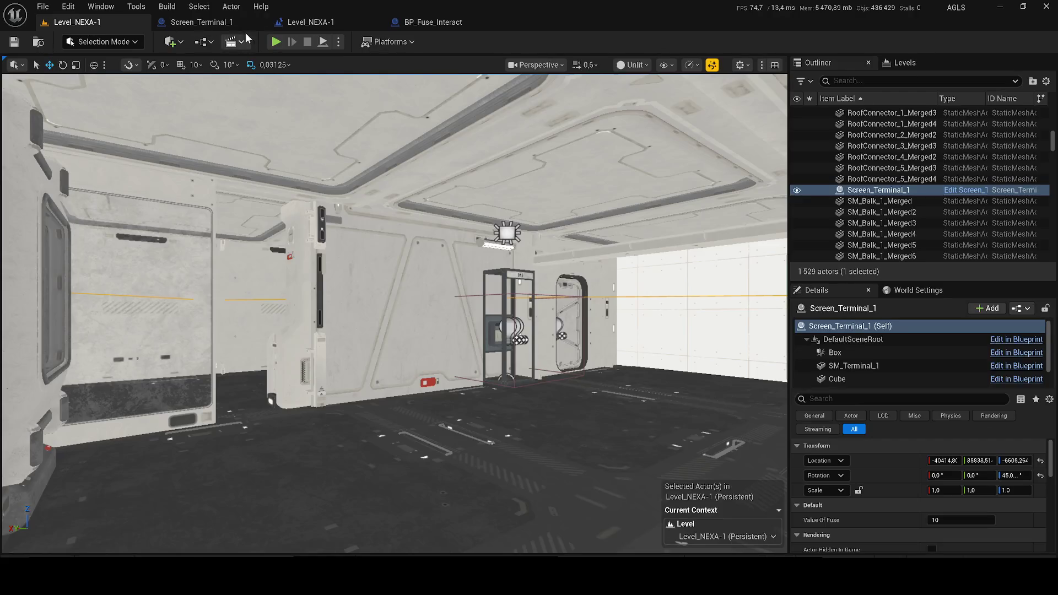
# Compile the Level_NEXA-1 level blueprint and save the map
pyautogui.click(204, 21)
pyautogui.click(339, 21)
pyautogui.scroll(9, 375, 218)
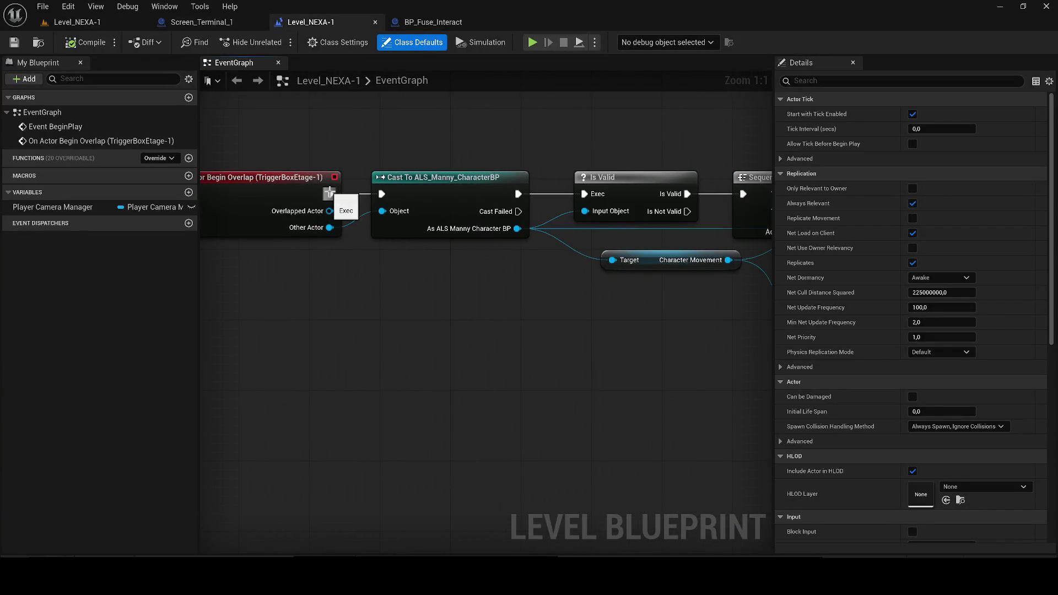
pyautogui.click(88, 44)
pyautogui.hotkey('ctrl', 's')
pyautogui.click(68, 25)
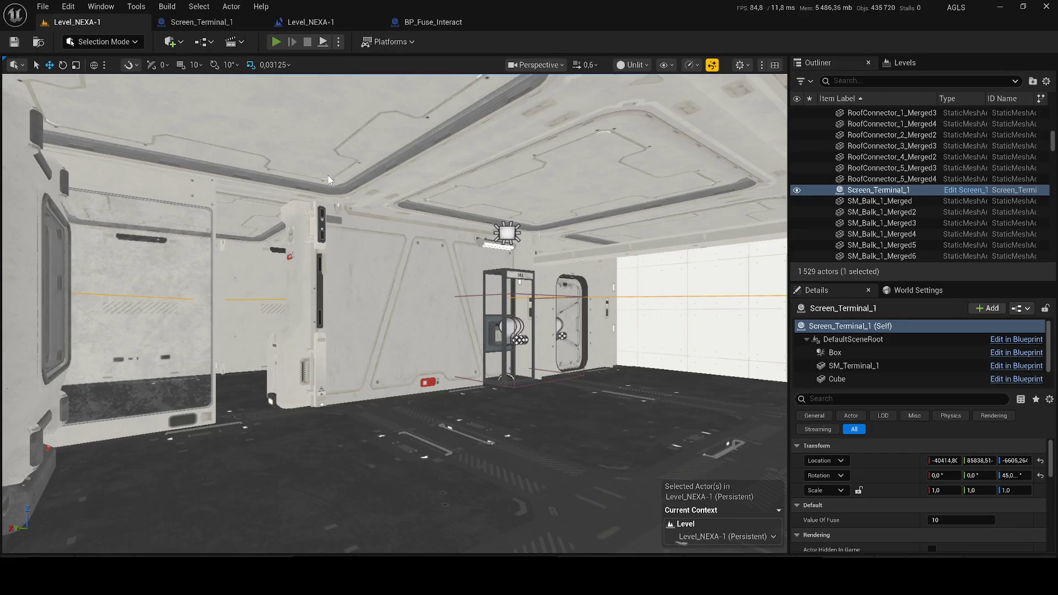
# Play-test by walking to the terminal, using it twice with E, leaving its screen, then stopping
pyautogui.hotkey('alt', 'p')
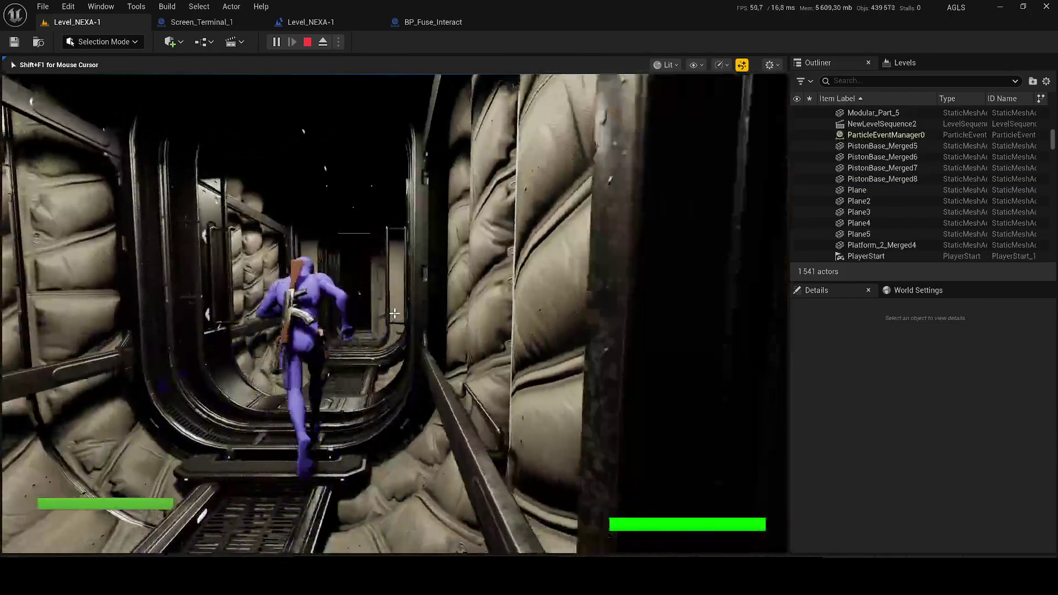
pyautogui.press('w')
pyautogui.press('w')
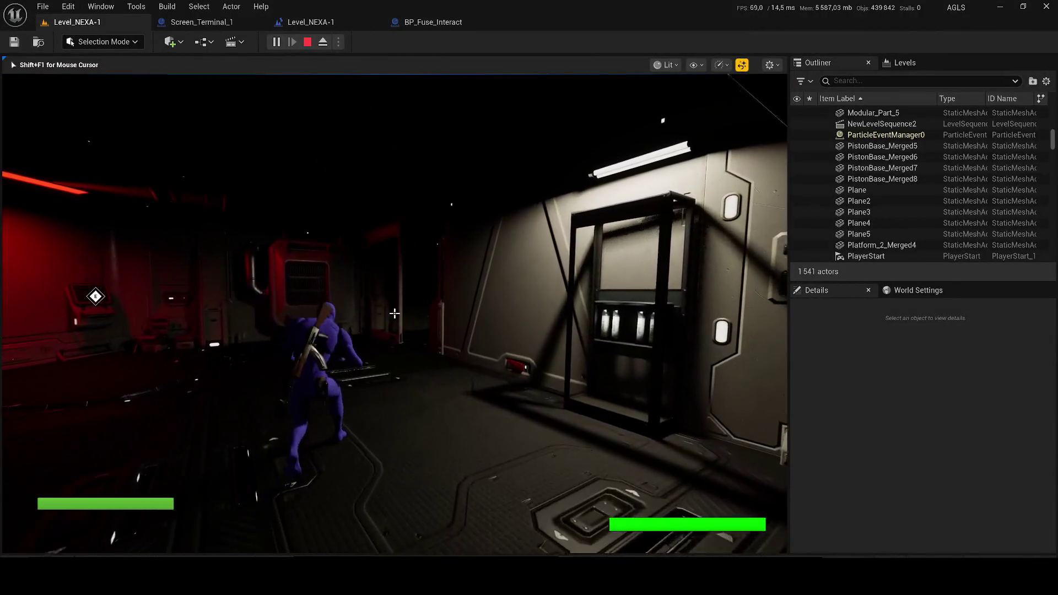
pyautogui.press('w')
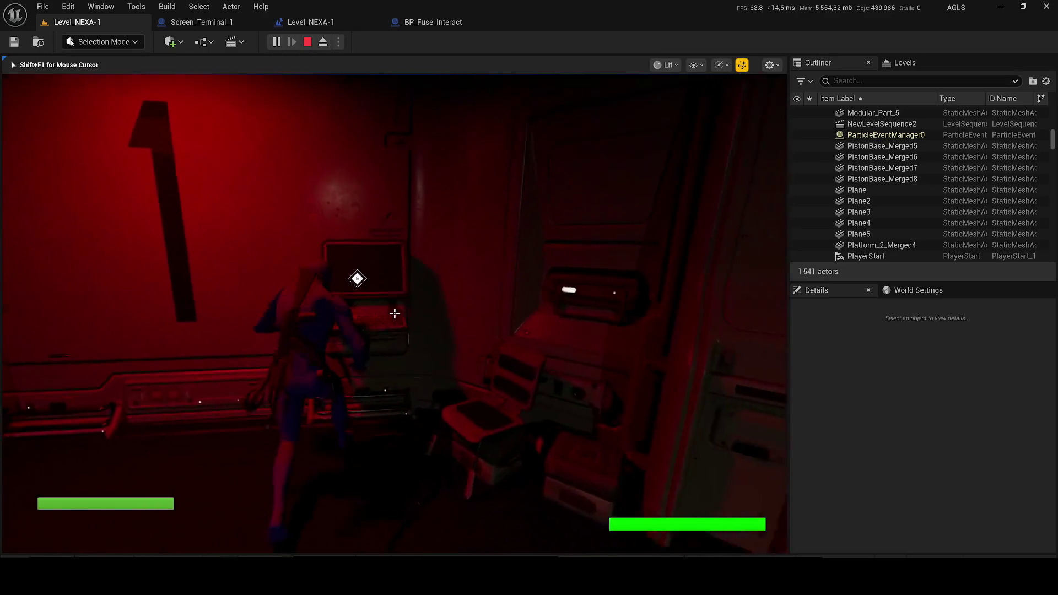
pyautogui.press('e')
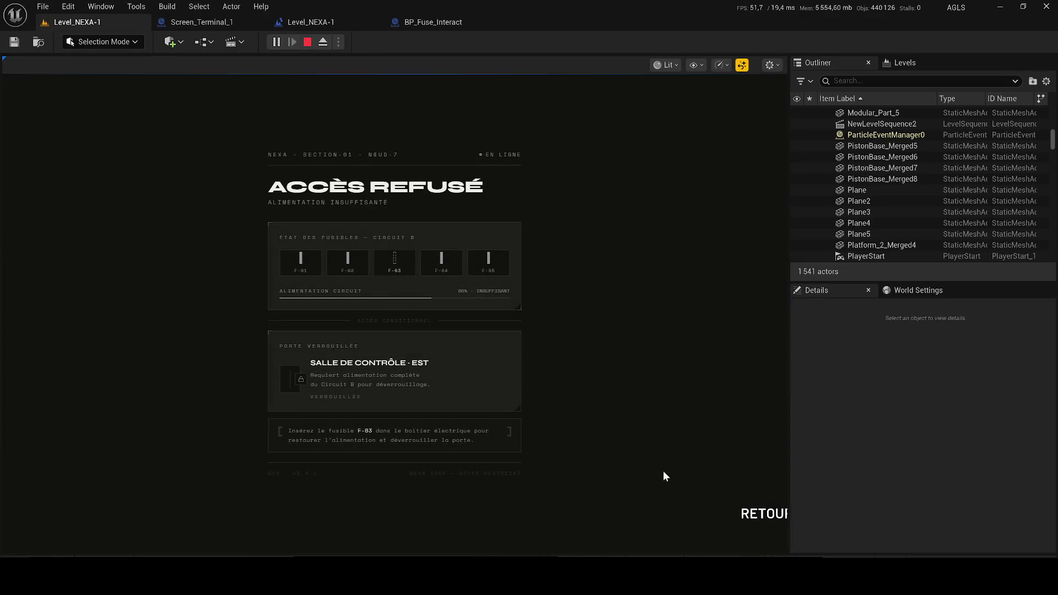
pyautogui.click(763, 513)
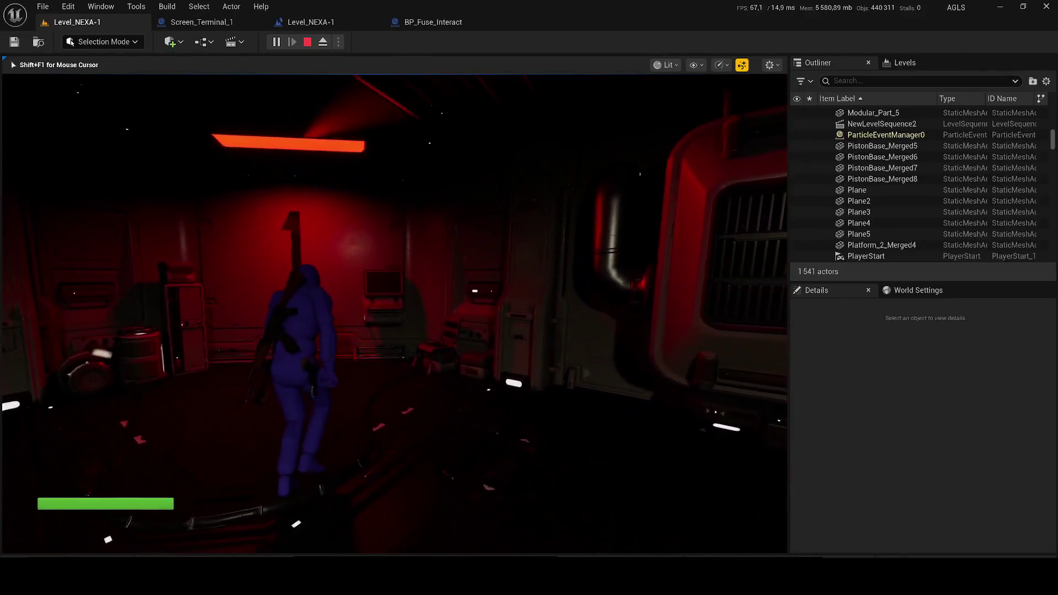
pyautogui.press('e')
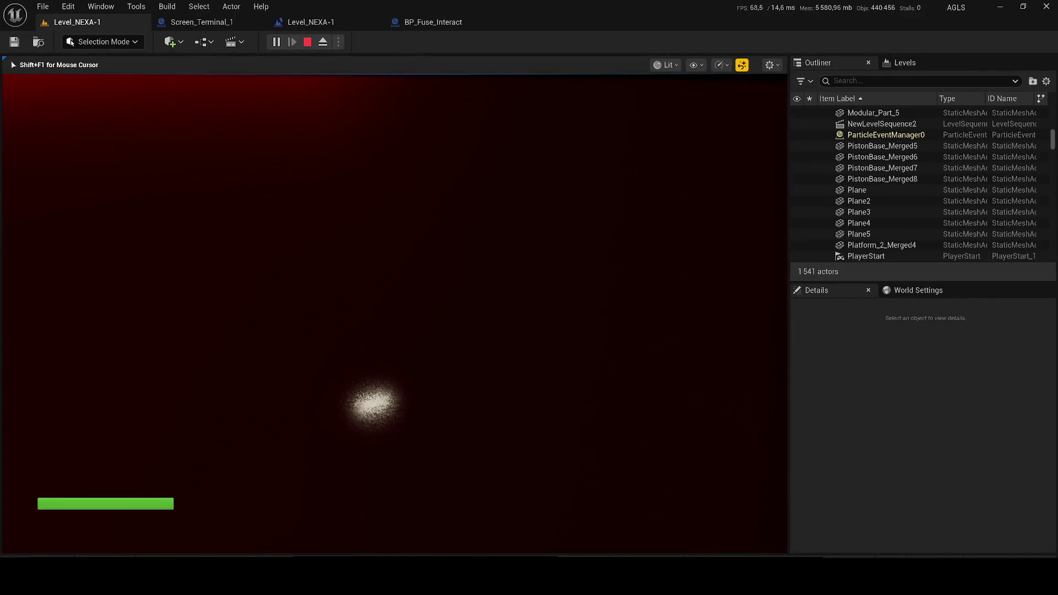
pyautogui.press('Escape')
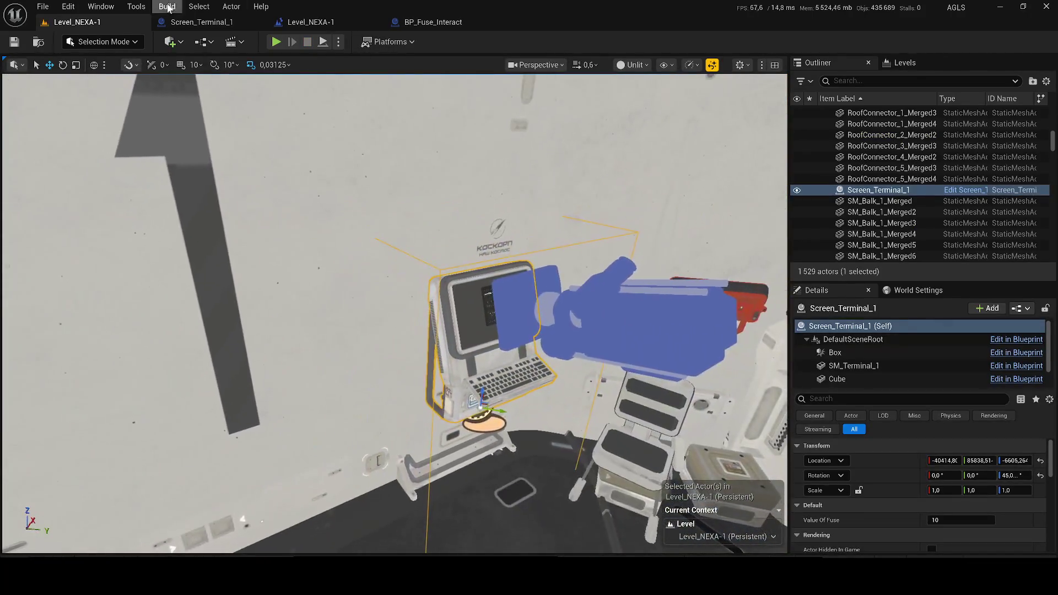
# Open BP_Fuse_Interact through the Fuse ok node and delete its Do Once gate
pyautogui.click(177, 21)
pyautogui.click(324, 26)
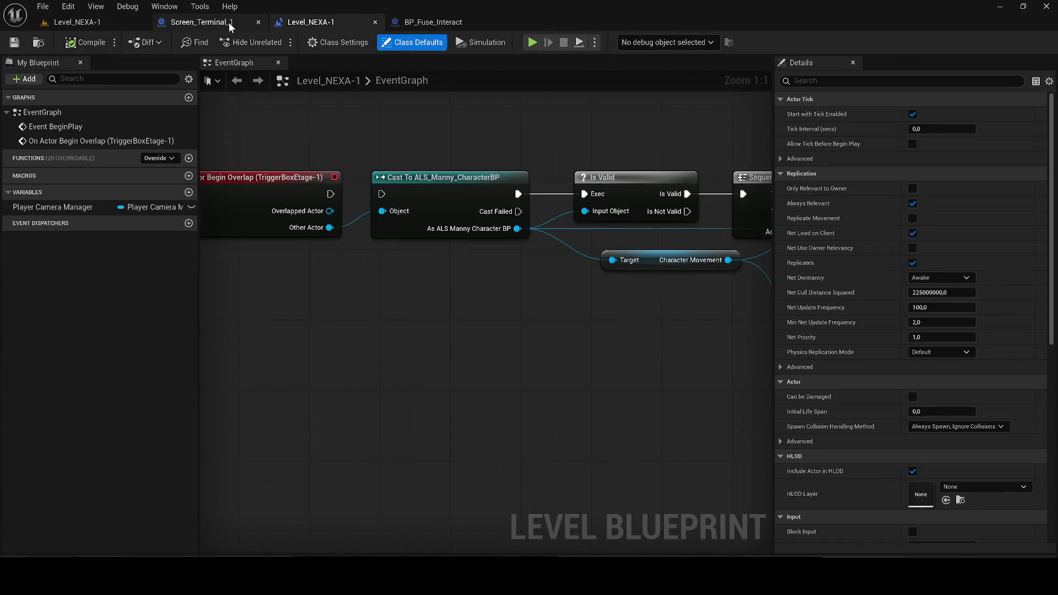
pyautogui.click(240, 22)
pyautogui.doubleClick(498, 262)
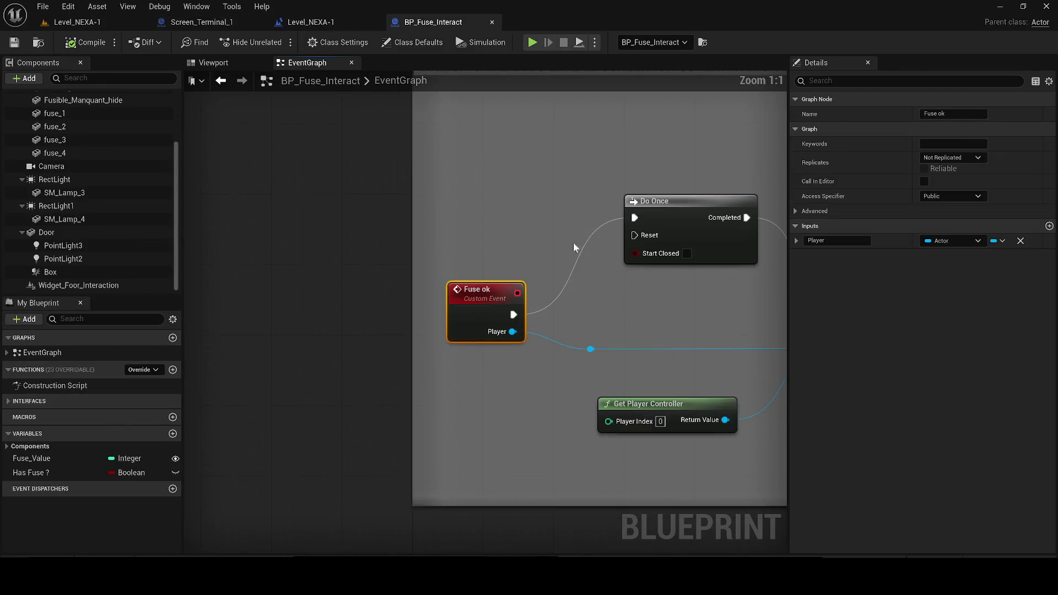
pyautogui.press('Delete')
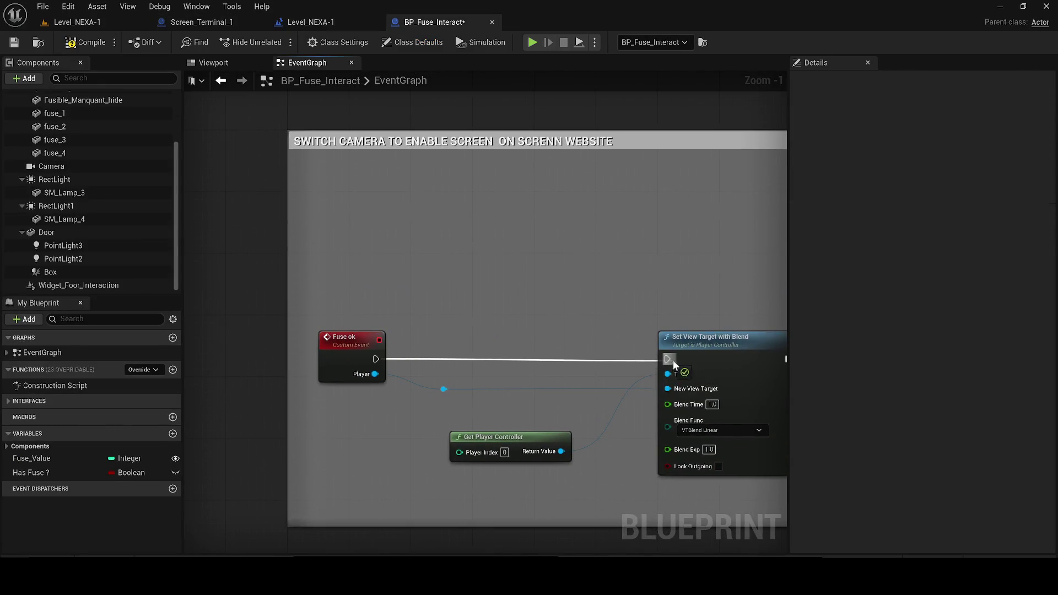
# Insert a Do Once node after Screen_Terminal_1's Event Interact, then start a Level_NEXA-1 play-test
pyautogui.click(219, 24)
pyautogui.scroll(-4, 408, 304)
pyautogui.scroll(4, 333, 303)
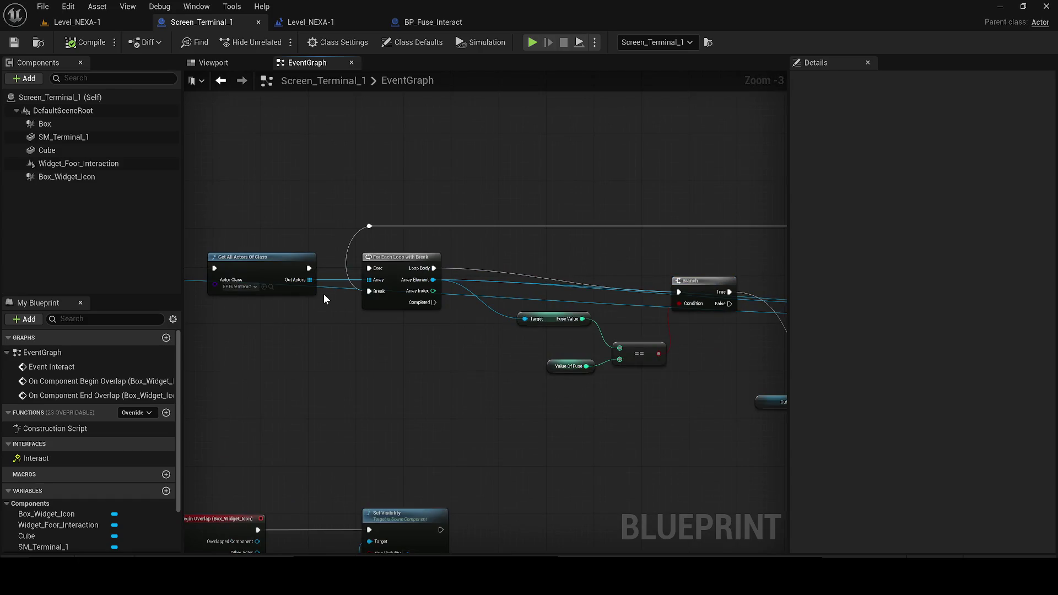
pyautogui.scroll(-1, 334, 298)
pyautogui.moveTo(341, 303); pyautogui.dragTo(378, 314)
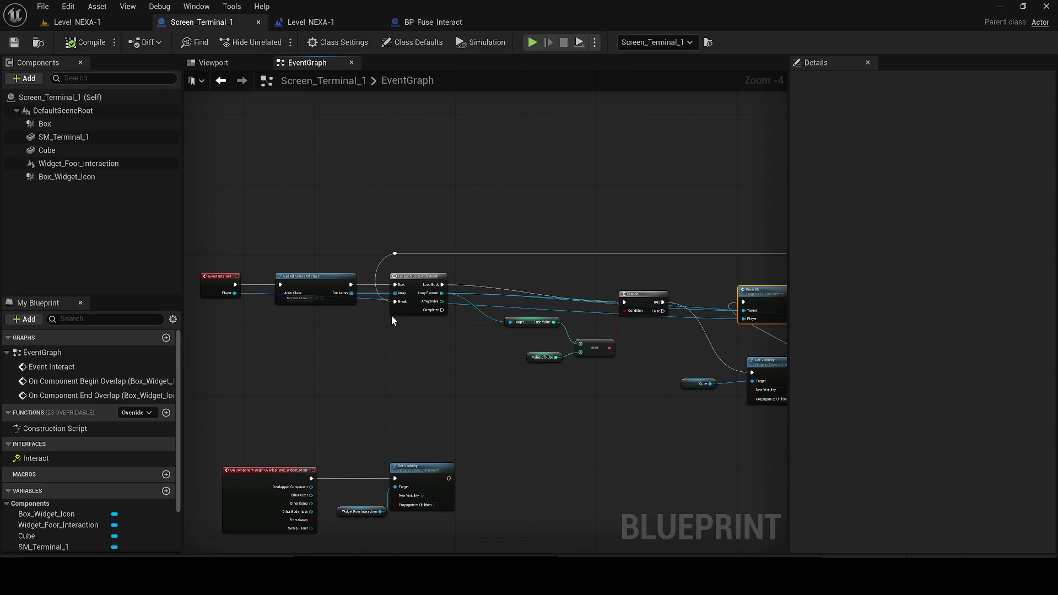
pyautogui.scroll(2, 392, 320)
pyautogui.moveTo(353, 294)
pyautogui.mouseDown()
pyautogui.moveTo(207, 296)
pyautogui.moveTo(358, 309)
pyautogui.mouseUp()
pyautogui.click(305, 296)
pyautogui.moveTo(372, 308); pyautogui.dragTo(372, 301)
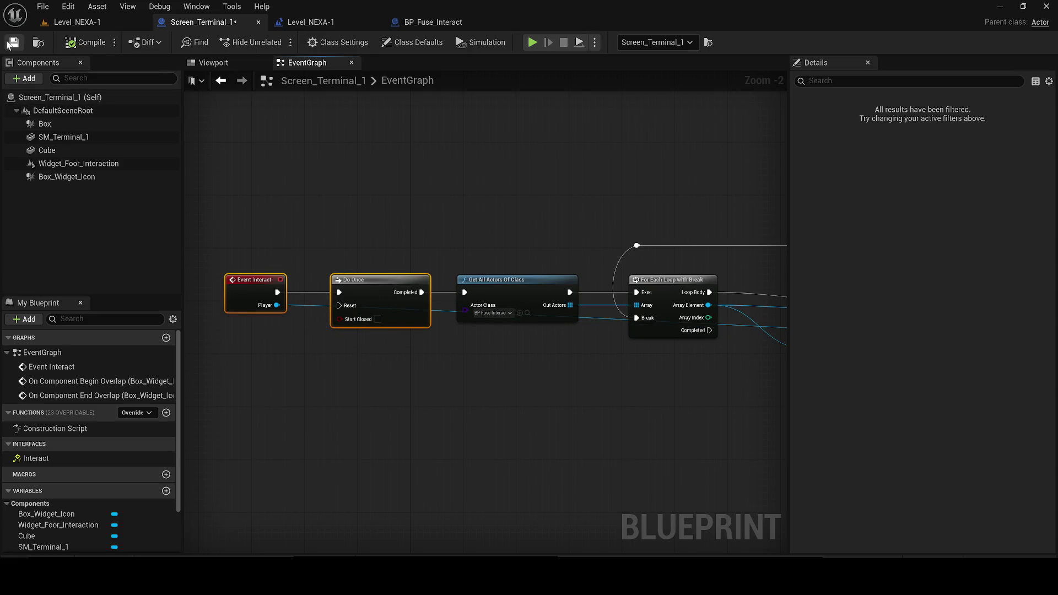
pyautogui.click(83, 22)
pyautogui.hotkey('alt', 'p')
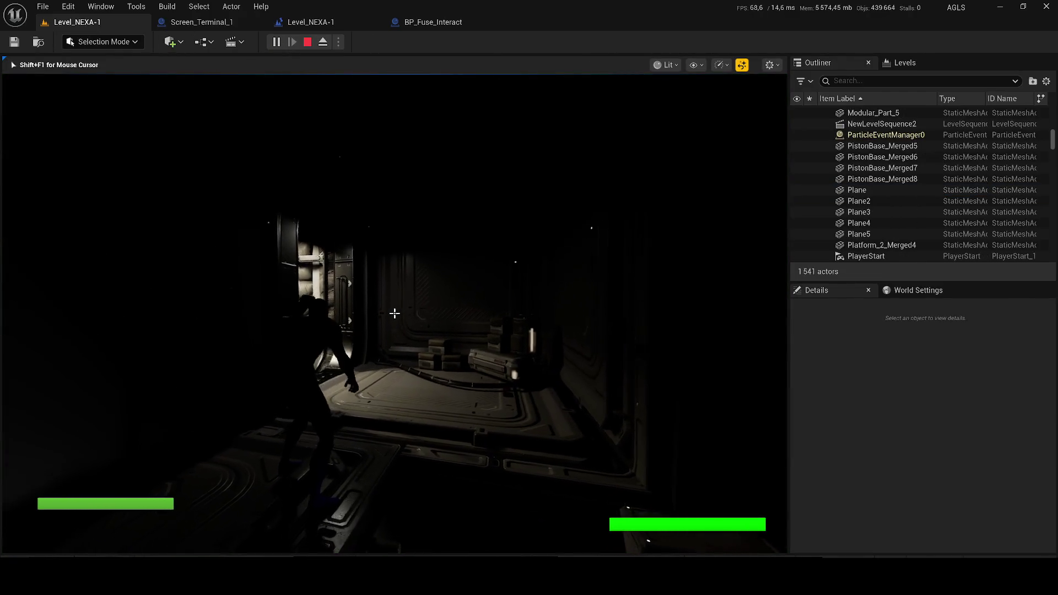
pyautogui.press('w')
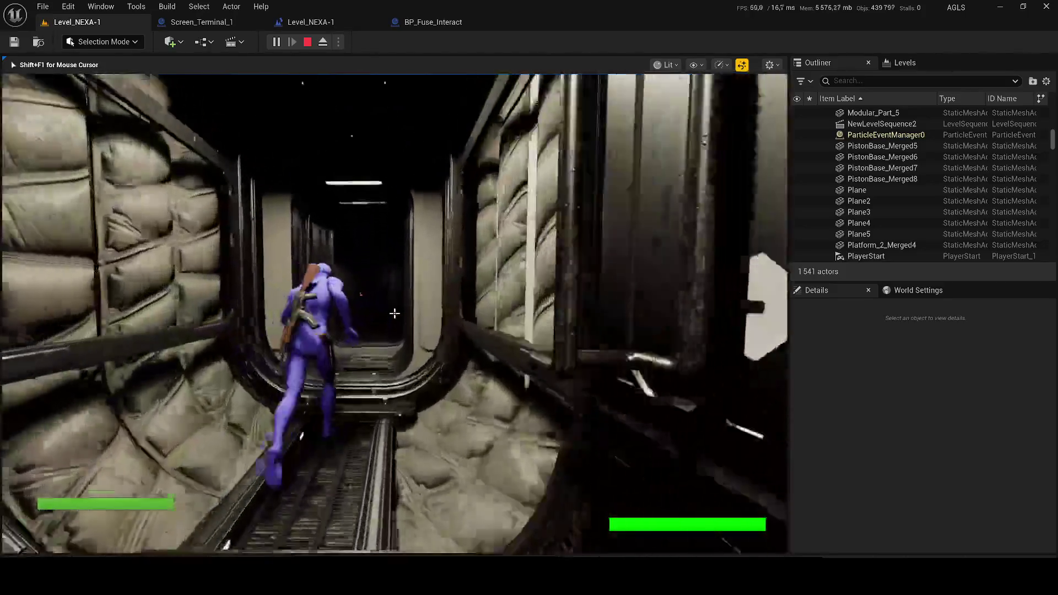
pyautogui.press('w')
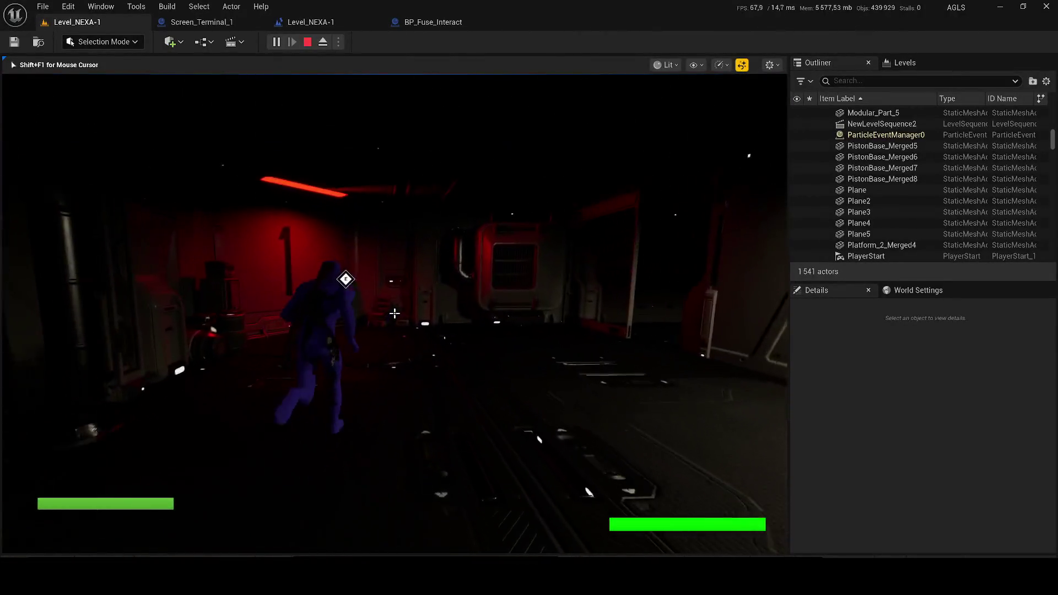
pyautogui.press('e')
pyautogui.press('Escape')
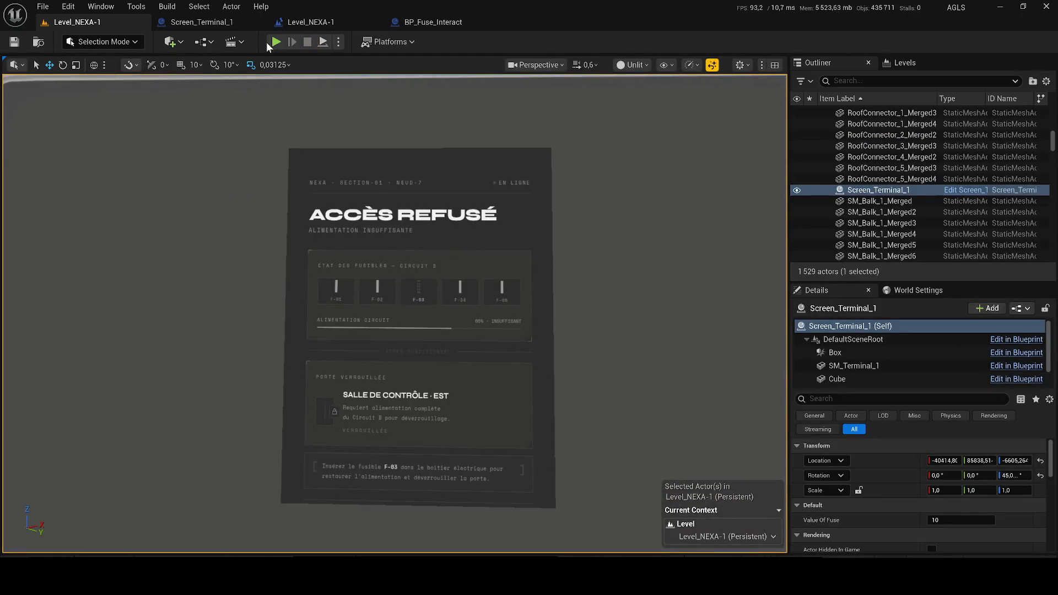
pyautogui.hotkey('alt', 'p')
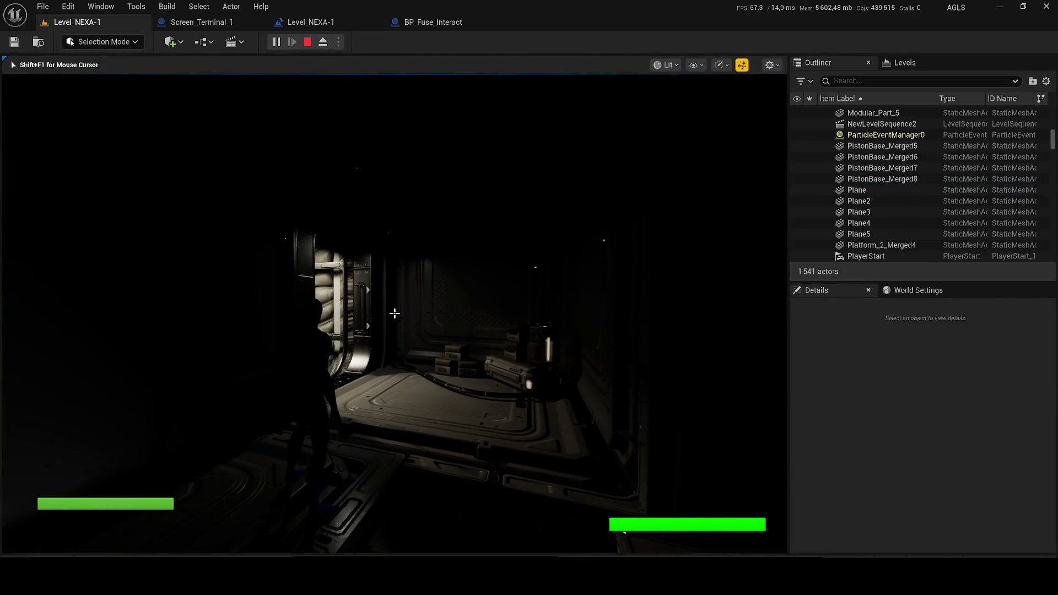
pyautogui.press('w')
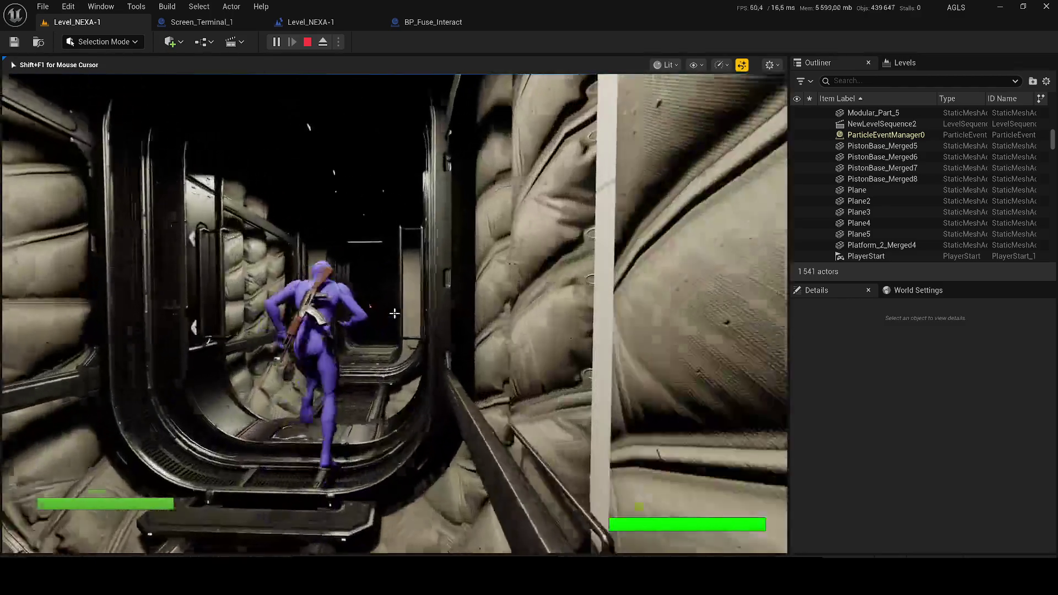
pyautogui.press('w')
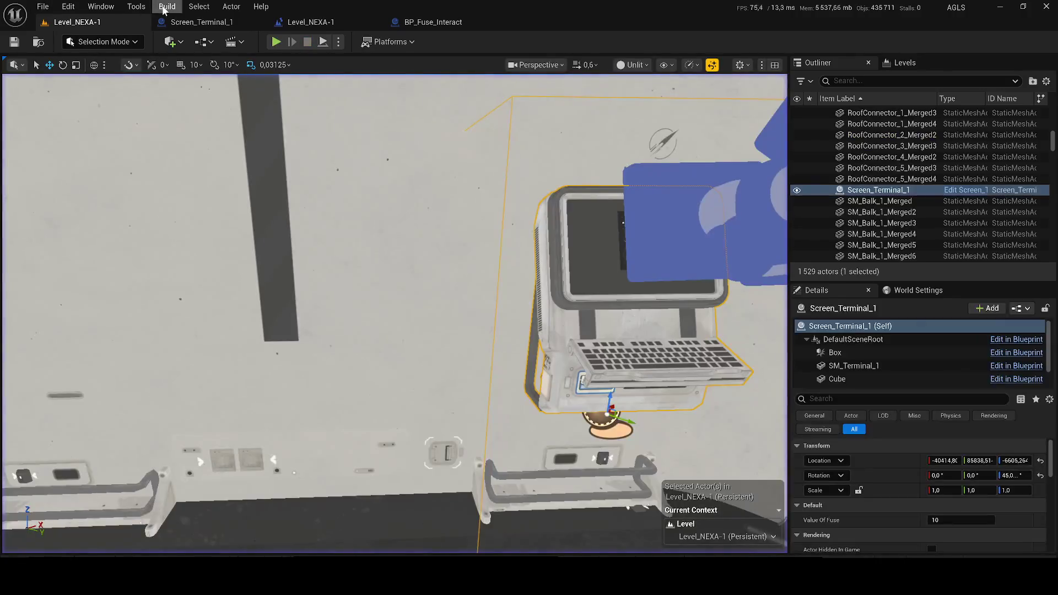
# Delete the Box_Widget_Icon component from Screen_Terminal_1 and confirm the removal
pyautogui.click(189, 22)
pyautogui.click(212, 63)
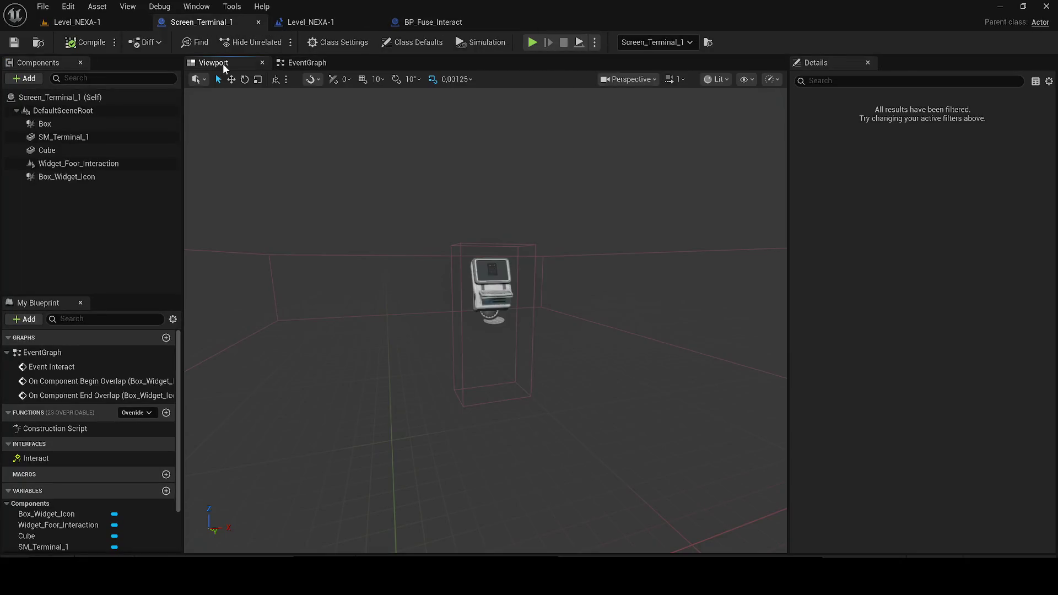
pyautogui.click(61, 177)
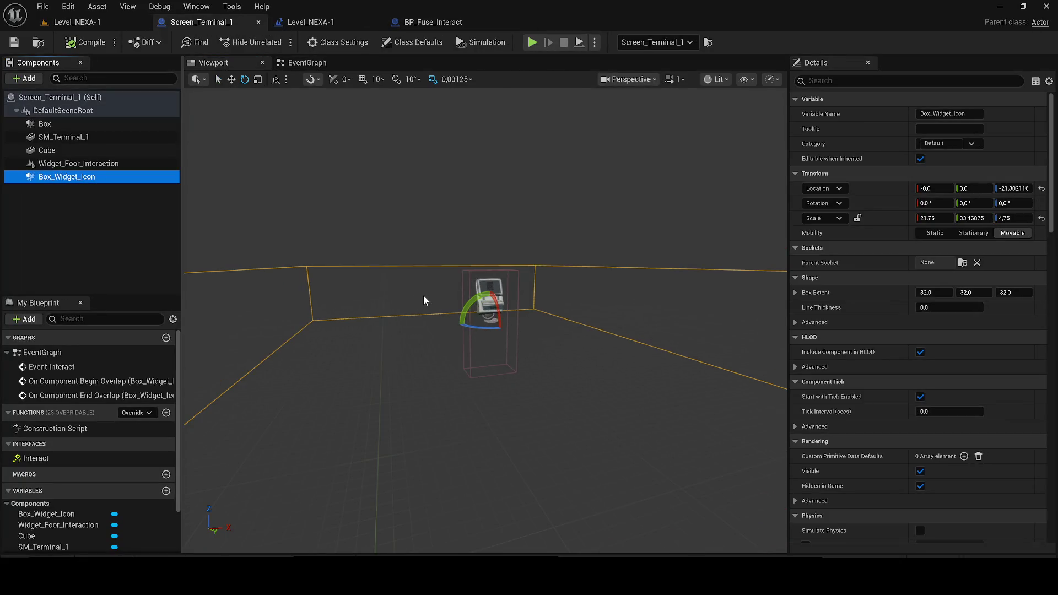
pyautogui.press('Delete')
pyautogui.click(633, 312)
# Delete the two broken overlap event node groups, save the blueprint, and return to the level
pyautogui.moveTo(359, 230); pyautogui.dragTo(558, 411)
pyautogui.press('Delete')
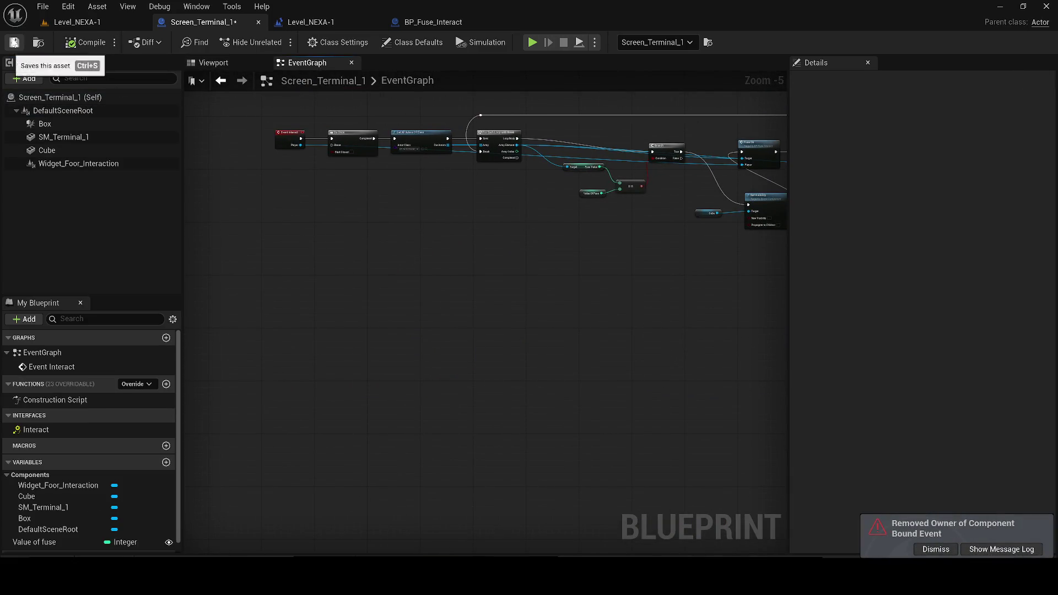
pyautogui.click(14, 42)
pyautogui.click(105, 22)
# Start a play-test, run into the red room, then open and dismiss the fuse terminal screen
pyautogui.hotkey('alt', 'p')
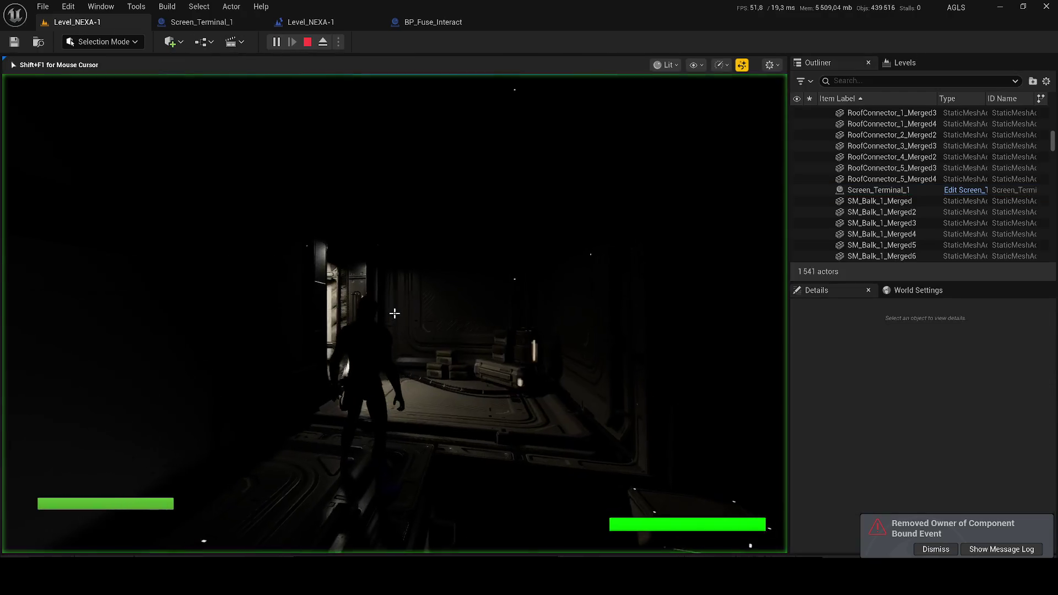
pyautogui.press('w')
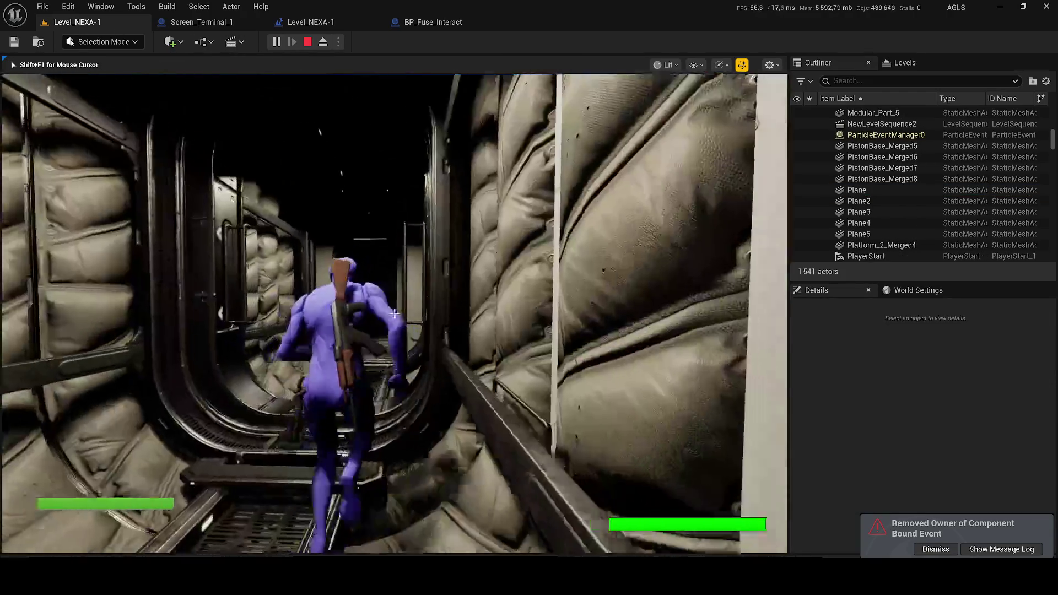
pyautogui.press('w')
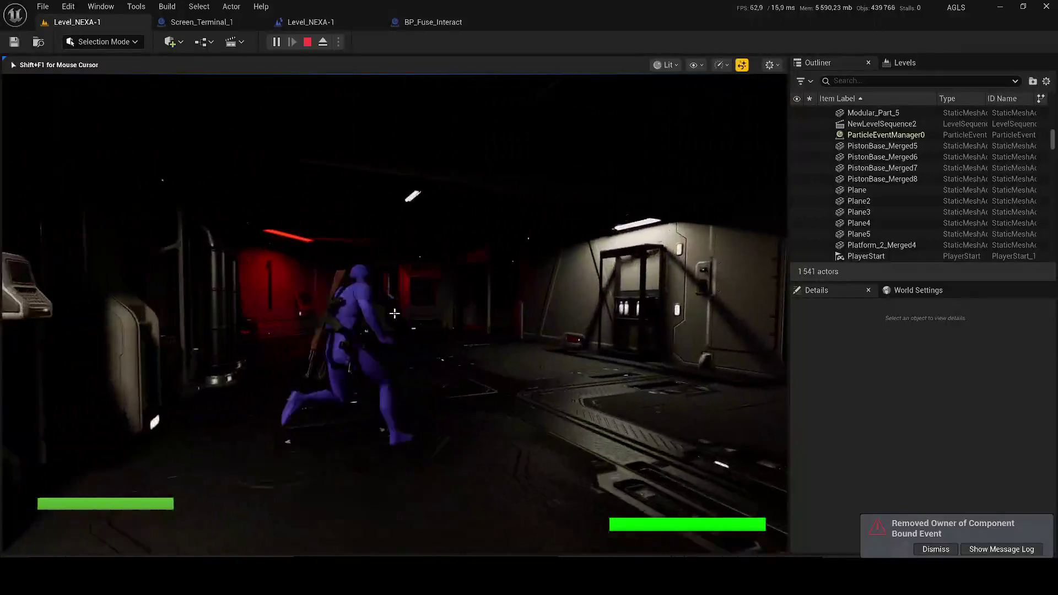
pyautogui.press('w')
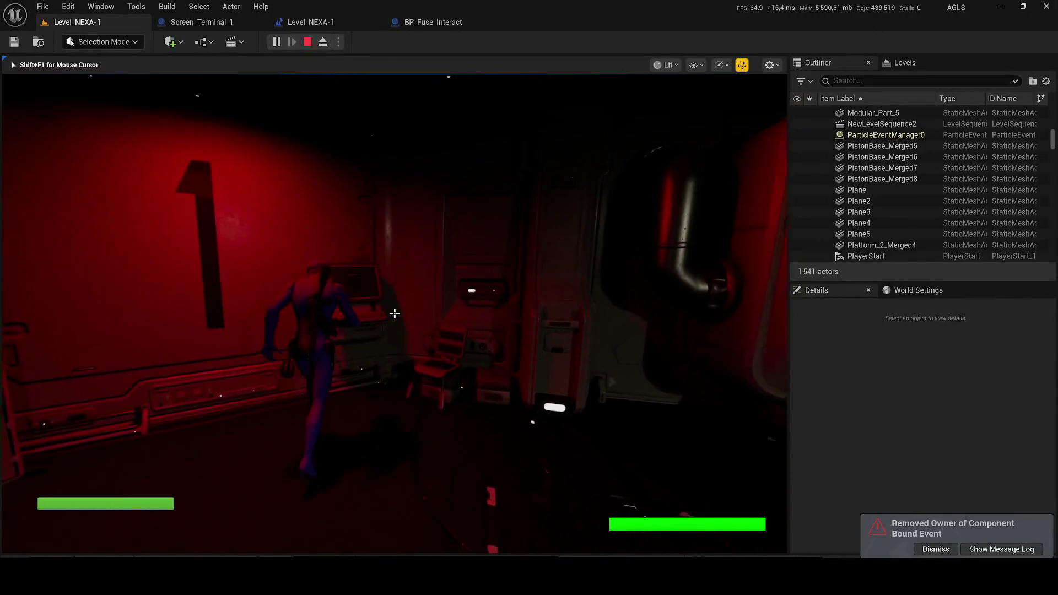
pyautogui.press('e')
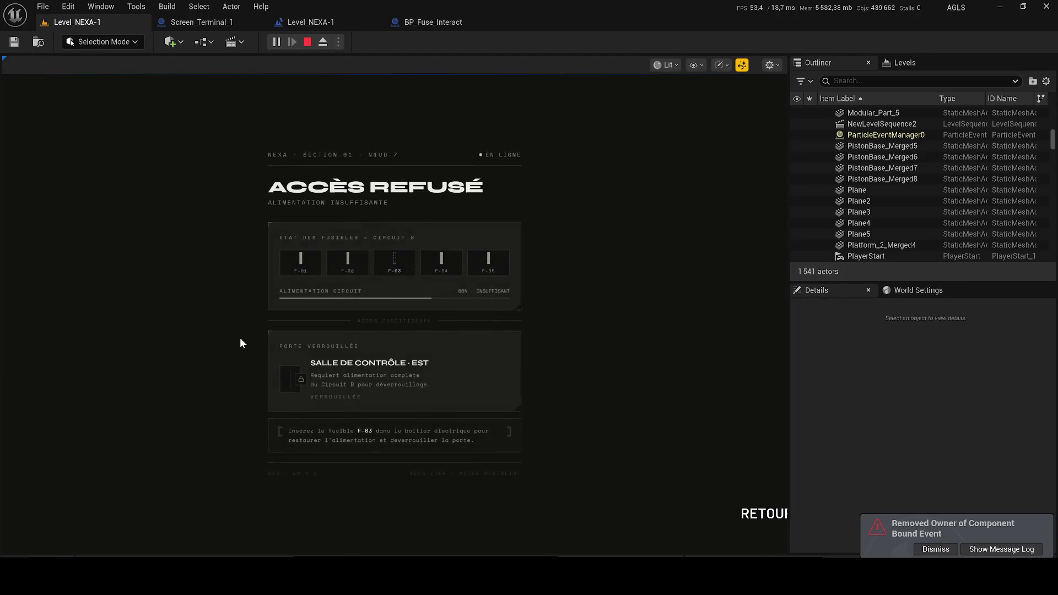
pyautogui.click(758, 515)
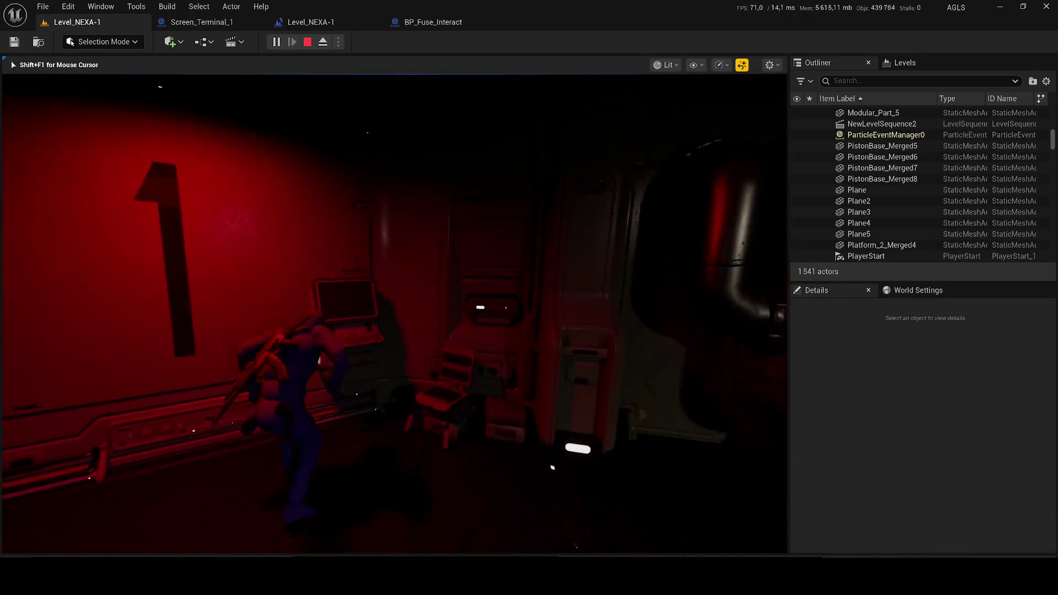
# Walk back to the terminal on the '1' wall, look around, and stop the play session
pyautogui.press('w')
pyautogui.press('w')
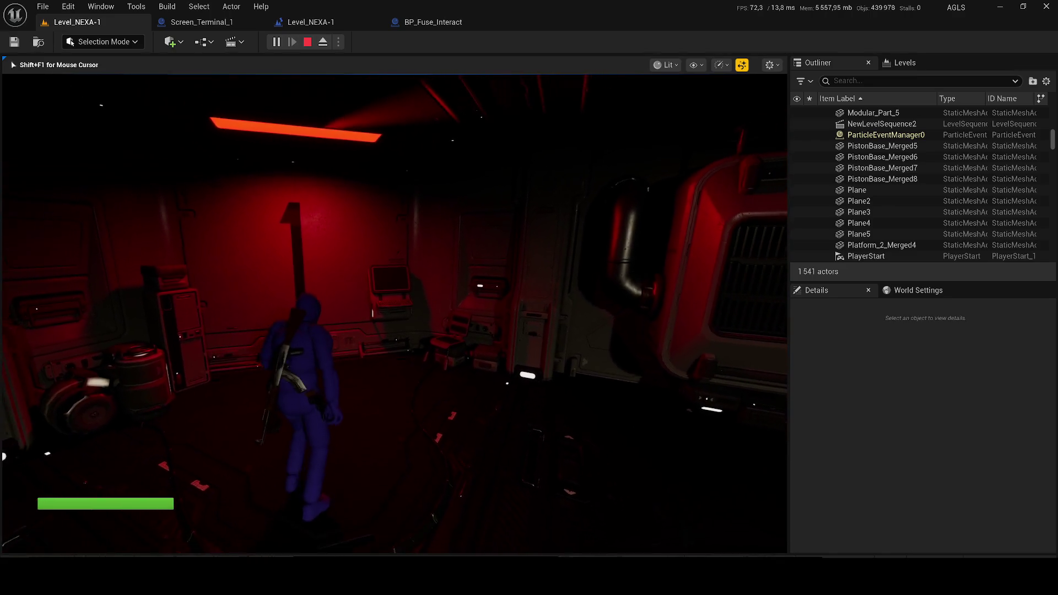
pyautogui.press('w')
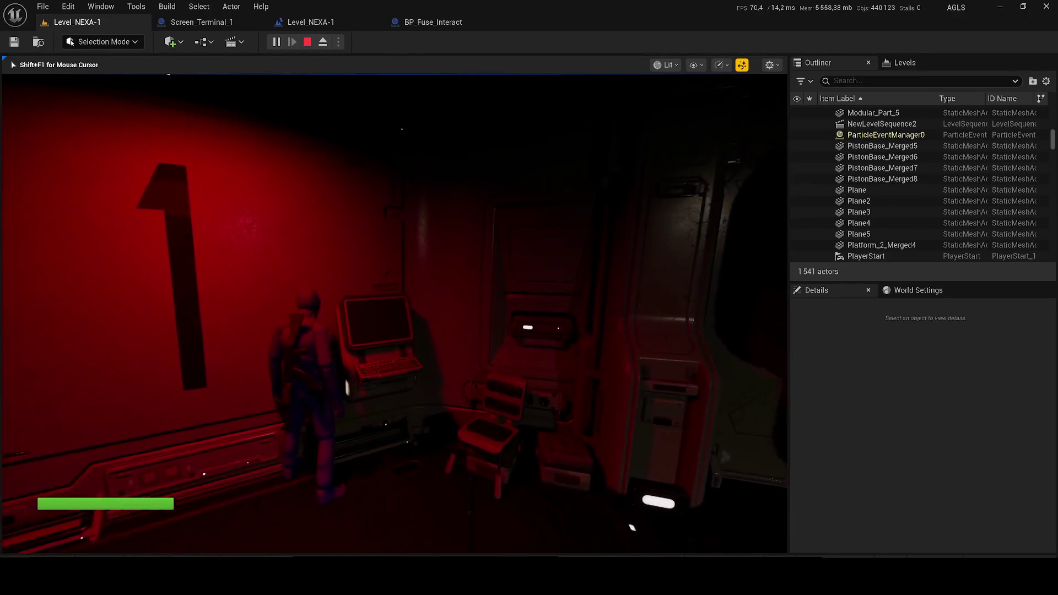
pyautogui.press('w')
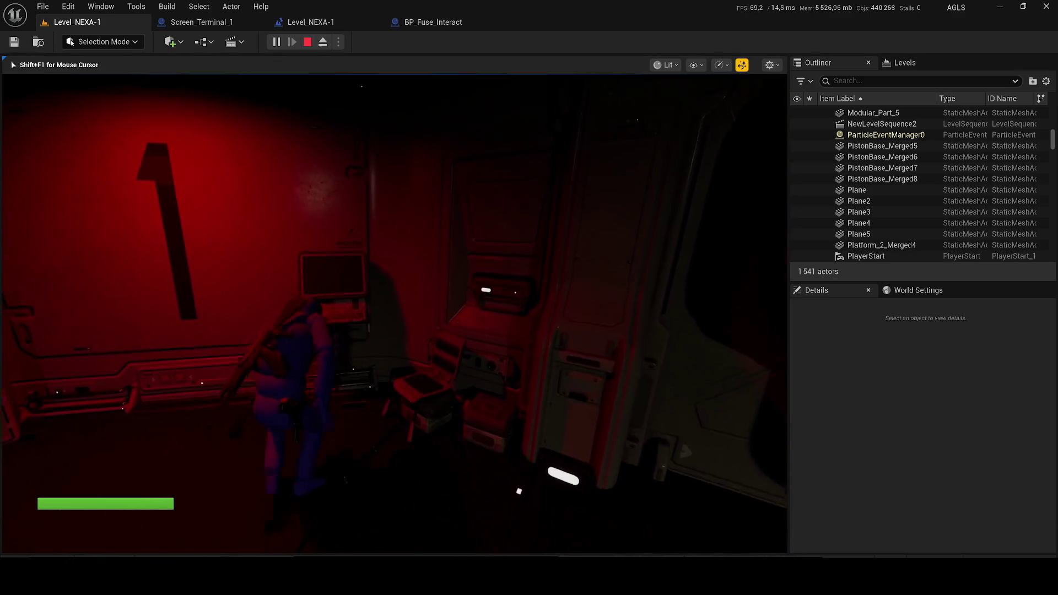
pyautogui.press('w')
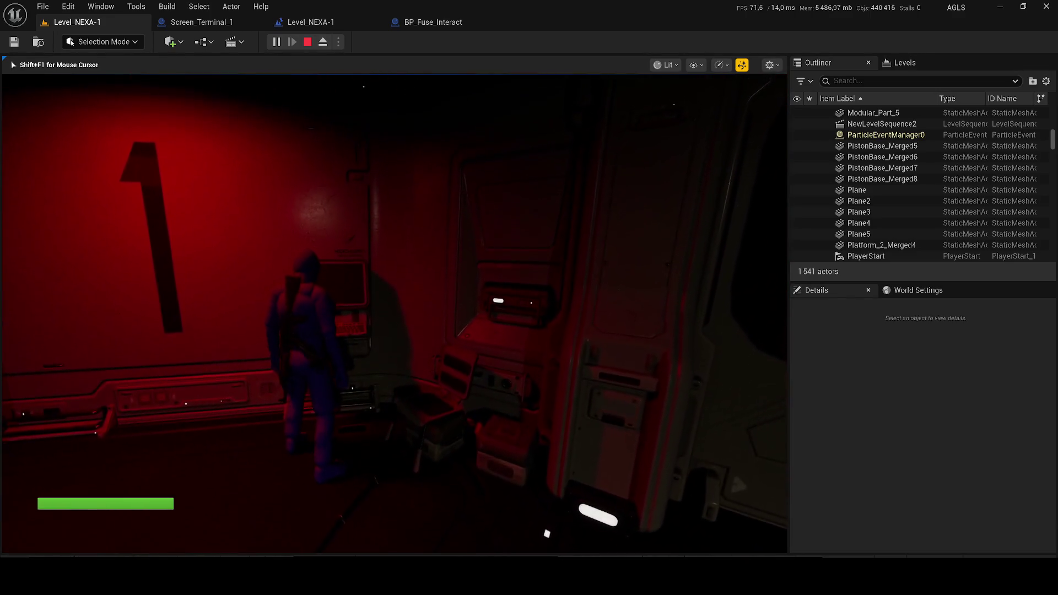
pyautogui.hotkey('shift', 'F1')
pyautogui.press('Escape')
# Select Screen_Terminal_1's Do Once node and reposition it within the Interact chain
pyautogui.click(182, 24)
pyautogui.scroll(3, 378, 199)
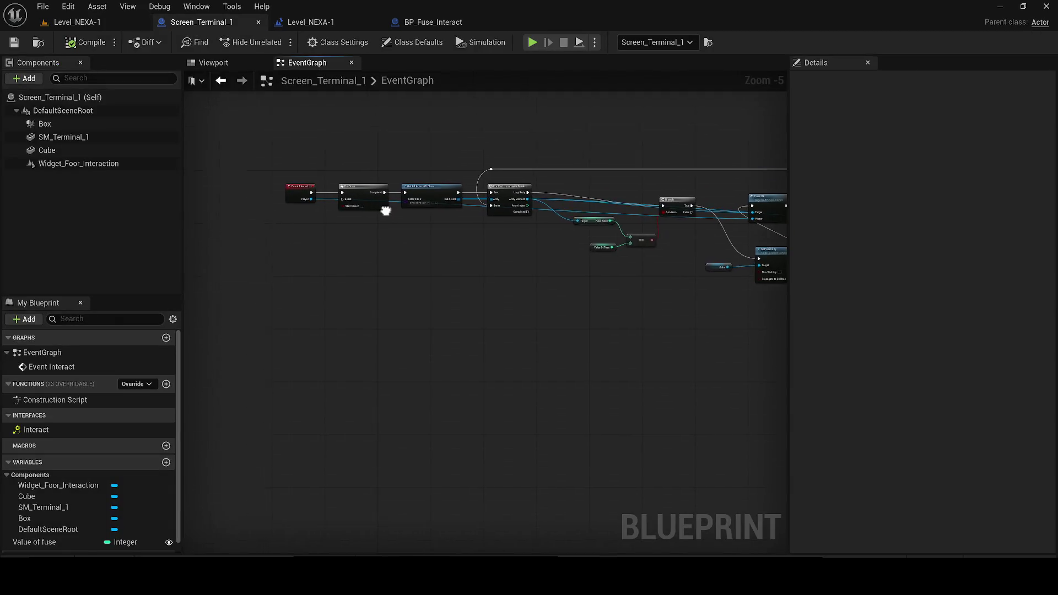
pyautogui.moveTo(377, 198); pyautogui.dragTo(403, 387)
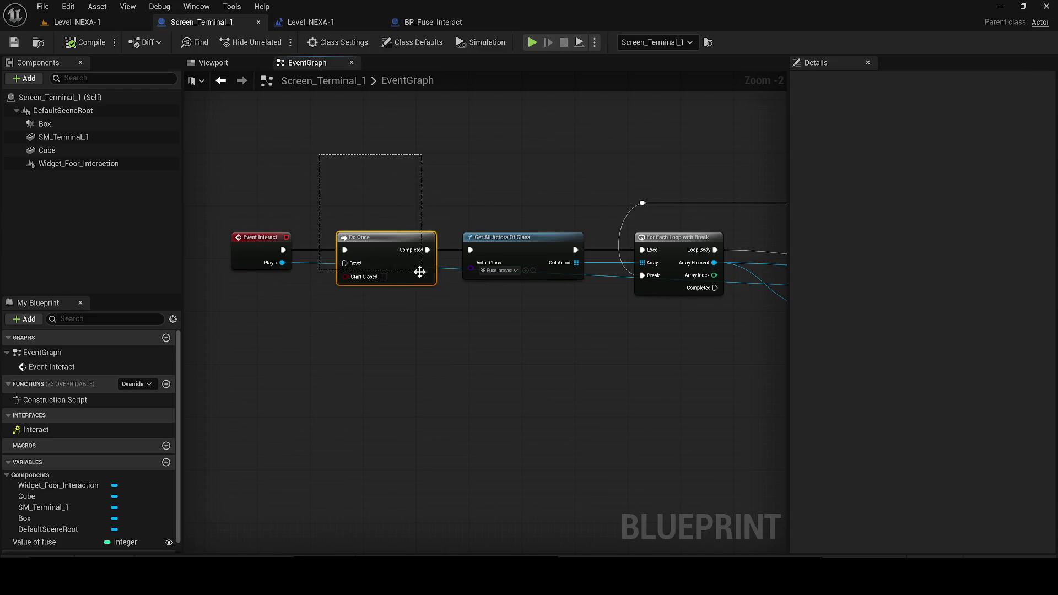
pyautogui.moveTo(422, 270); pyautogui.dragTo(385, 284)
pyautogui.scroll(2, 384, 283)
pyautogui.scroll(-3, 391, 300)
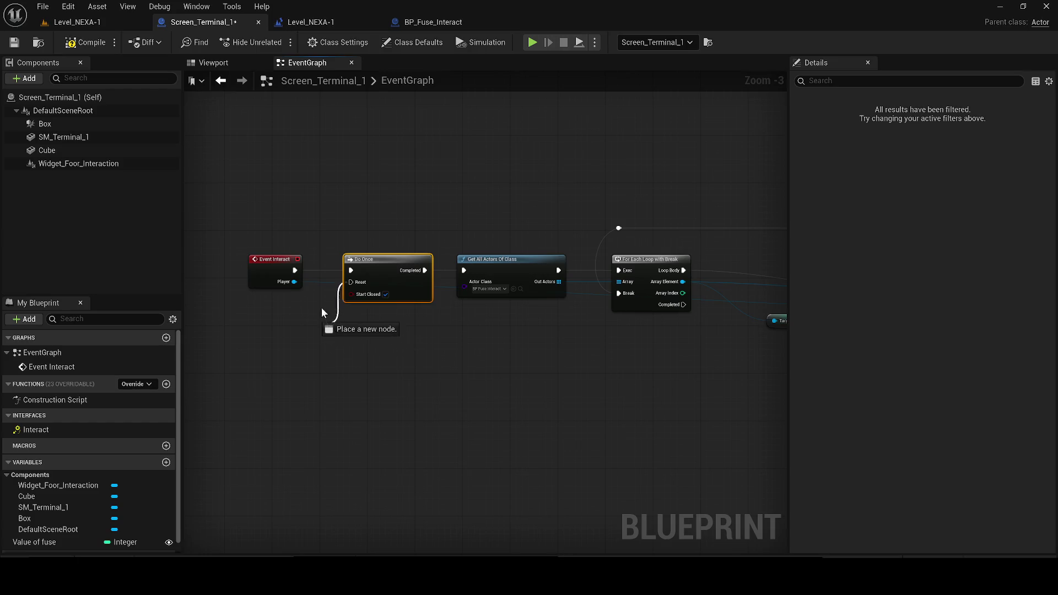
pyautogui.moveTo(372, 277)
pyautogui.mouseDown()
pyautogui.moveTo(410, 342)
pyautogui.moveTo(376, 247)
pyautogui.mouseUp()
pyautogui.scroll(2, 411, 342)
# Wire the For Each Loop back into Do Once's Reset via a reroute node, save, and return to the level
pyautogui.moveTo(324, 268)
pyautogui.mouseDown()
pyautogui.moveTo(665, 347)
pyautogui.moveTo(647, 363)
pyautogui.mouseUp()
pyautogui.scroll(-2, 496, 309)
pyautogui.moveTo(257, 323)
pyautogui.mouseDown()
pyautogui.moveTo(279, 301)
pyautogui.moveTo(545, 305)
pyautogui.mouseUp()
pyautogui.scroll(3, 279, 301)
pyautogui.scroll(-2, 489, 305)
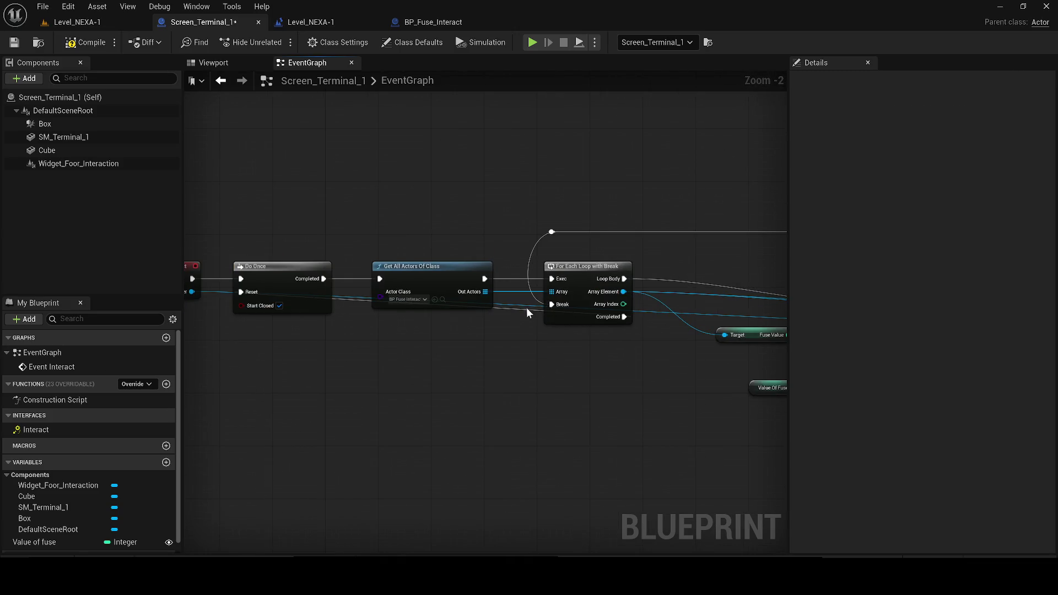
pyautogui.moveTo(496, 353)
pyautogui.mouseDown()
pyautogui.moveTo(600, 356)
pyautogui.moveTo(545, 368)
pyautogui.mouseUp()
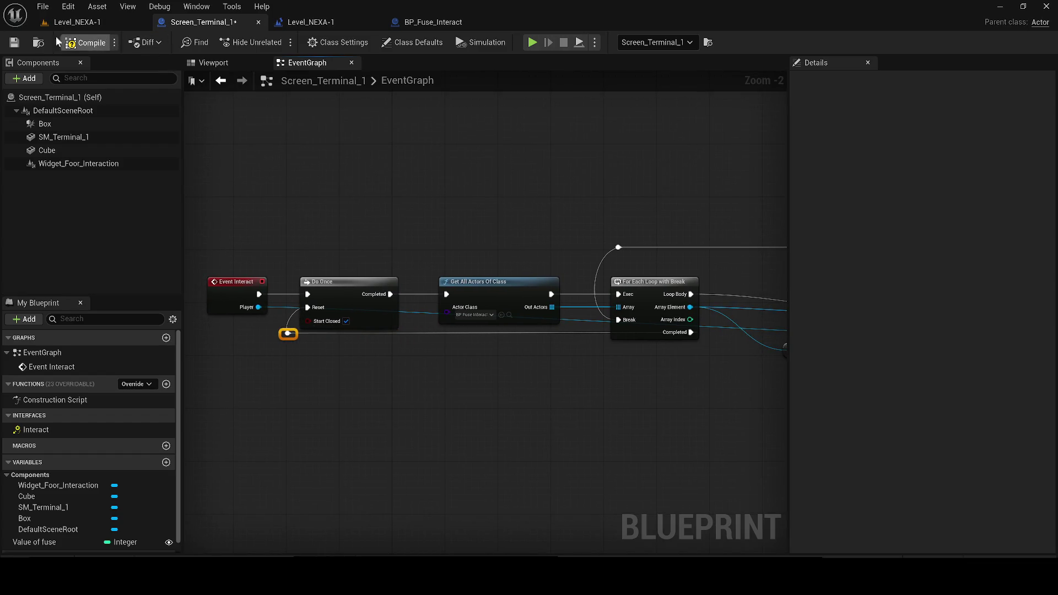
pyautogui.click(15, 43)
pyautogui.click(77, 22)
pyautogui.click(274, 42)
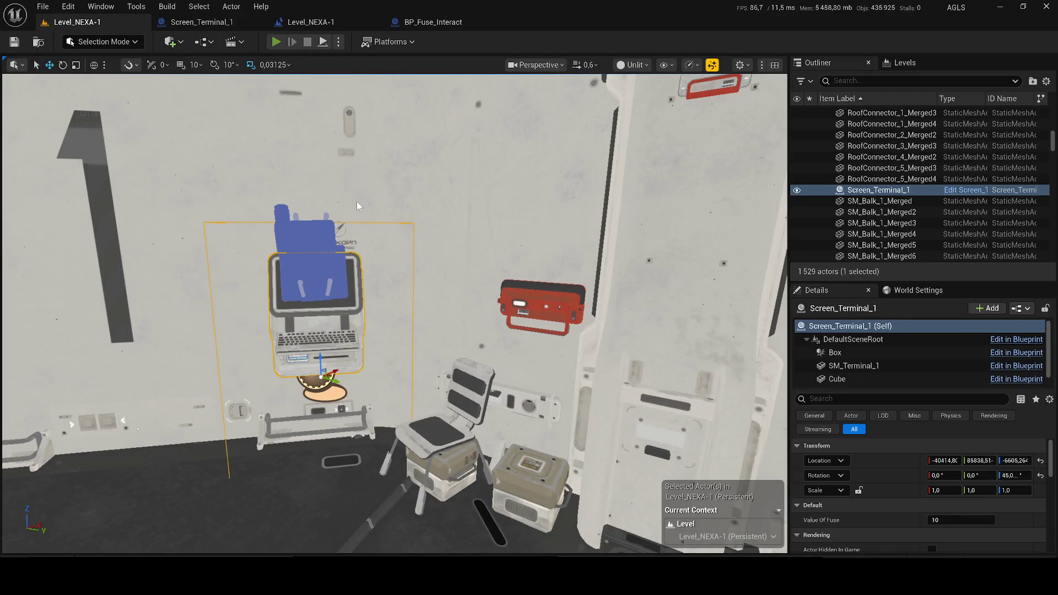
# Run the character through the corridor and red room up to the wall terminal, then stop play
pyautogui.press('w')
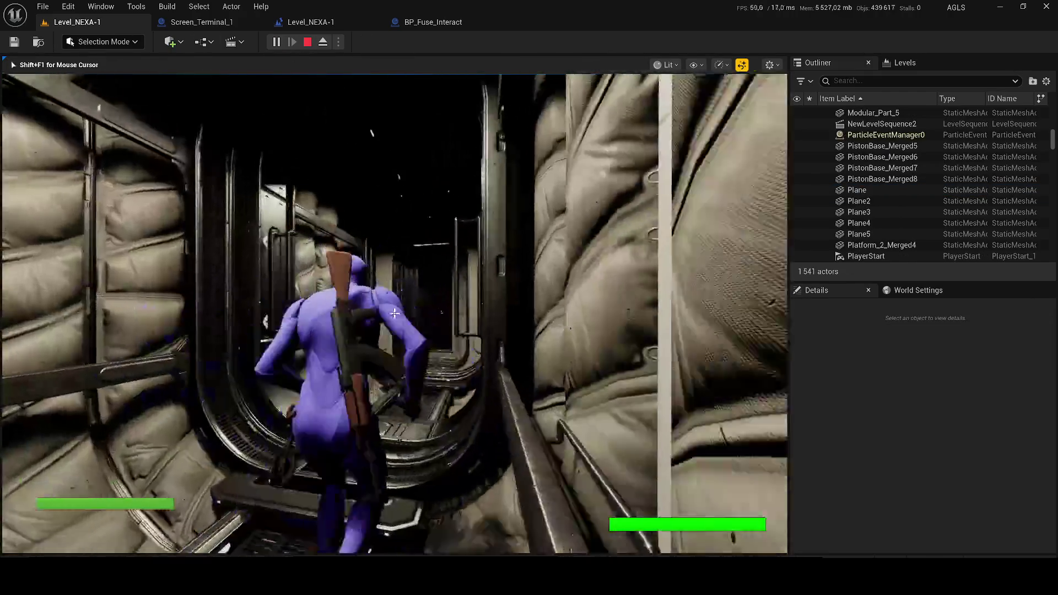
pyautogui.press('w')
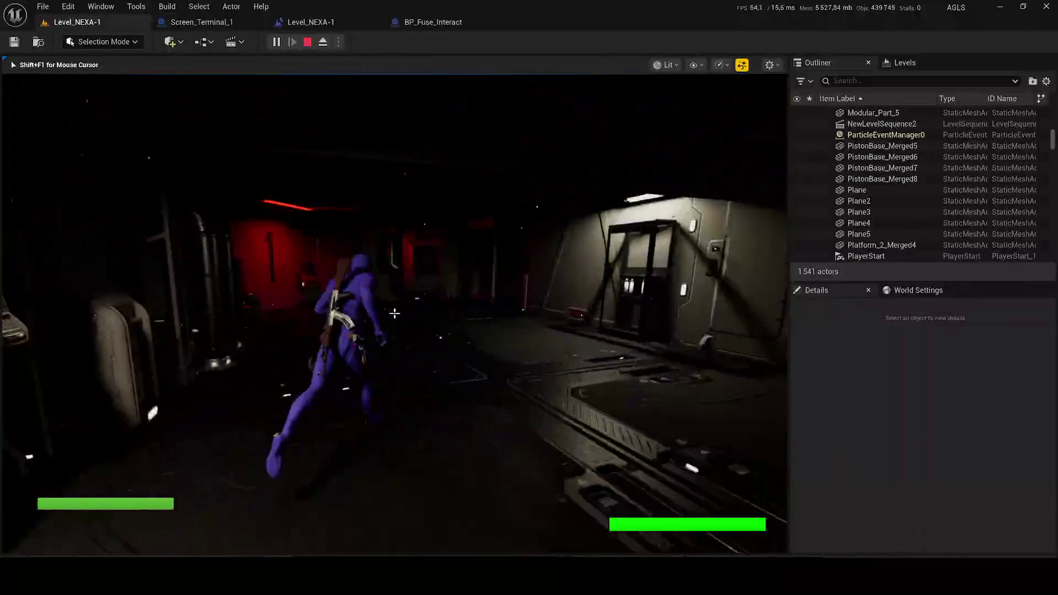
pyautogui.press('w')
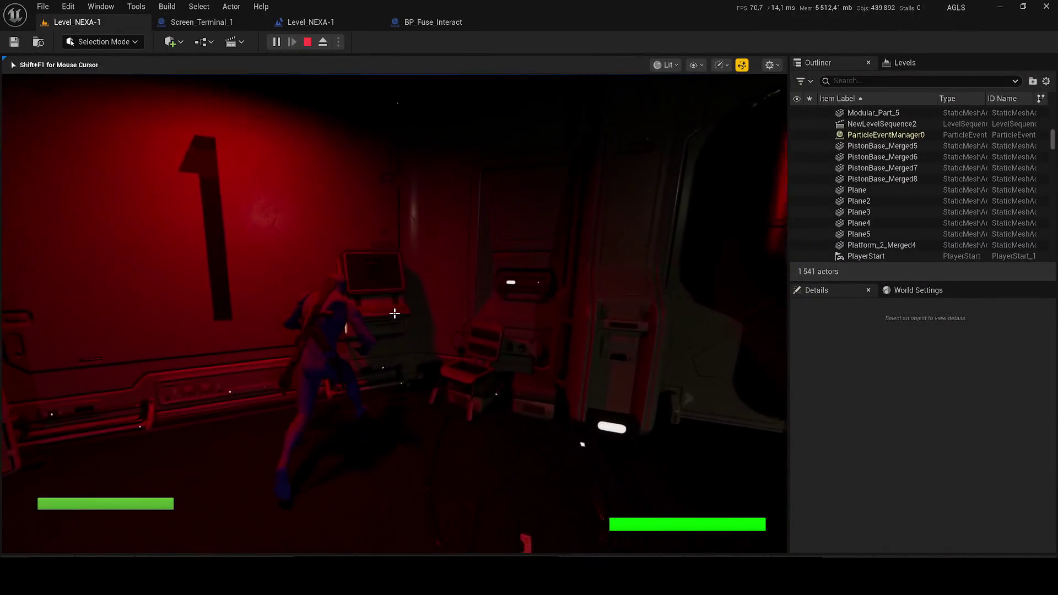
pyautogui.press('w')
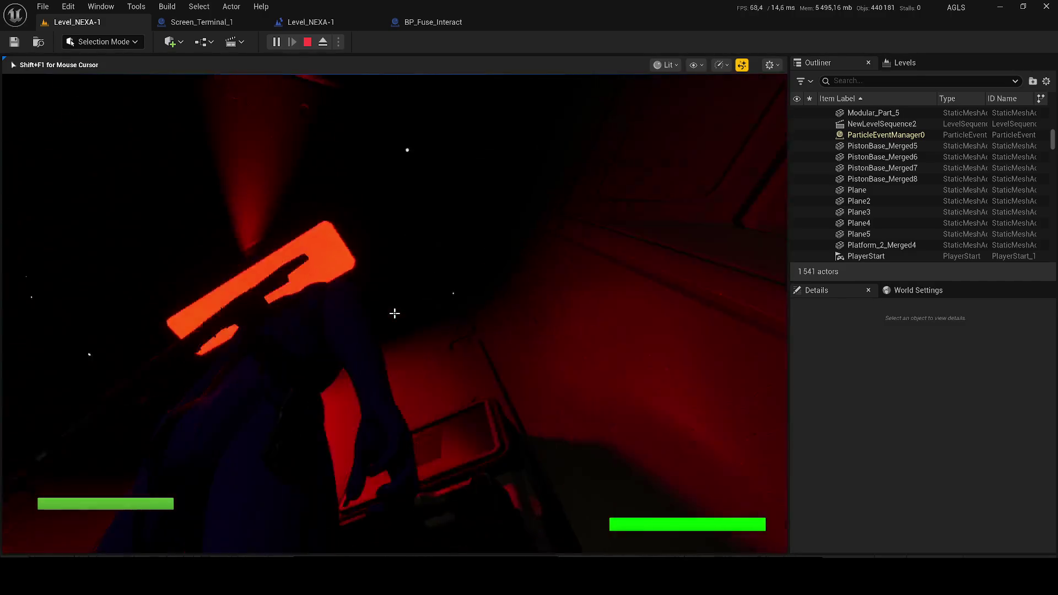
pyautogui.press('Escape')
pyautogui.click(174, 25)
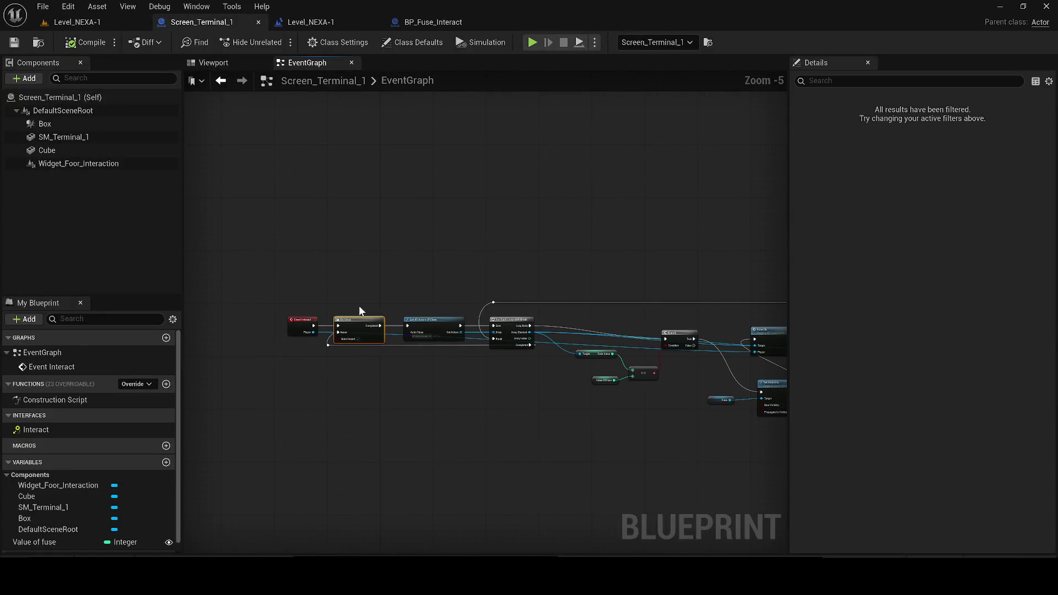
# Reorder the blueprint tabs, switch off Do Once's Start Closed, save Screen_Terminal_1, and return to Level_NEXA-1
pyautogui.moveTo(341, 24); pyautogui.dragTo(227, 23)
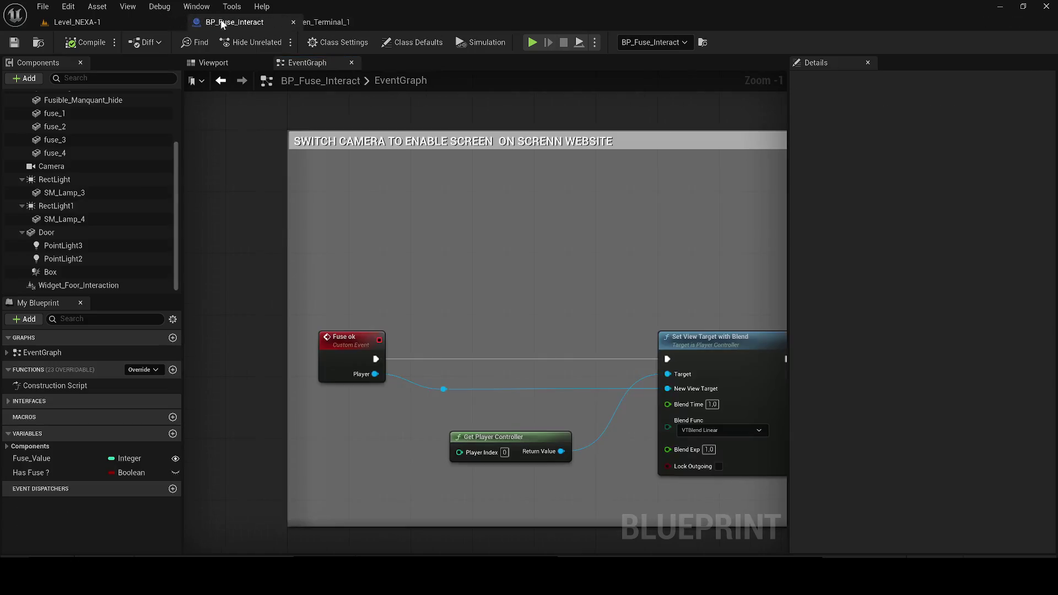
pyautogui.click(317, 22)
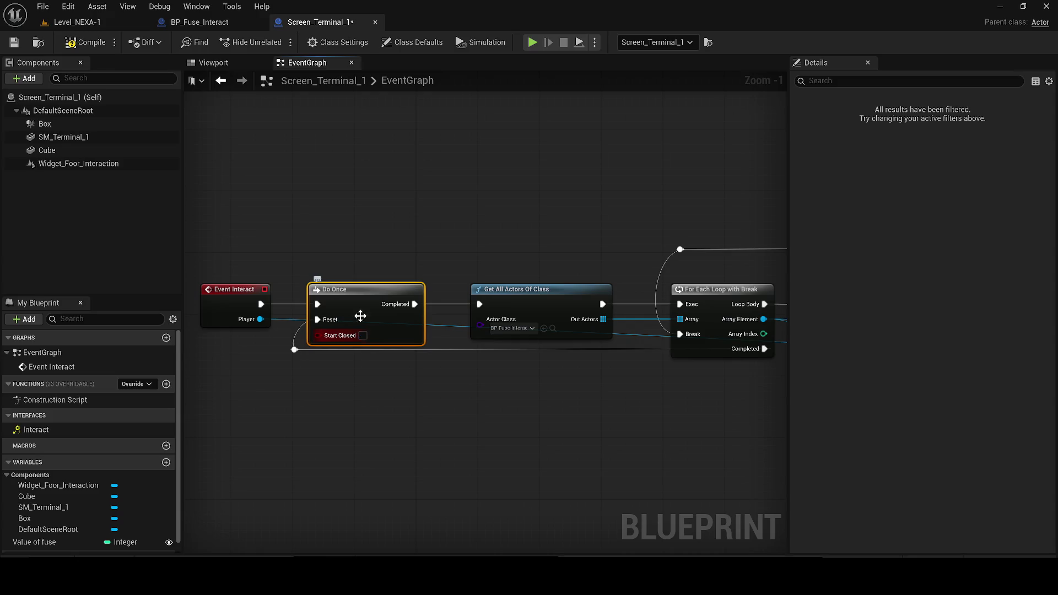
pyautogui.click(15, 43)
pyautogui.click(92, 21)
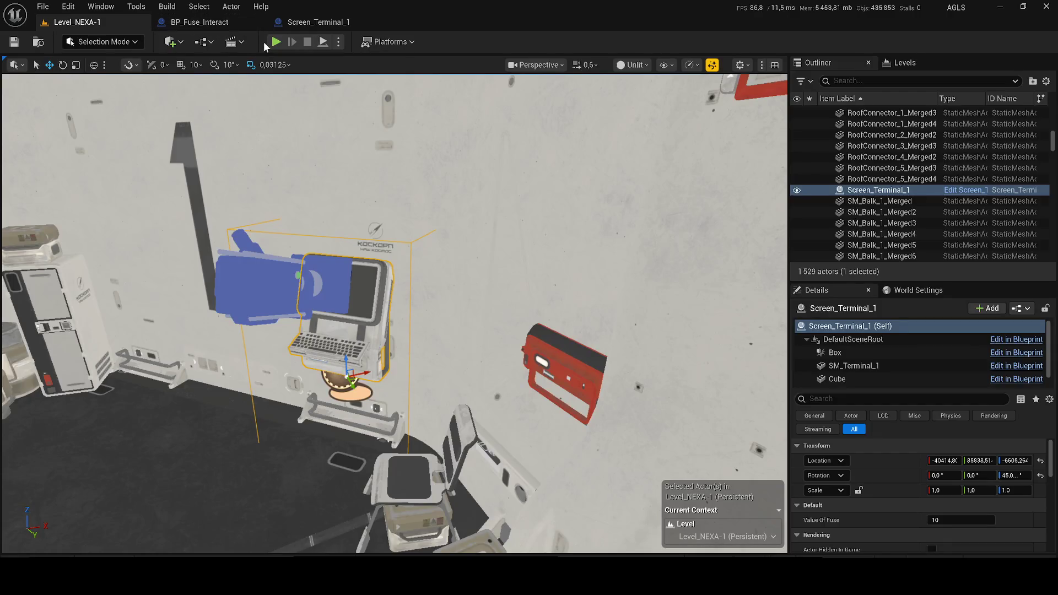
# Start a new play-test and run the character through the corridors to the red room terminal
pyautogui.hotkey('alt', 'p')
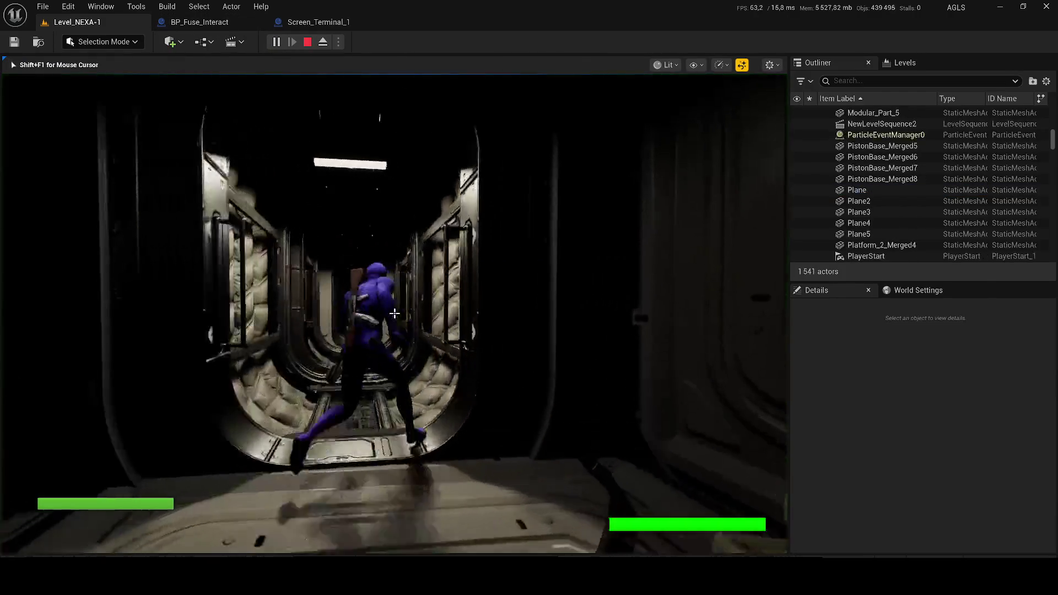
pyautogui.press('w')
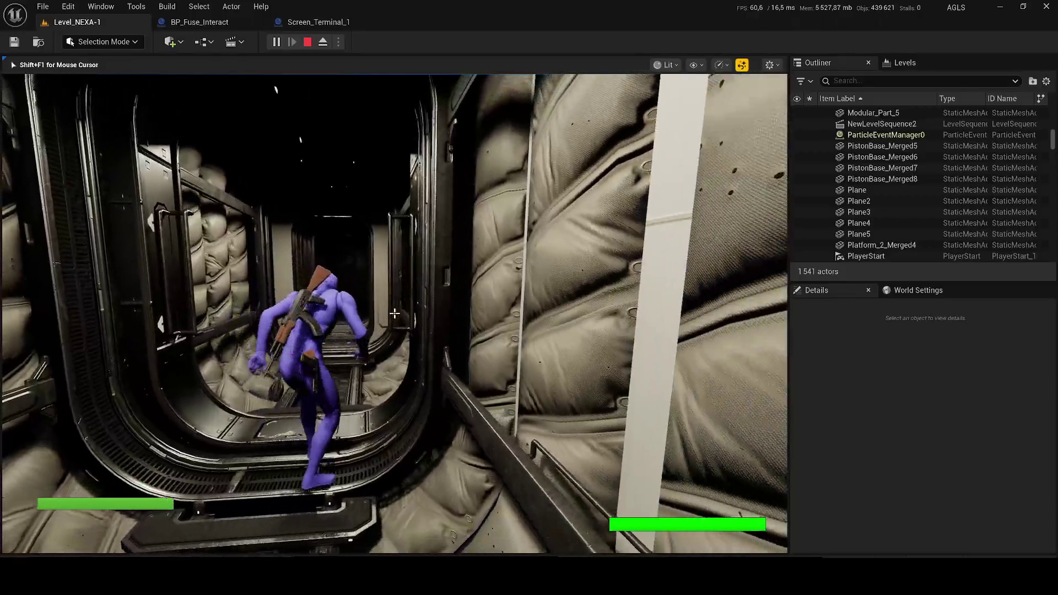
pyautogui.press('w')
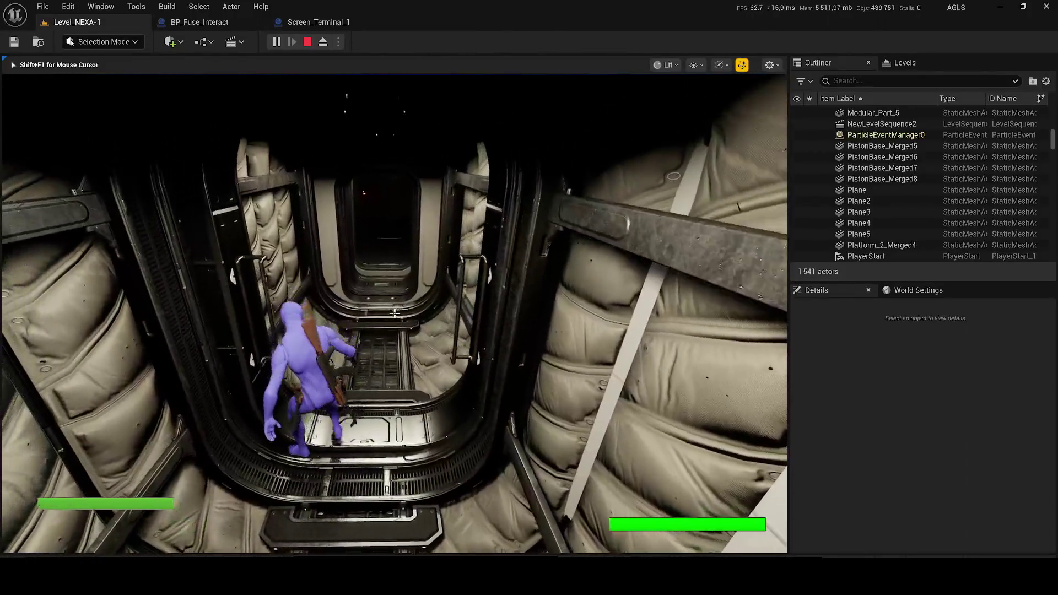
pyautogui.press('w')
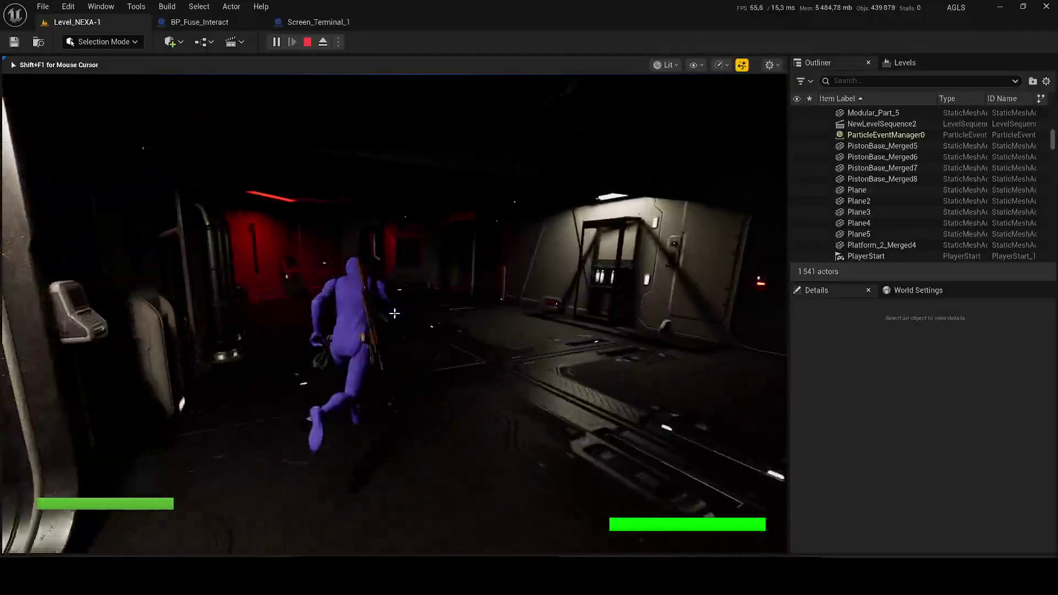
pyautogui.press('w')
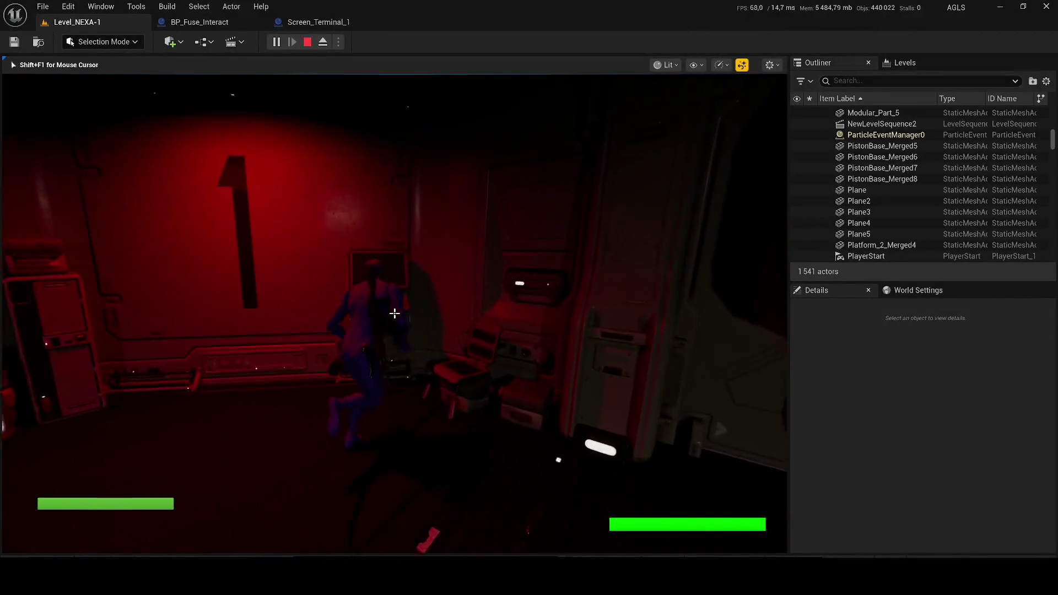
# Open the terminal's ACCÈS REFUSÉ screen, close it with RETOUR, then reopen and close it again
pyautogui.press('e')
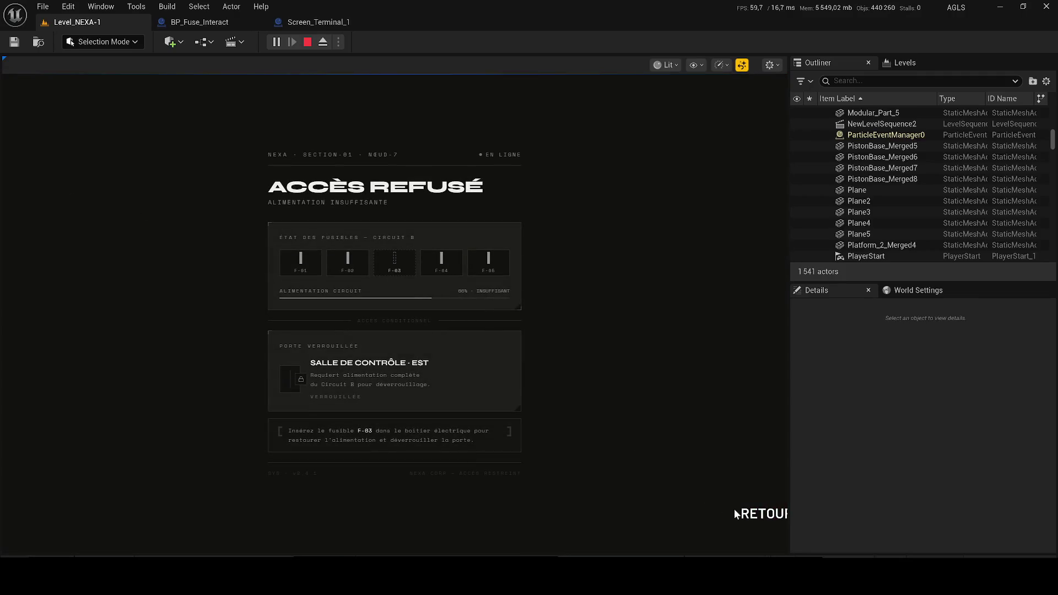
pyautogui.click(735, 514)
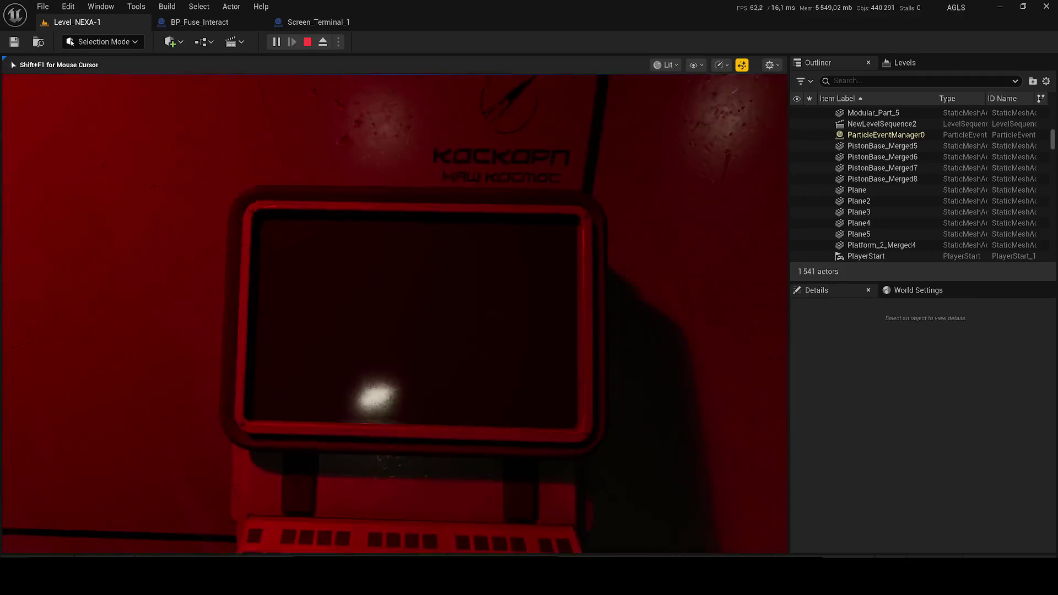
pyautogui.press('w')
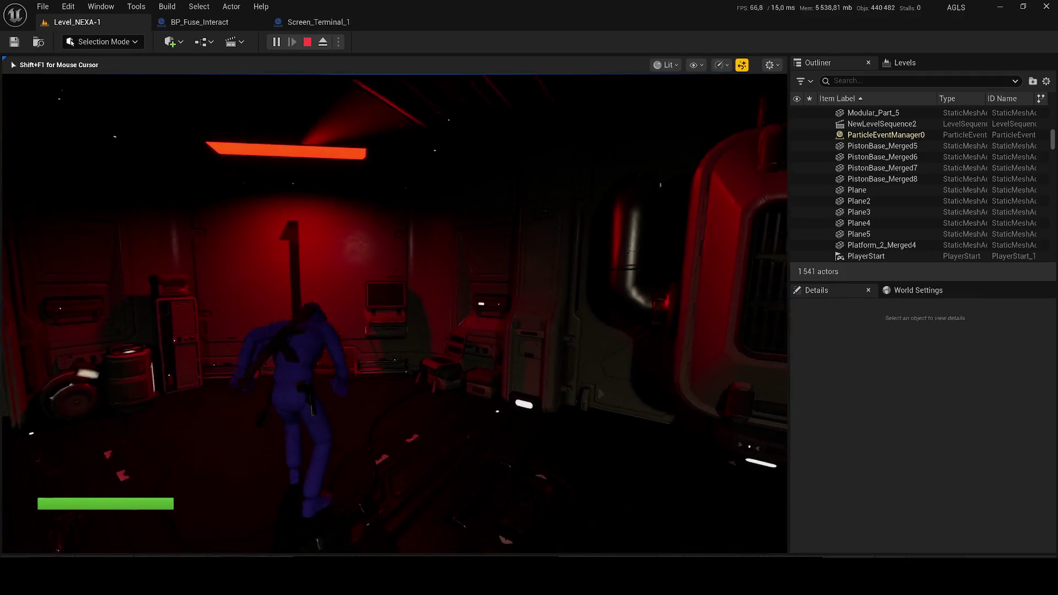
pyautogui.press('e')
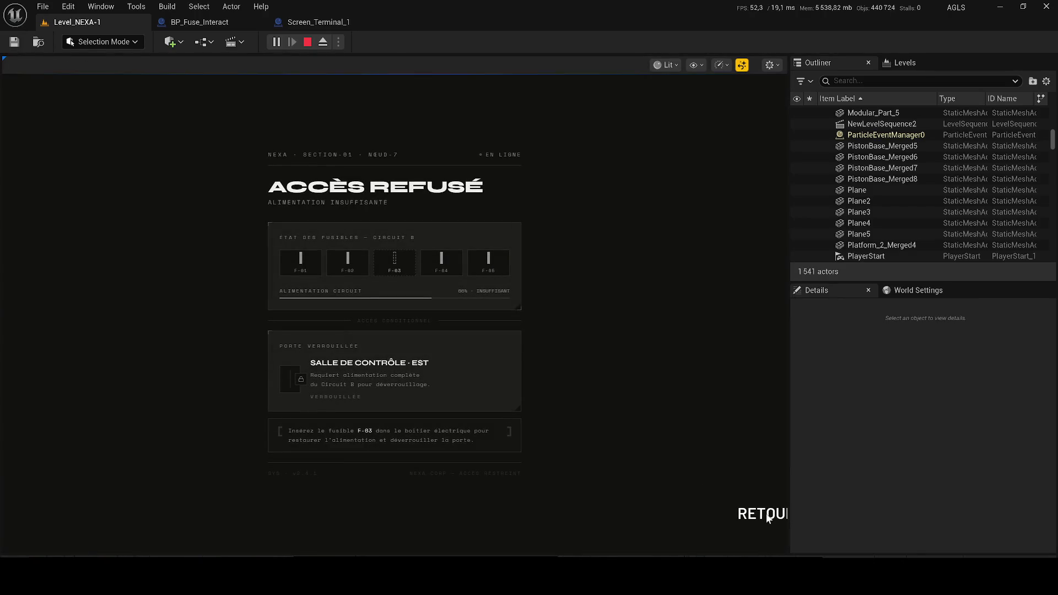
pyautogui.click(767, 515)
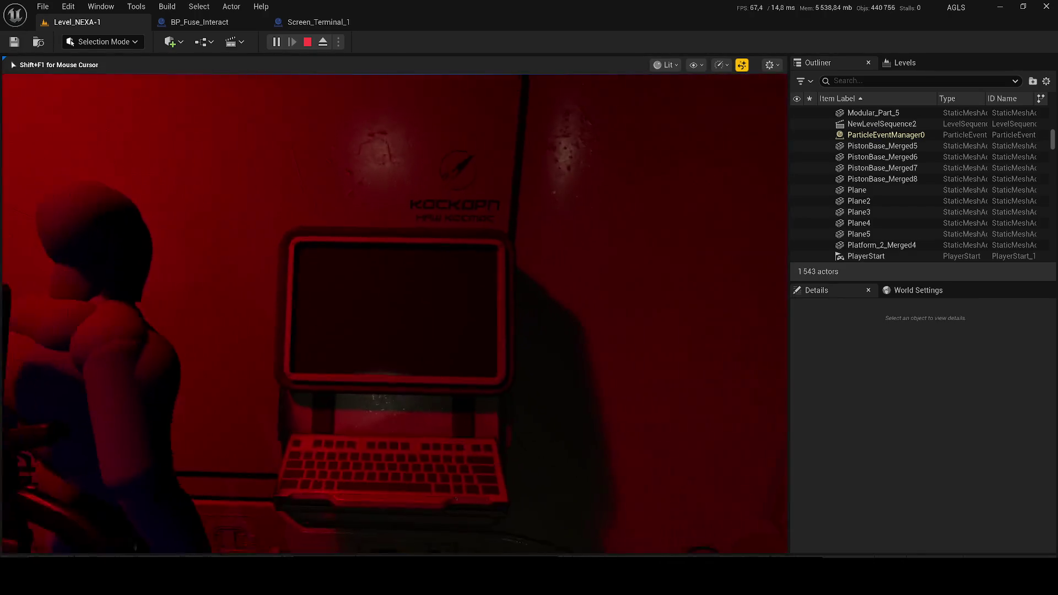
# Open and close the terminal screen twice more to confirm it keeps reopening
pyautogui.press('e')
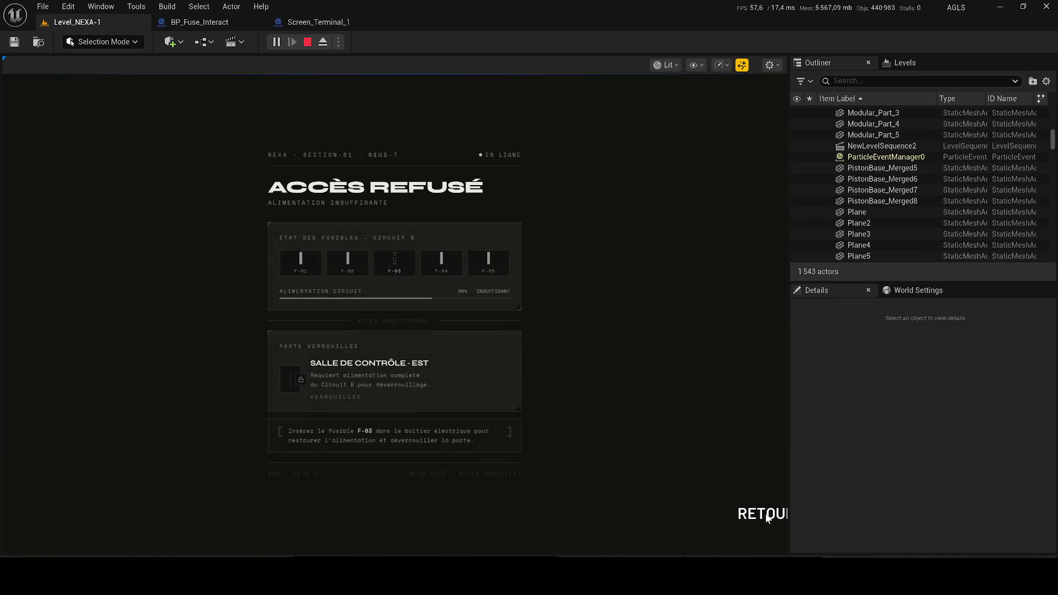
pyautogui.click(767, 514)
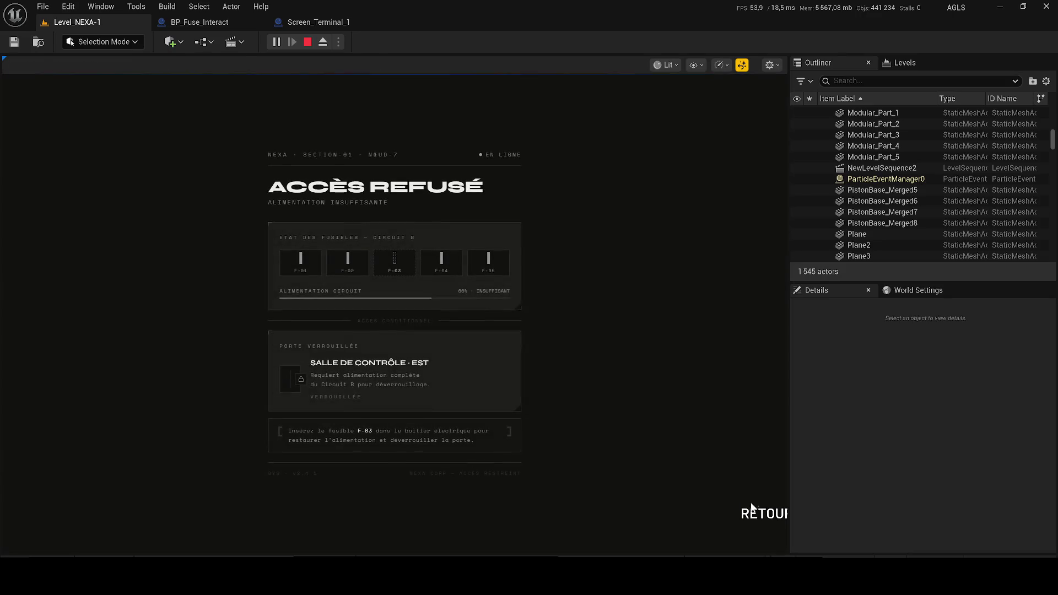
pyautogui.click(766, 512)
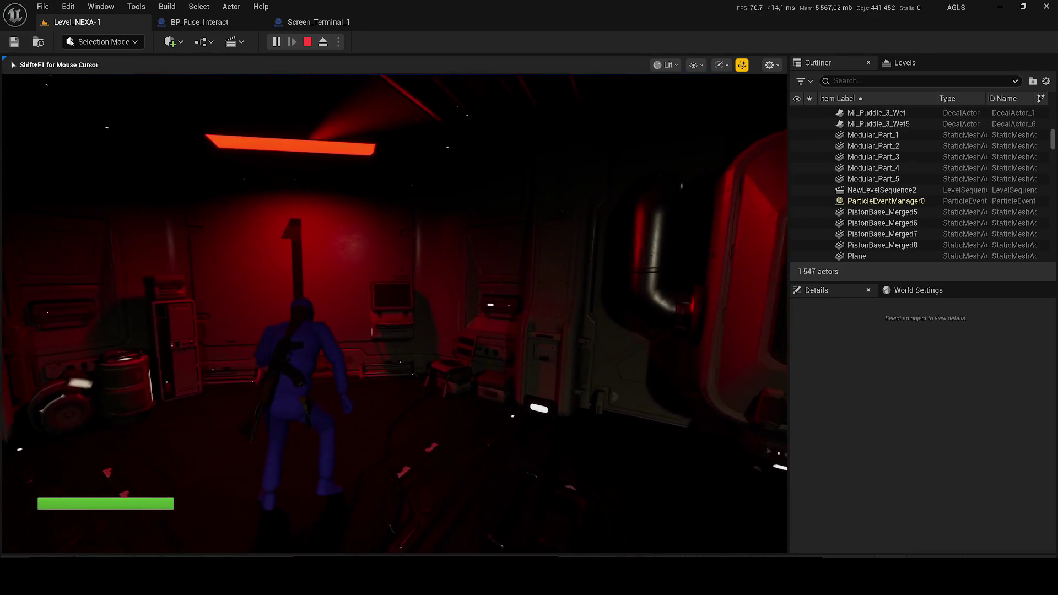
pyautogui.press('e')
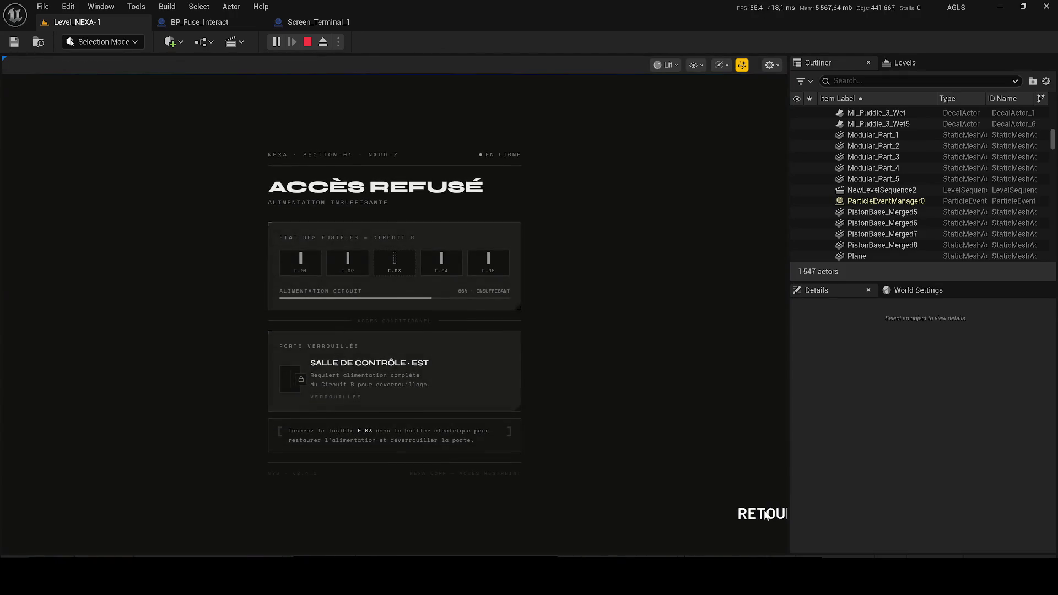
pyautogui.click(767, 513)
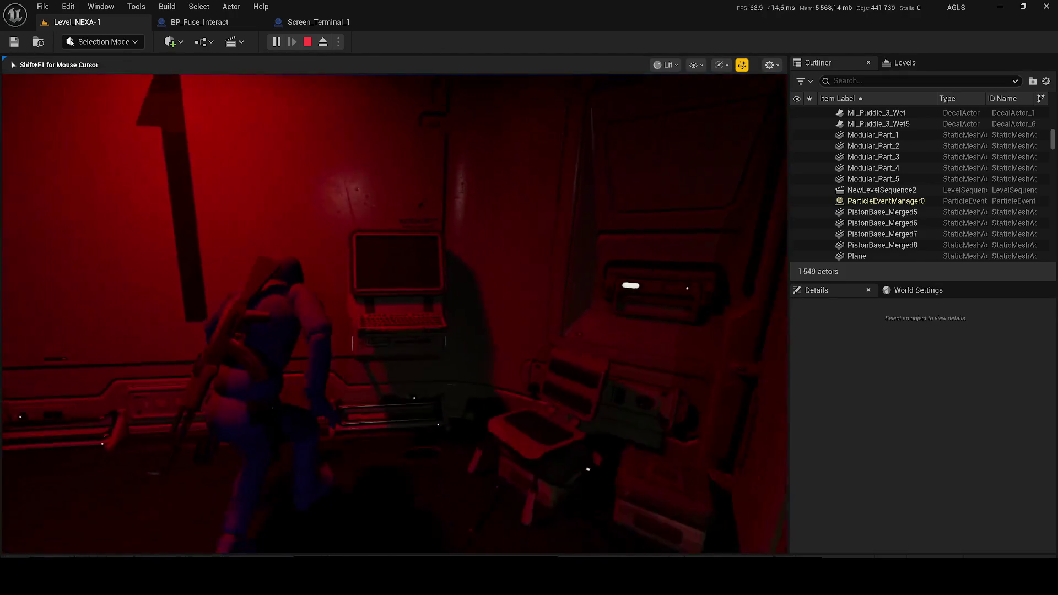
# Walk to the fuse cabinet to see the Insérer le fusible F-03 prompt, then enter the dark room
pyautogui.press('w')
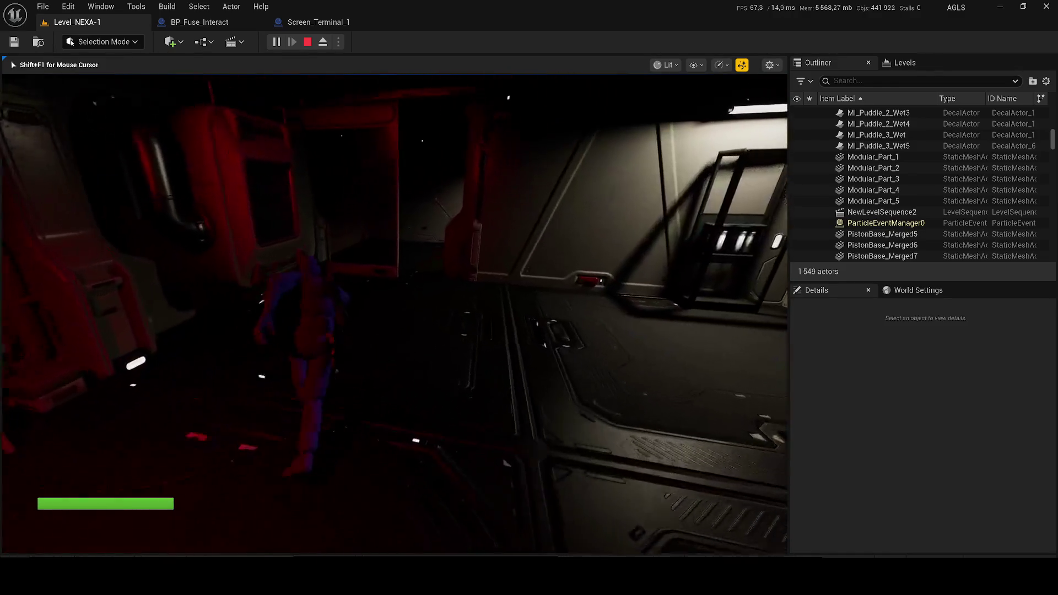
pyautogui.press('w')
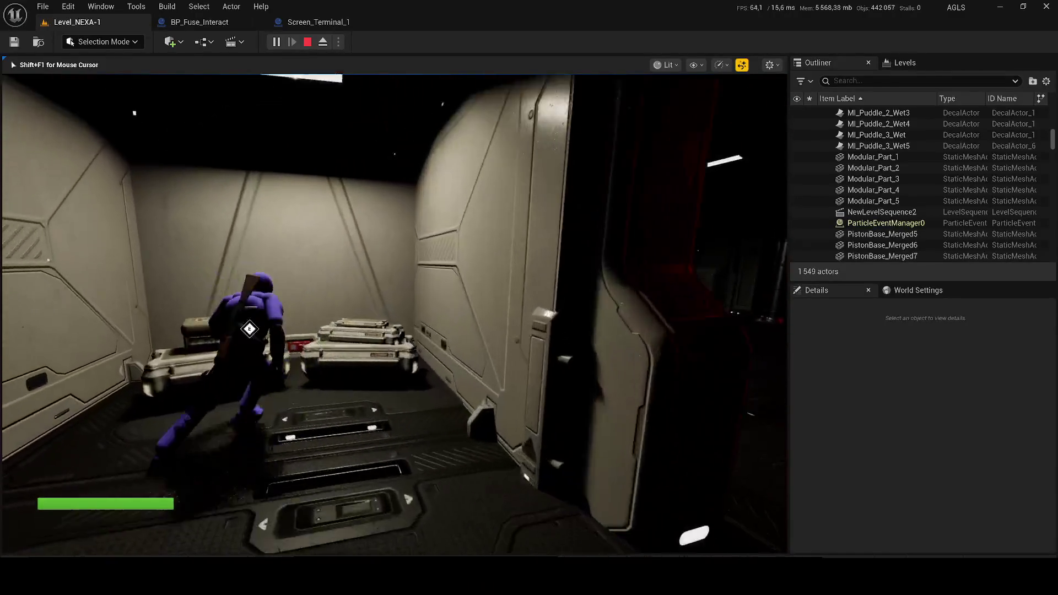
pyautogui.press('w')
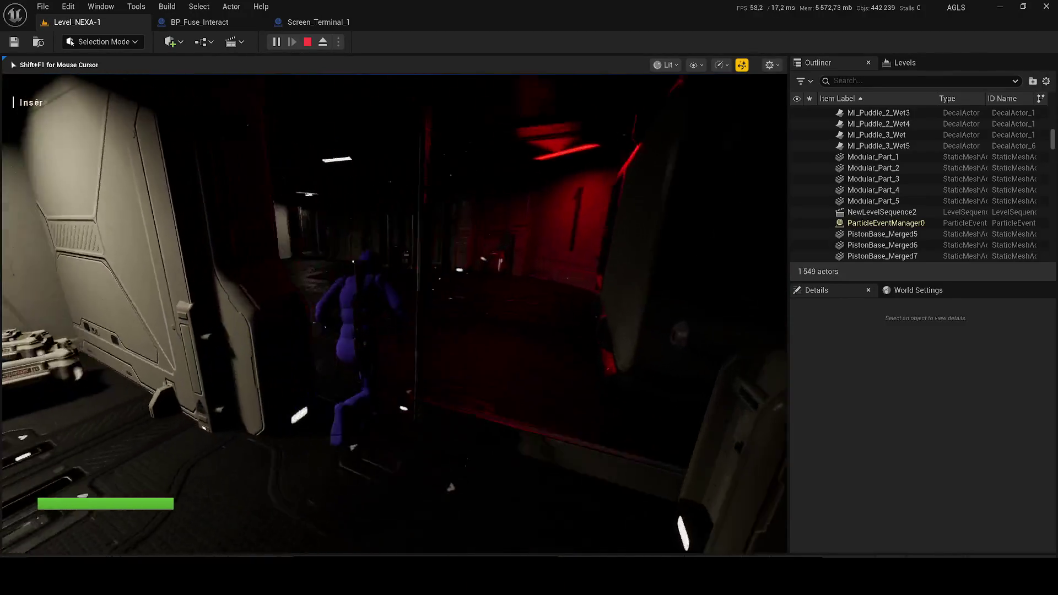
pyautogui.press('w')
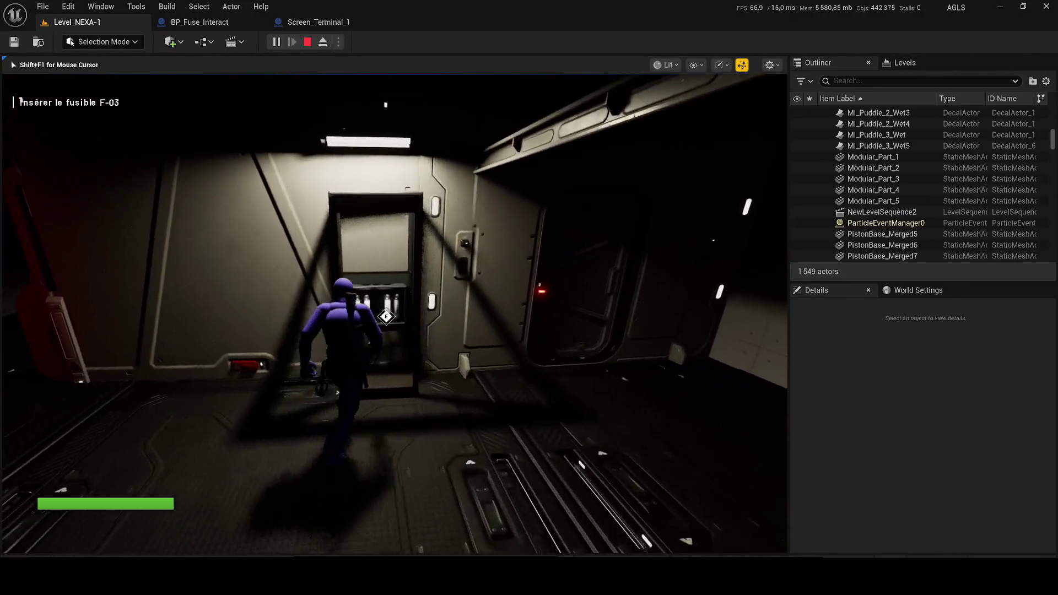
pyautogui.press('s')
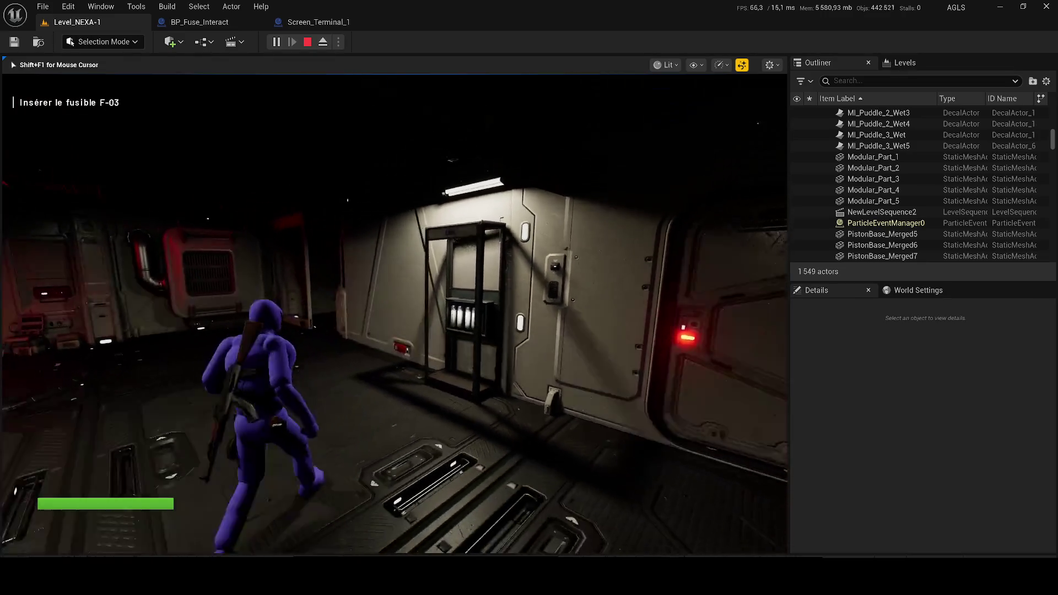
pyautogui.press('w')
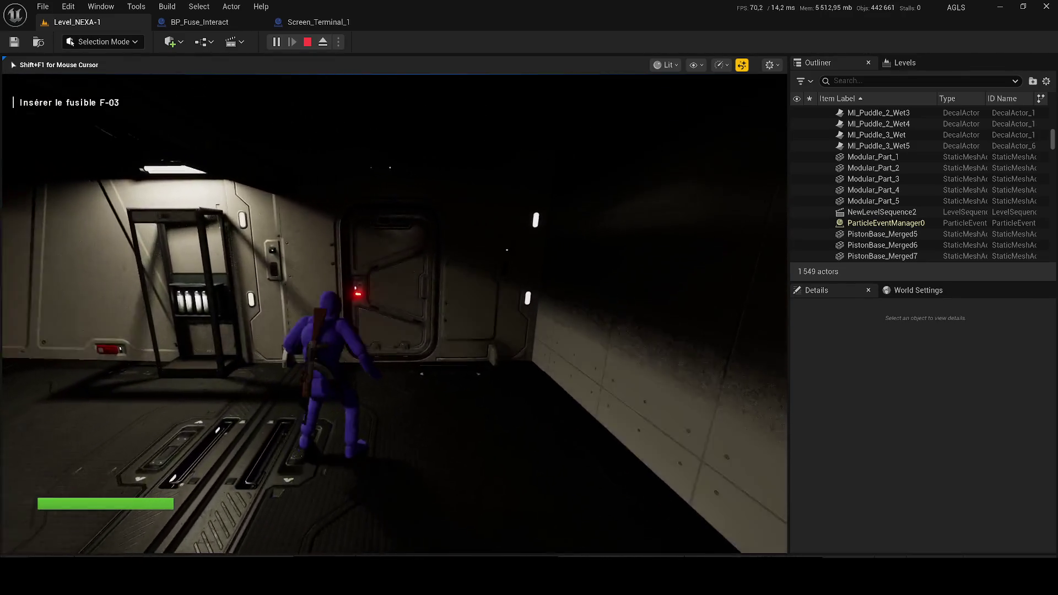
pyautogui.press('w')
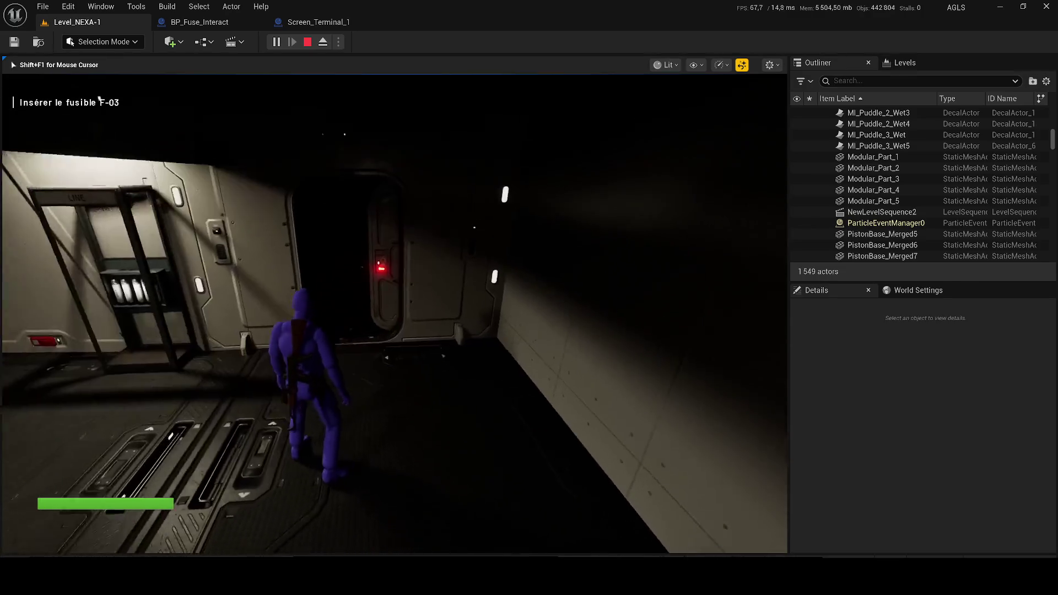
pyautogui.press('w')
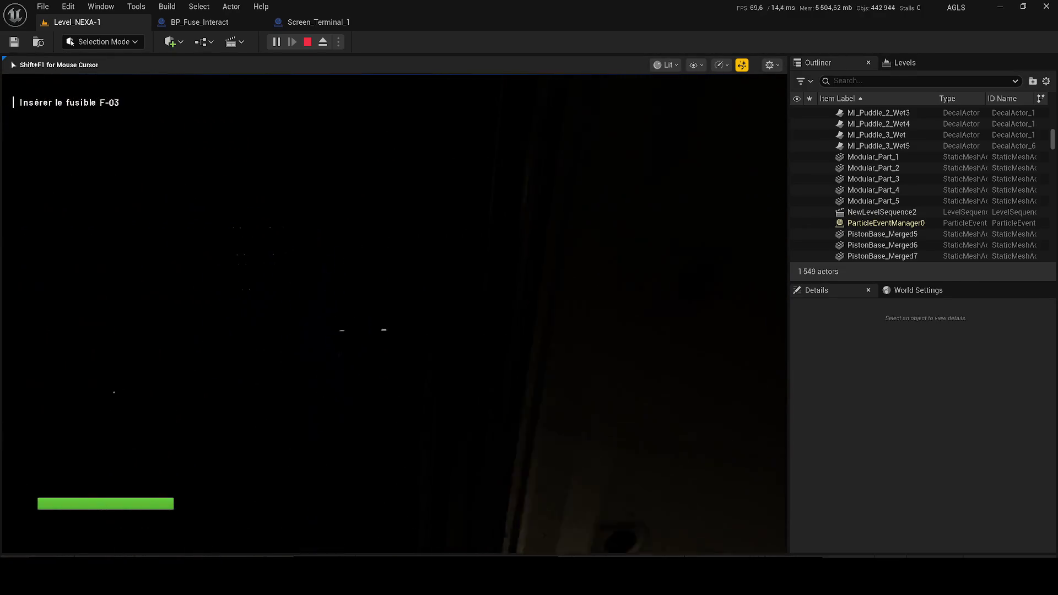
# Cycle the dark room through wireframe, unlit, lit and detail lighting views, then stop the play-test
pyautogui.press('F1')
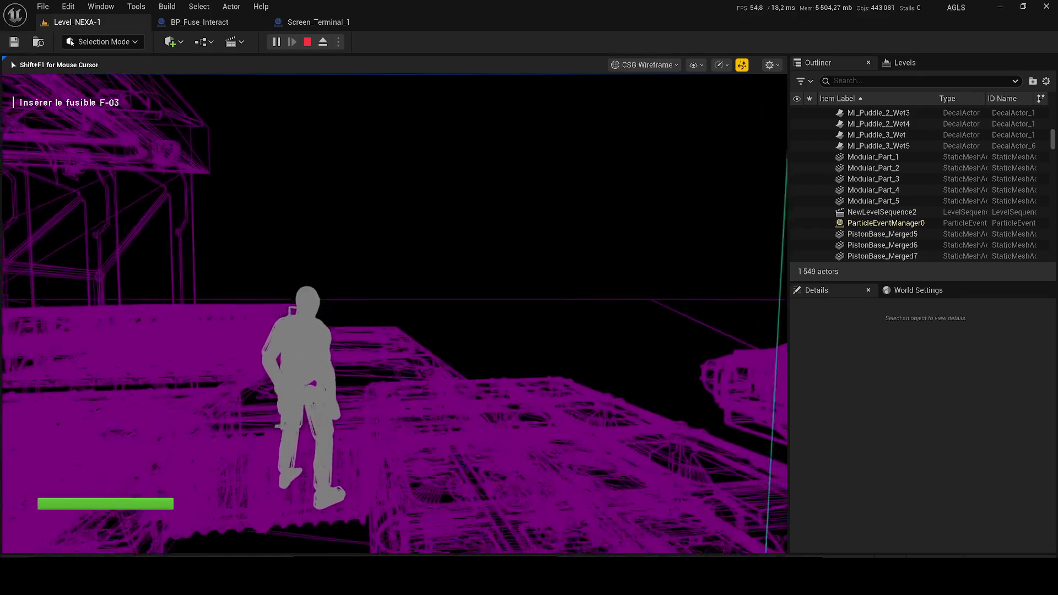
pyautogui.press('F2')
pyautogui.press('F3')
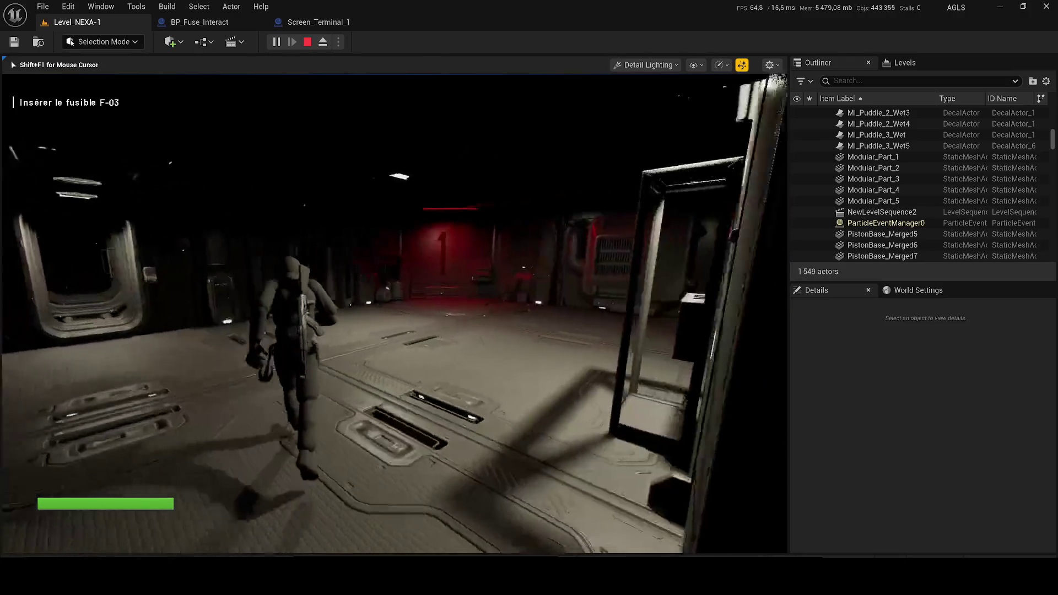
pyautogui.press('F3')
pyautogui.press('F1')
pyautogui.press('F2')
pyautogui.press('F3')
pyautogui.press('F2')
pyautogui.press('F3')
pyautogui.press('F4')
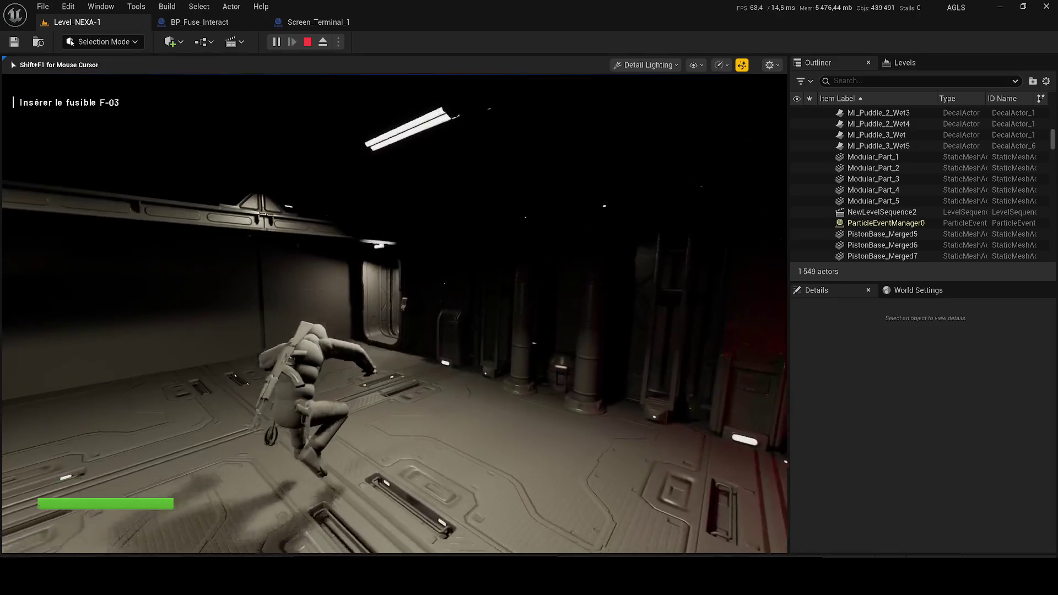
pyautogui.press('Escape')
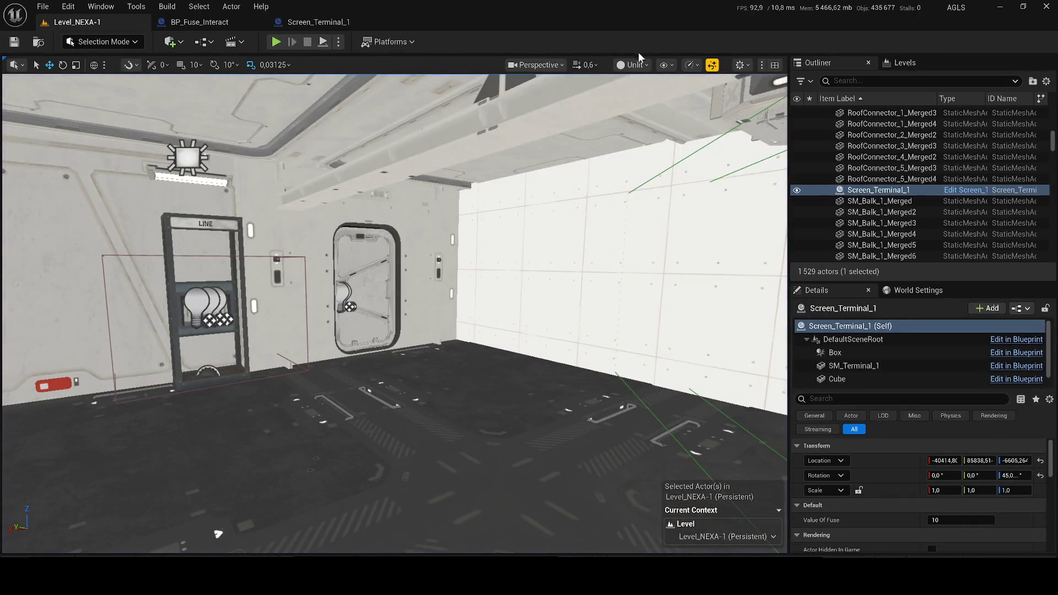
# Set the editor viewport back to Lit and turn the camera toward the lit corridor wall
pyautogui.click(633, 64)
pyautogui.click(645, 85)
pyautogui.moveTo(496, 259); pyautogui.dragTo(520, 256)
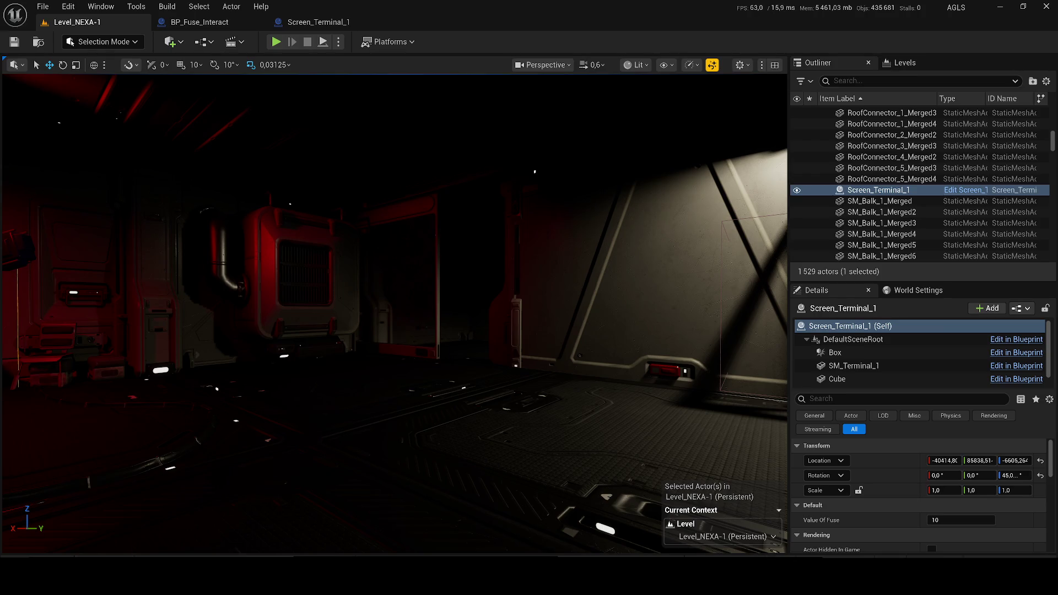
pyautogui.press('XF86AudioLowerVolume')
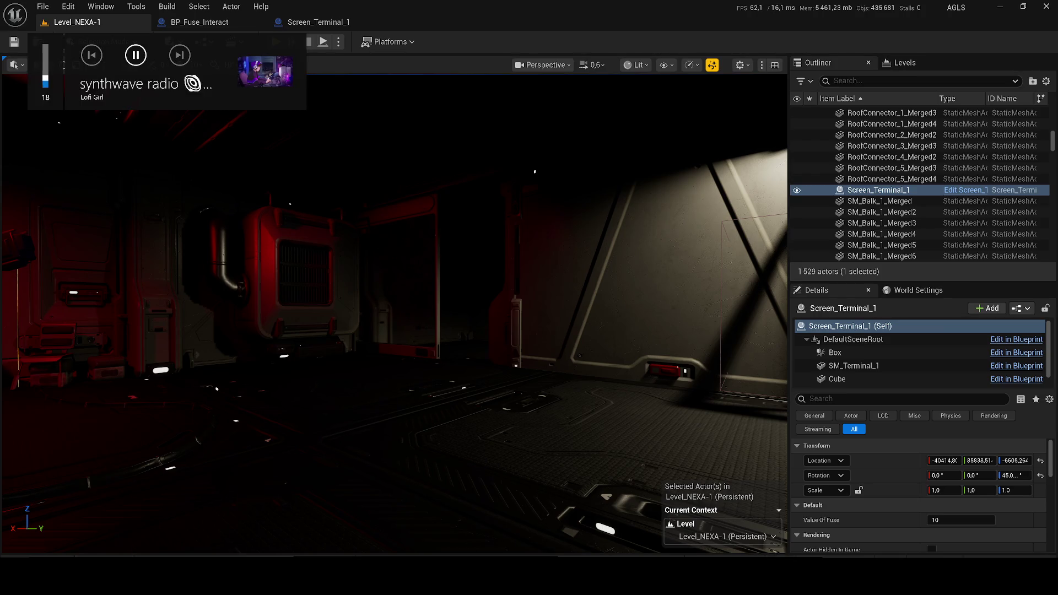